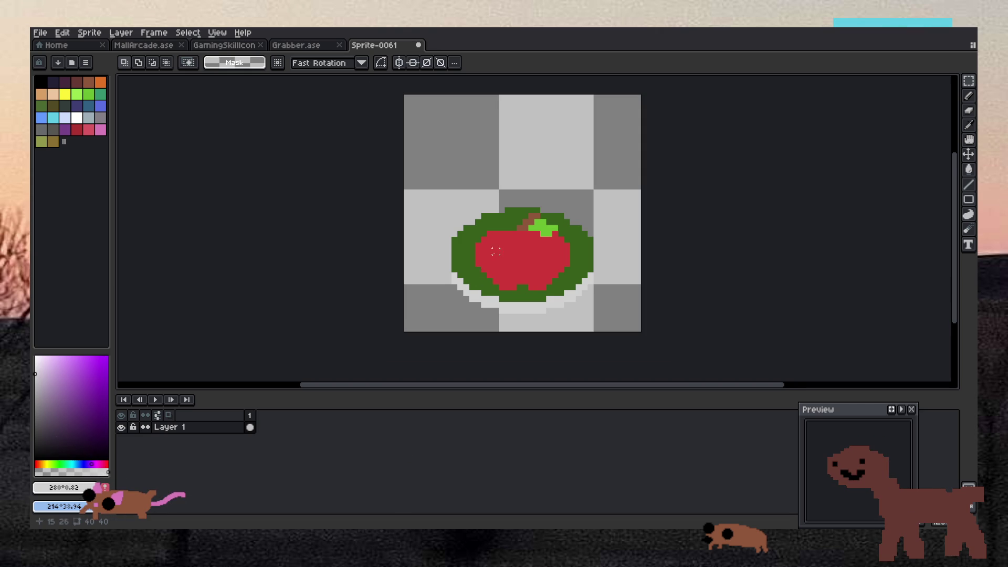
# Sample the apple's red and paint a matching row of red pixels along its top edge.
pyautogui.scroll(2, 515, 194)
pyautogui.scroll(1, 515, 193)
pyautogui.press('i')
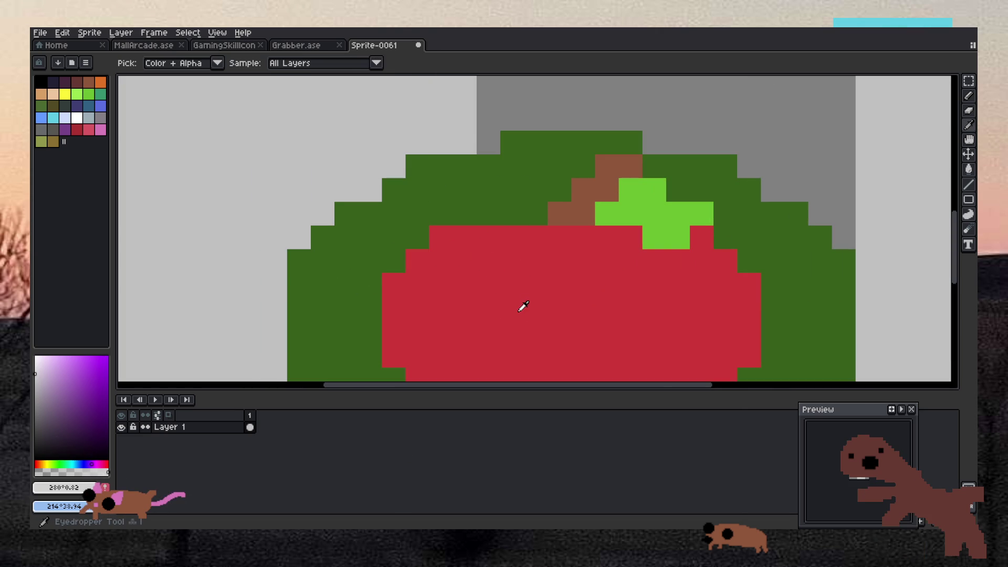
pyautogui.click(522, 306)
pyautogui.press('b')
pyautogui.moveTo(465, 214); pyautogui.dragTo(503, 221)
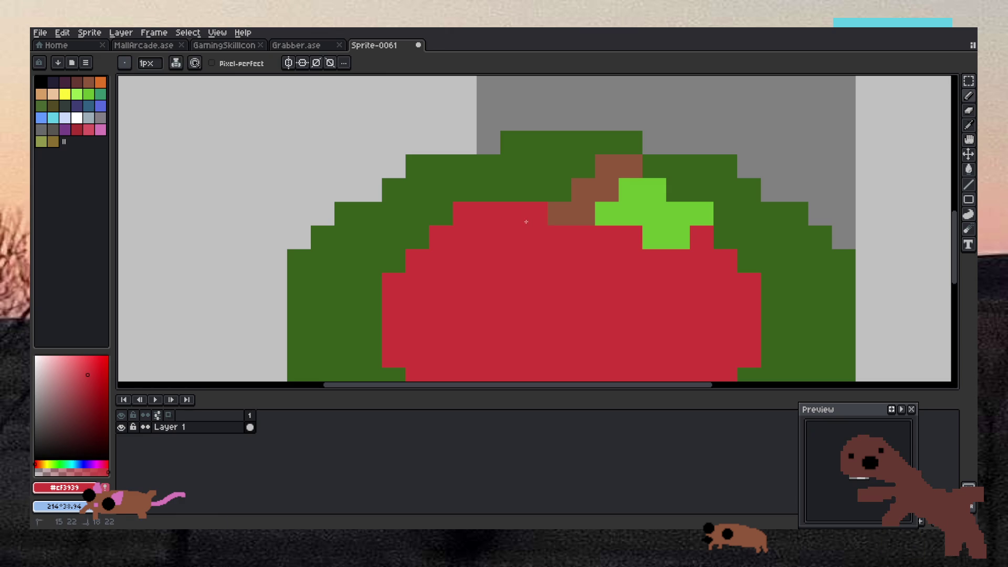
pyautogui.scroll(-8, 530, 252)
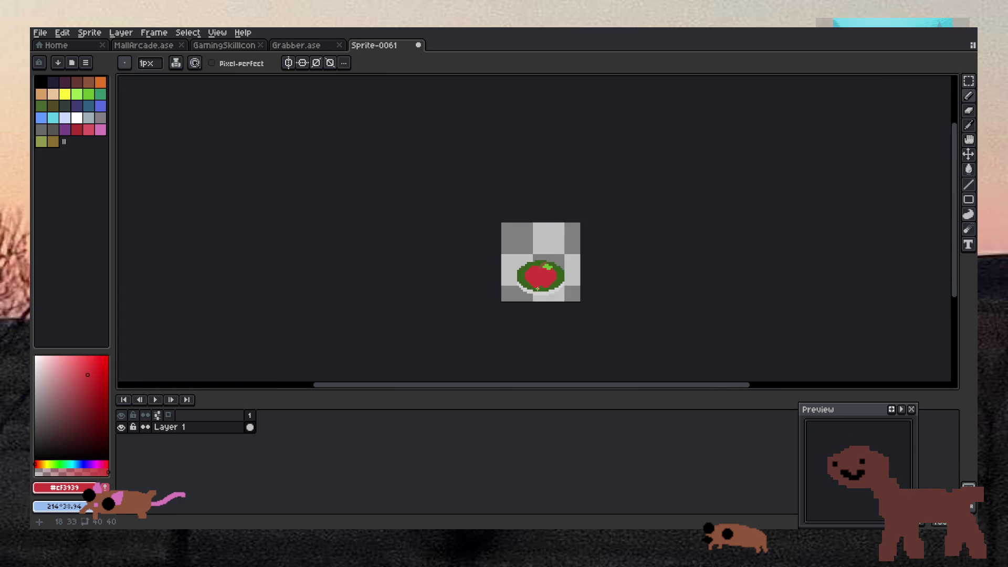
pyautogui.scroll(5, 537, 289)
pyautogui.scroll(-5, 537, 294)
pyautogui.scroll(3, 538, 301)
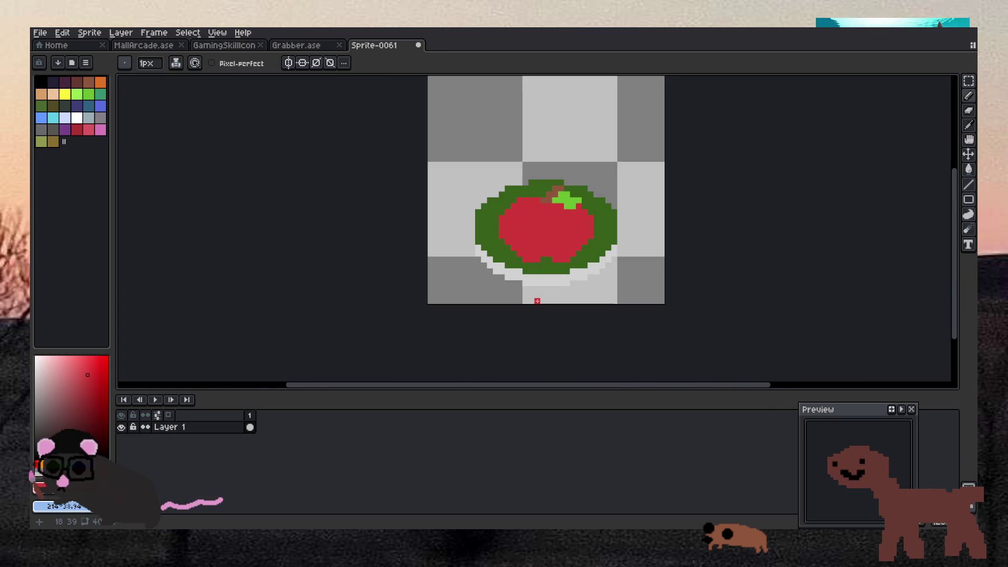
pyautogui.scroll(1, 538, 252)
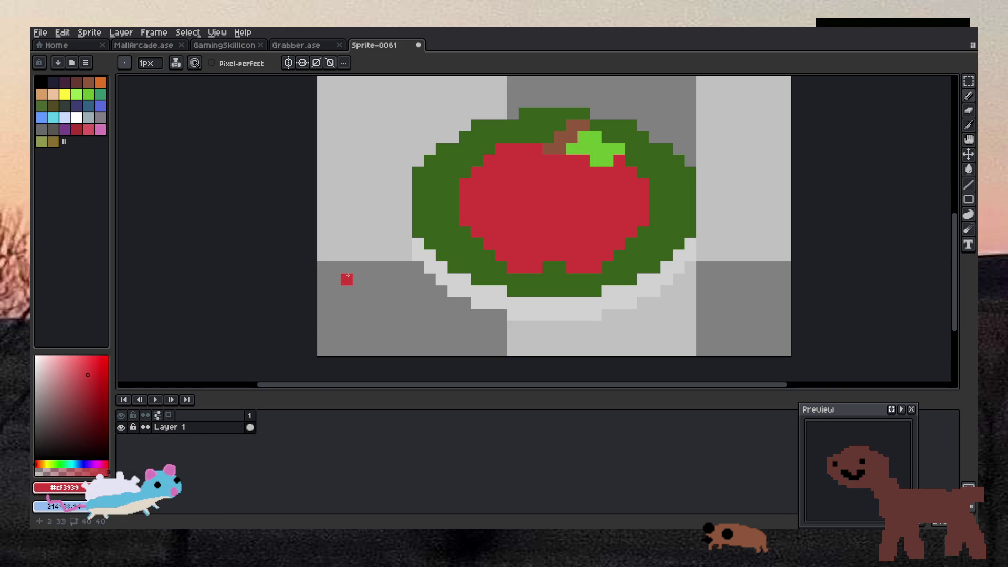
pyautogui.scroll(-4, 483, 195)
# Add one more red pixel beside the apple's top.
pyautogui.scroll(4, 489, 179)
pyautogui.click(490, 179)
pyautogui.scroll(-3, 490, 179)
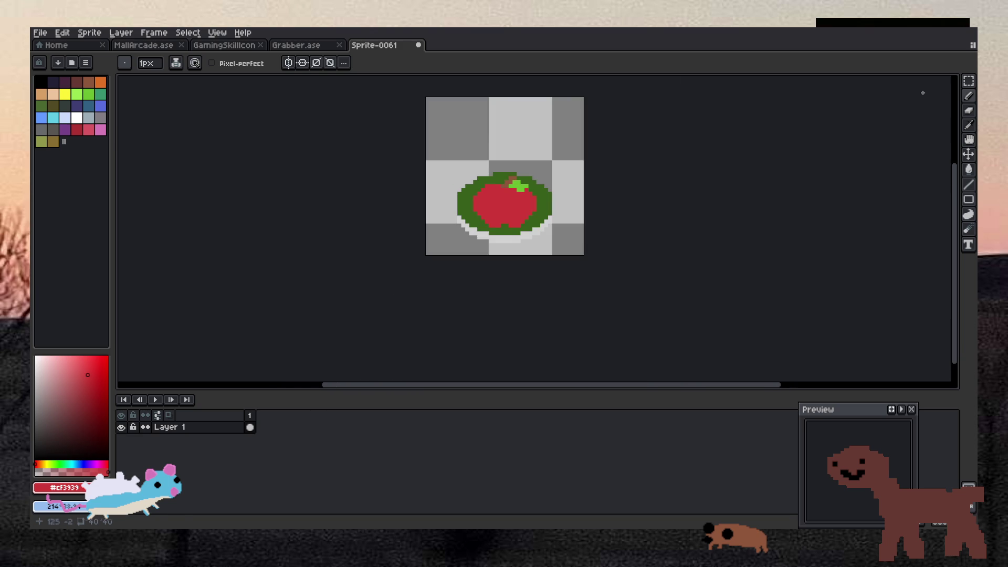
# Select the apple with a rectangular marquee and move it down one pixel.
pyautogui.click(969, 81)
pyautogui.scroll(2, 499, 143)
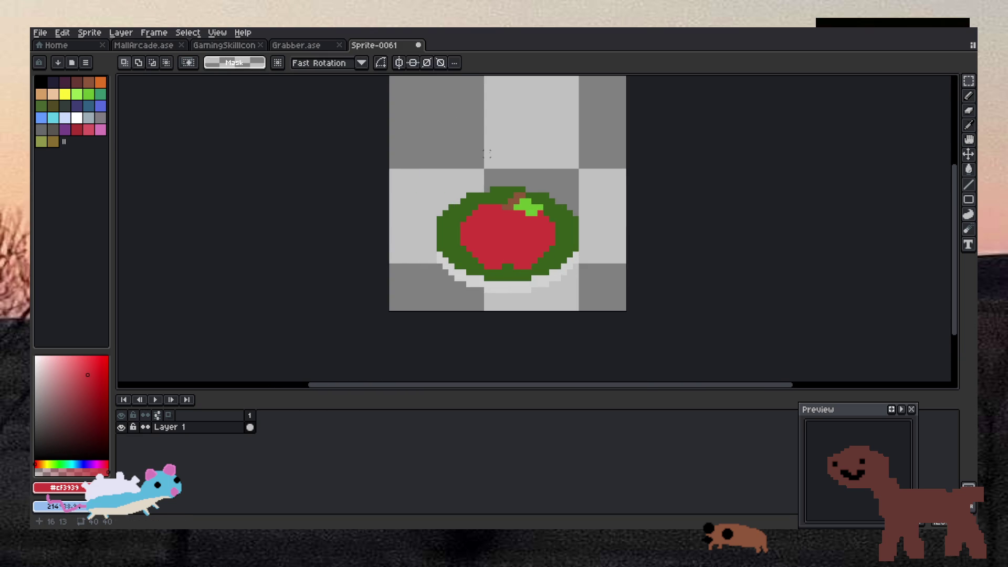
pyautogui.moveTo(397, 167)
pyautogui.mouseDown()
pyautogui.moveTo(439, 219)
pyautogui.moveTo(631, 337)
pyautogui.mouseUp()
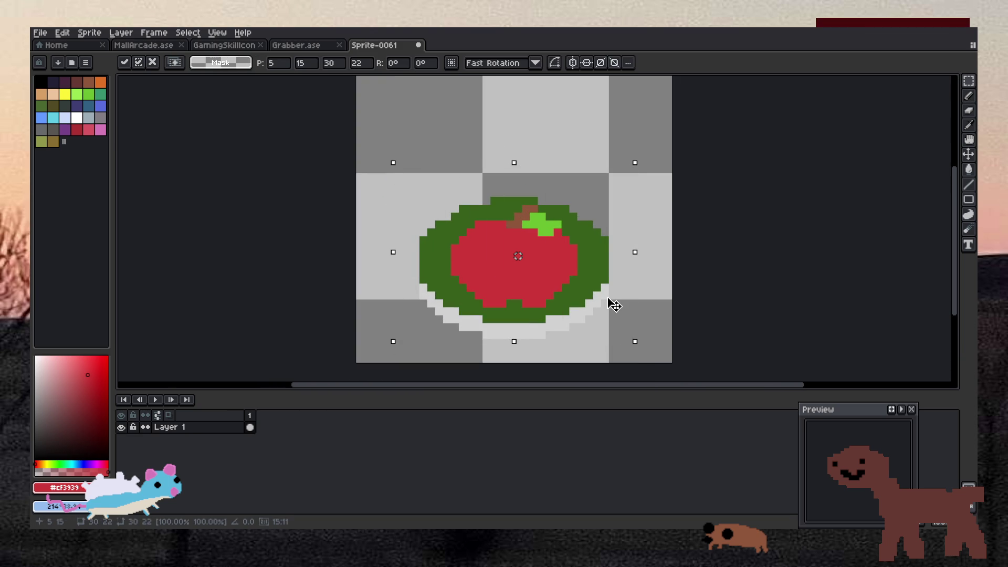
pyautogui.moveTo(613, 303); pyautogui.dragTo(615, 310)
pyautogui.click(679, 304)
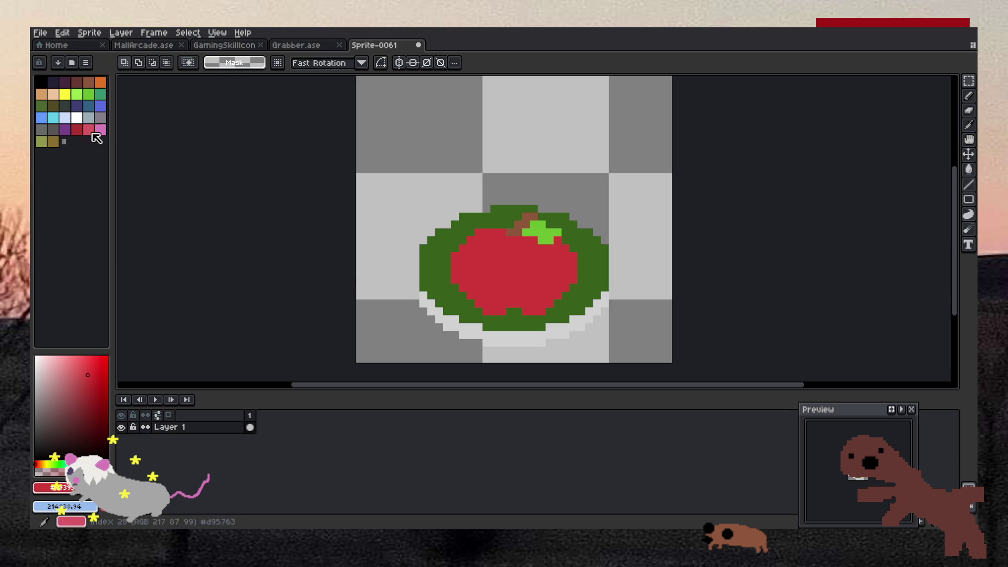
# Switch the drawing colour to the grey-purple palette swatch.
pyautogui.click(101, 118)
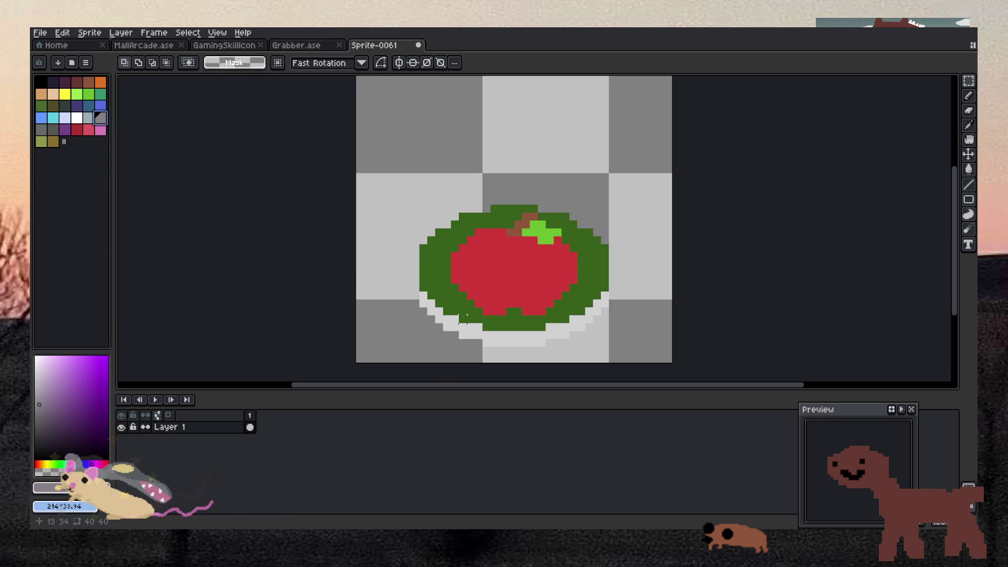
pyautogui.scroll(-1, 494, 287)
pyautogui.scroll(1, 496, 289)
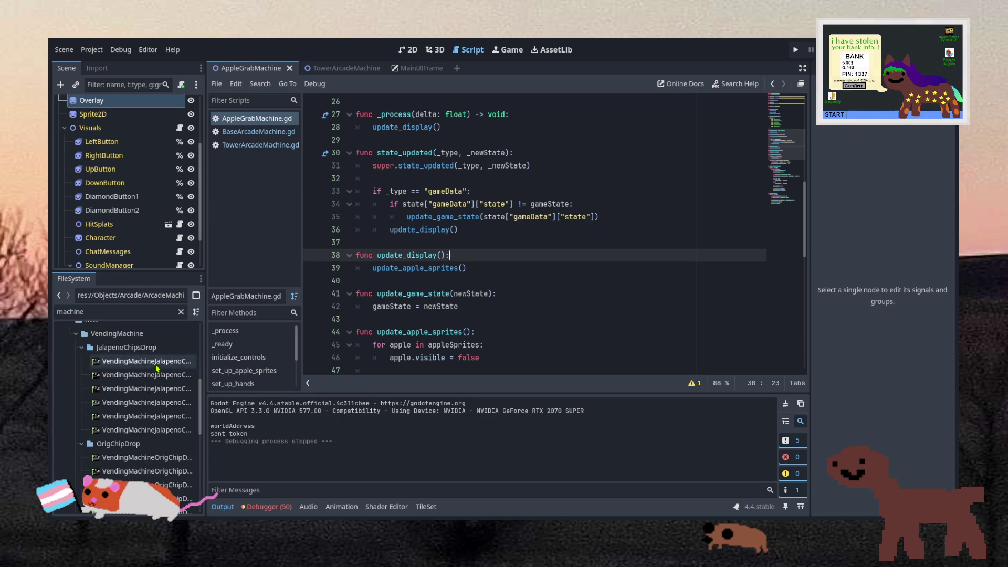
# Collapse Visuals, change the FileSystem filter from 'machine' to 'item', and open Item.gd.
pyautogui.scroll(3, 147, 381)
pyautogui.scroll(3, 147, 381)
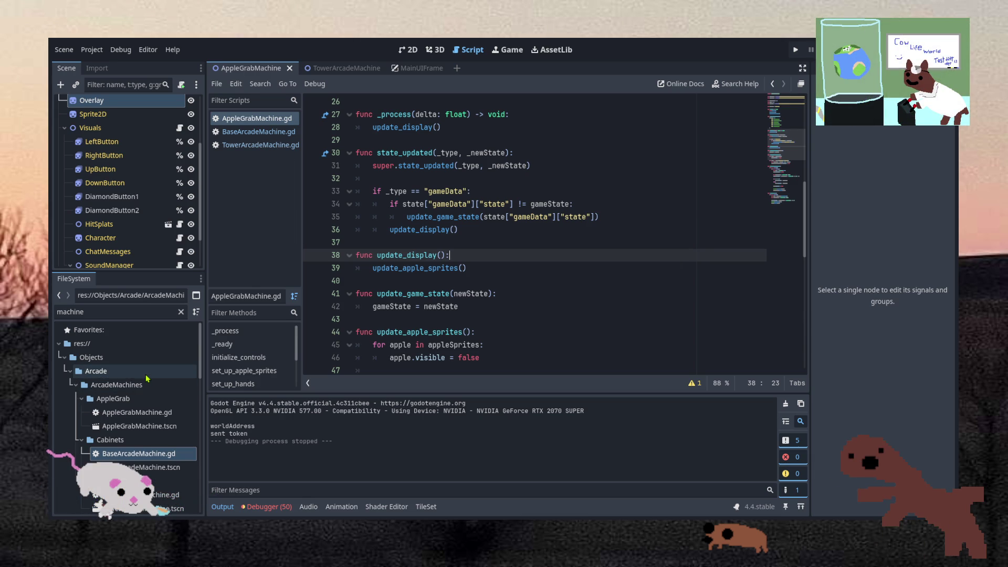
pyautogui.doubleClick(101, 316)
pyautogui.scroll(5, 105, 182)
pyautogui.click(64, 213)
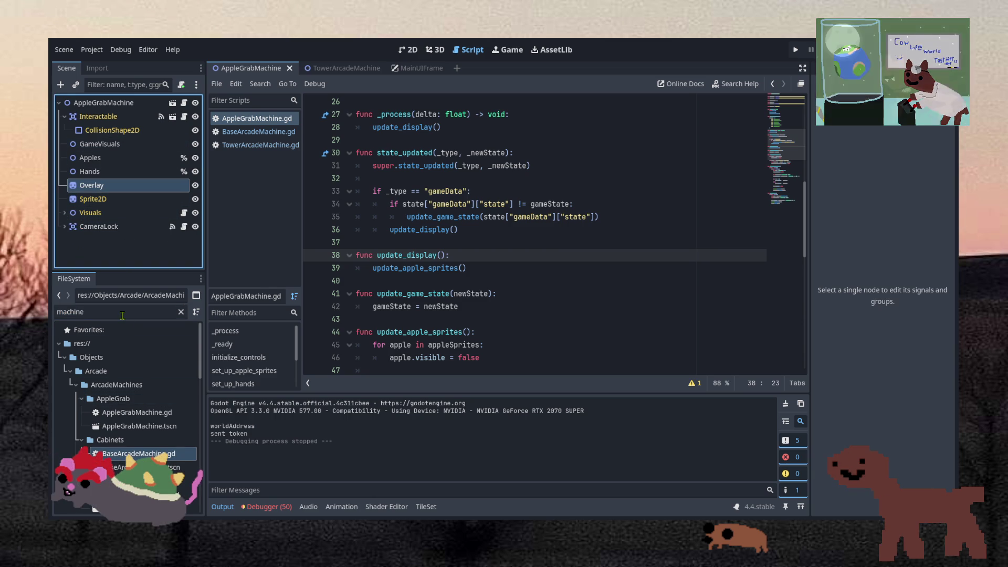
pyautogui.scroll(-2, 105, 389)
pyautogui.scroll(2, 105, 368)
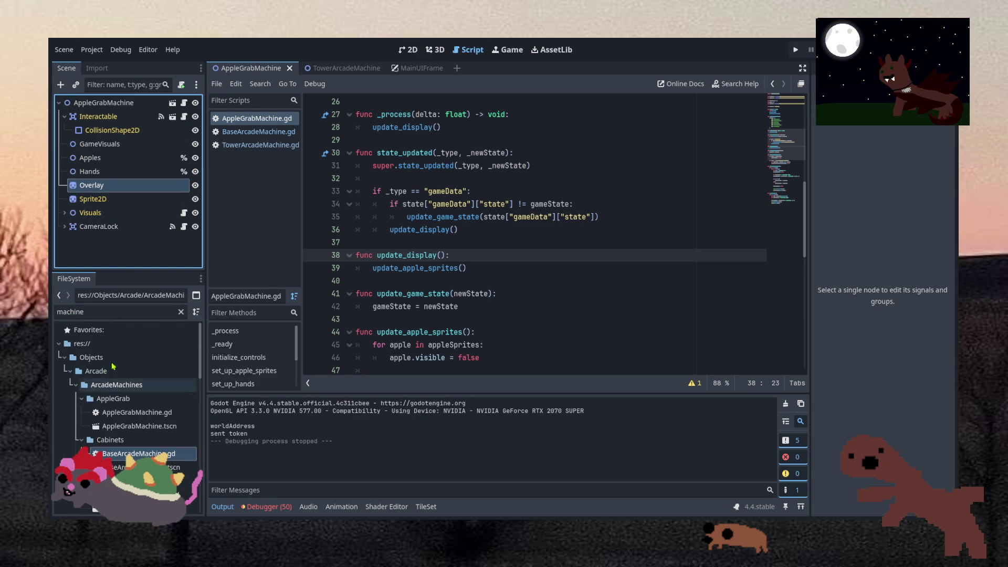
pyautogui.click(99, 316)
pyautogui.write('item')
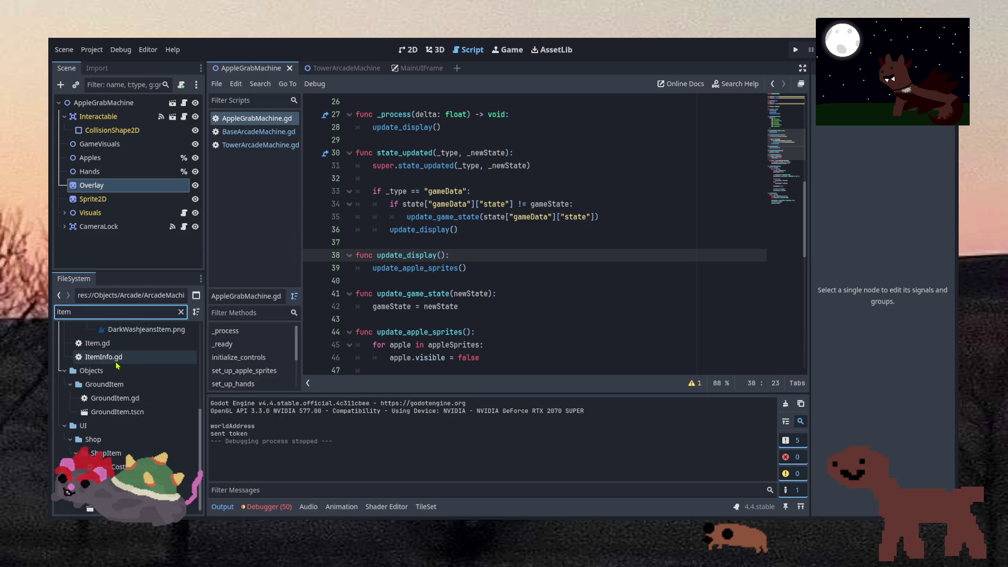
pyautogui.doubleClick(96, 343)
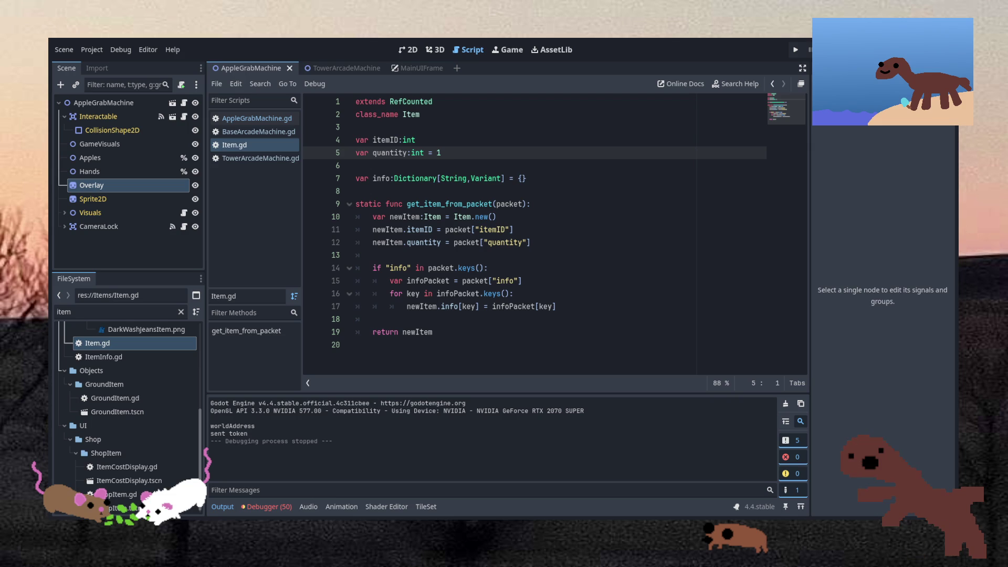
# Inspect the packet parameter of Item.gd's get_item_from_packet function.
pyautogui.click(498, 203)
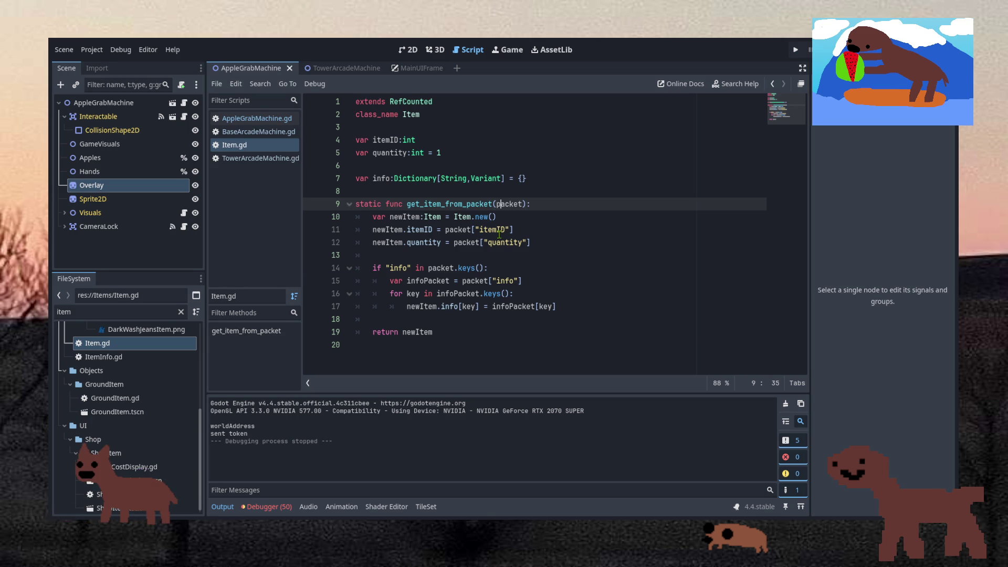
# Re-enter 'item' as the FileSystem filter and open ItemInfo.gd in the script editor.
pyautogui.click(389, 204)
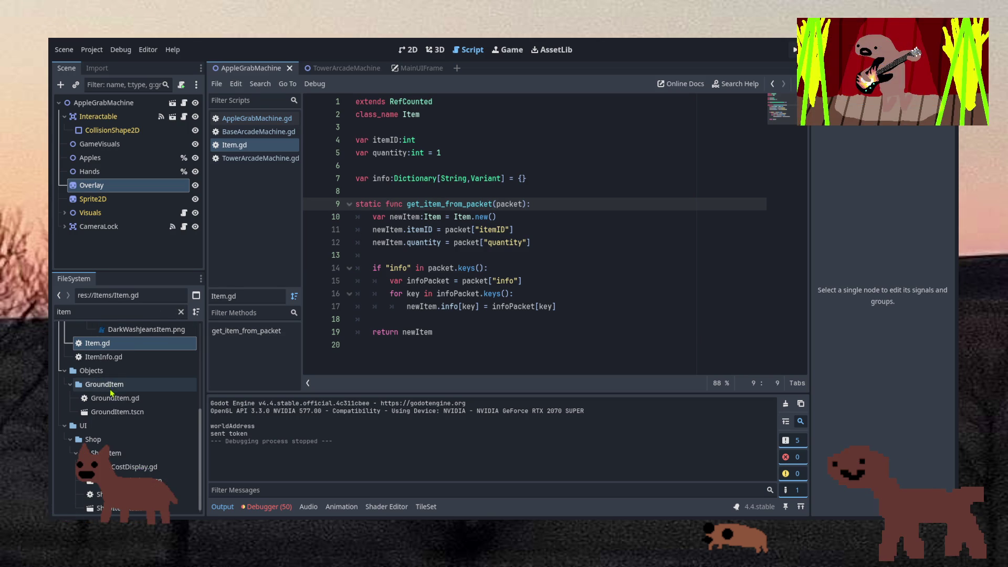
pyautogui.scroll(4, 110, 391)
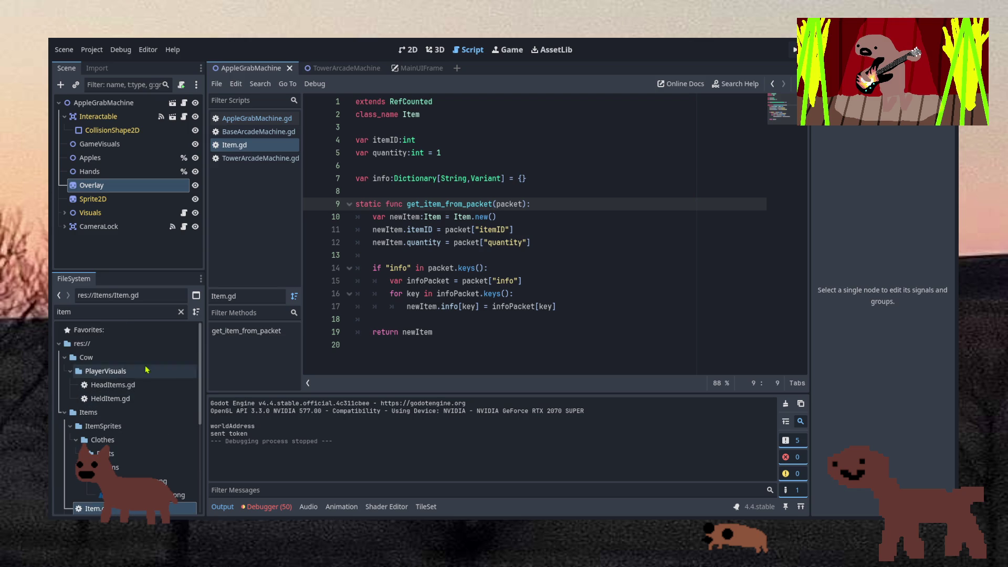
pyautogui.doubleClick(143, 313)
pyautogui.press('BackSpace')
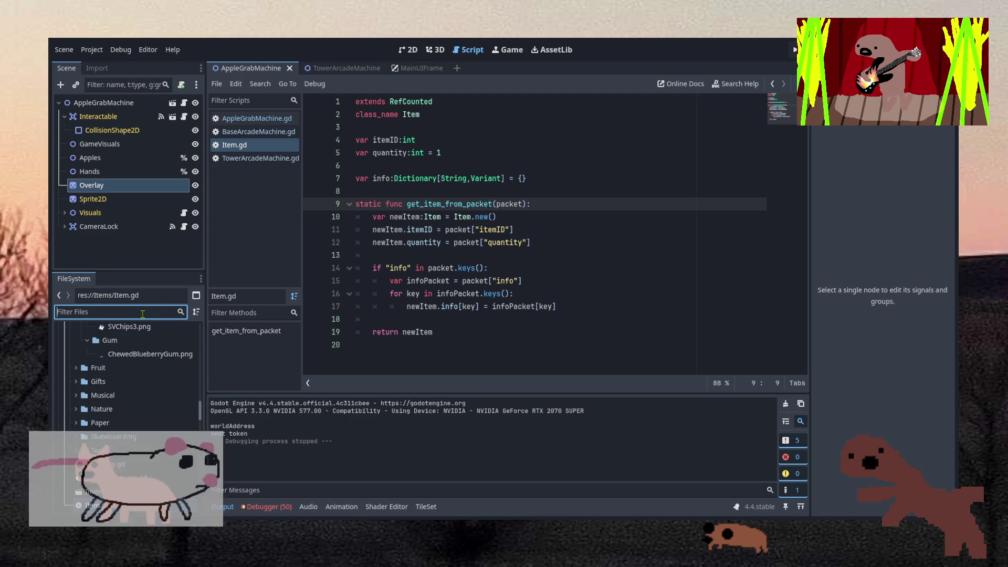
pyautogui.write('tiem')
pyautogui.press('BackSpace')
pyautogui.press('BackSpace')
pyautogui.press('BackSpace')
pyautogui.write('itemi')
pyautogui.press('BackSpace')
pyautogui.click(141, 355)
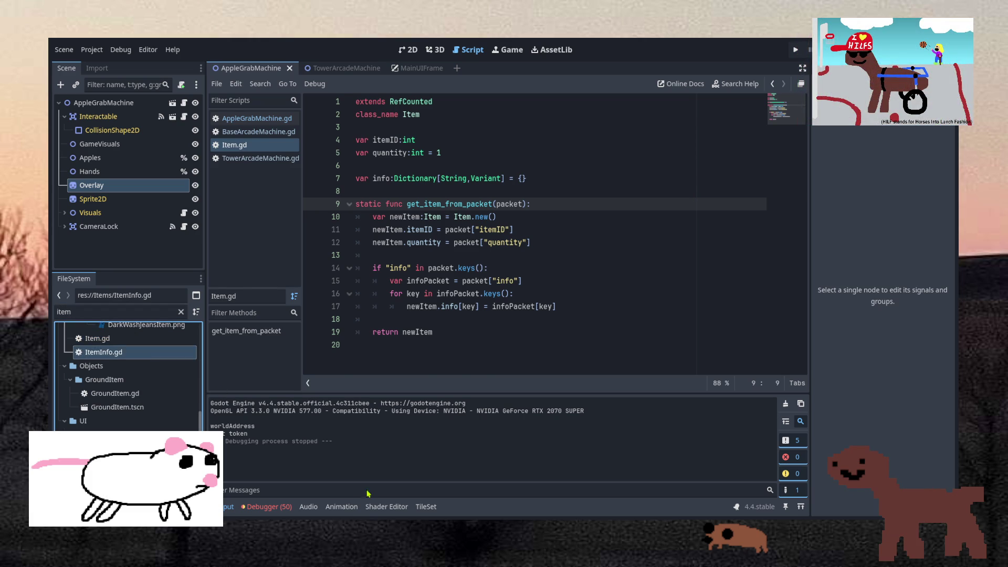
pyautogui.press('Return')
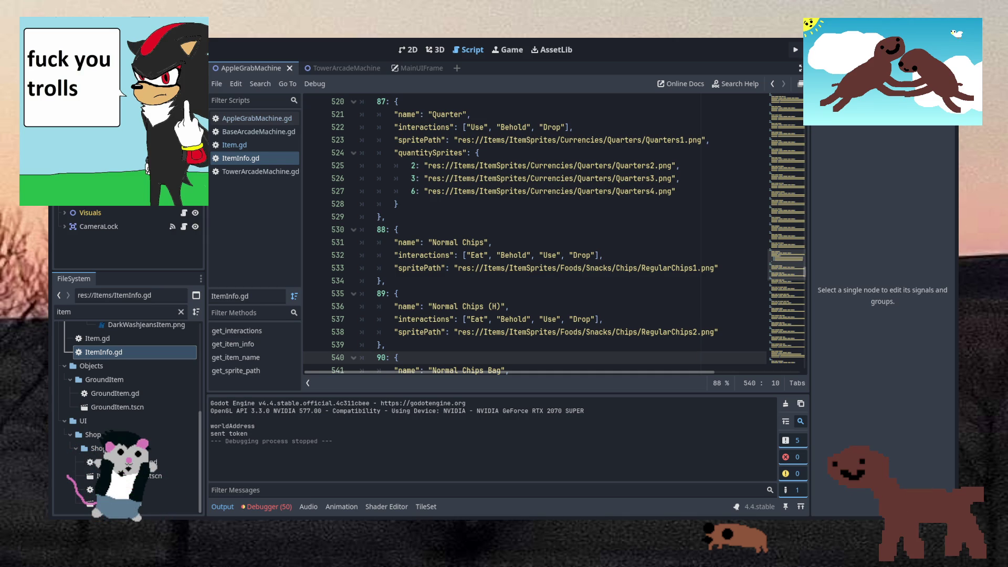
# Start a new entry '136: {' after entry 135's closing brace.
pyautogui.click(547, 243)
pyautogui.scroll(-20, 578, 273)
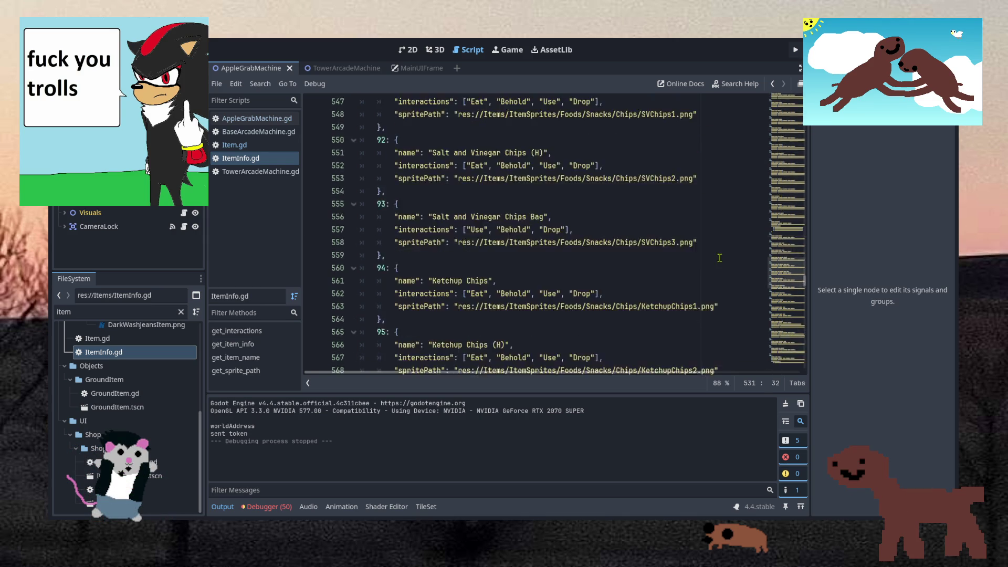
pyautogui.scroll(-20, 598, 298)
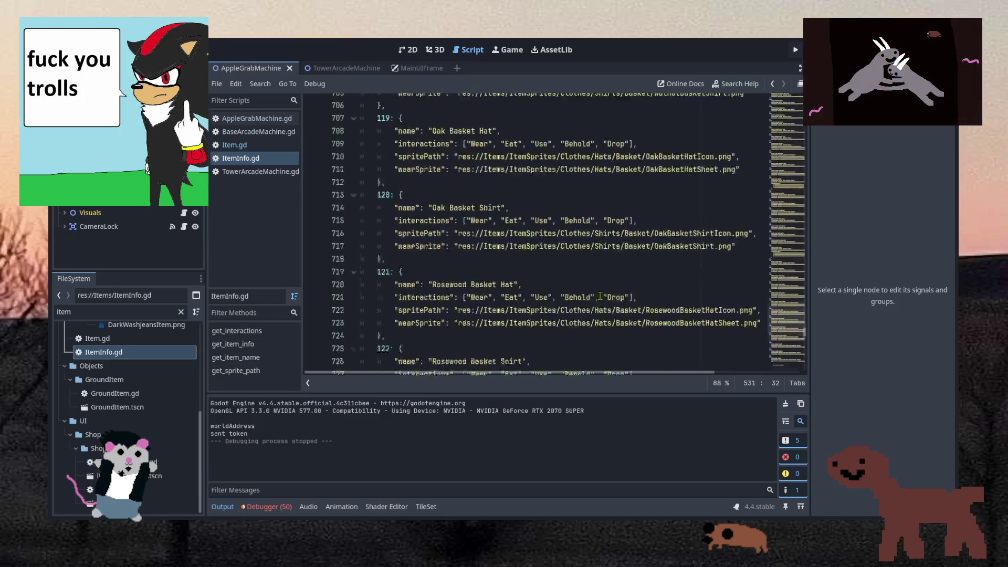
pyautogui.scroll(-10, 599, 303)
pyautogui.scroll(5, 414, 302)
pyautogui.click(444, 295)
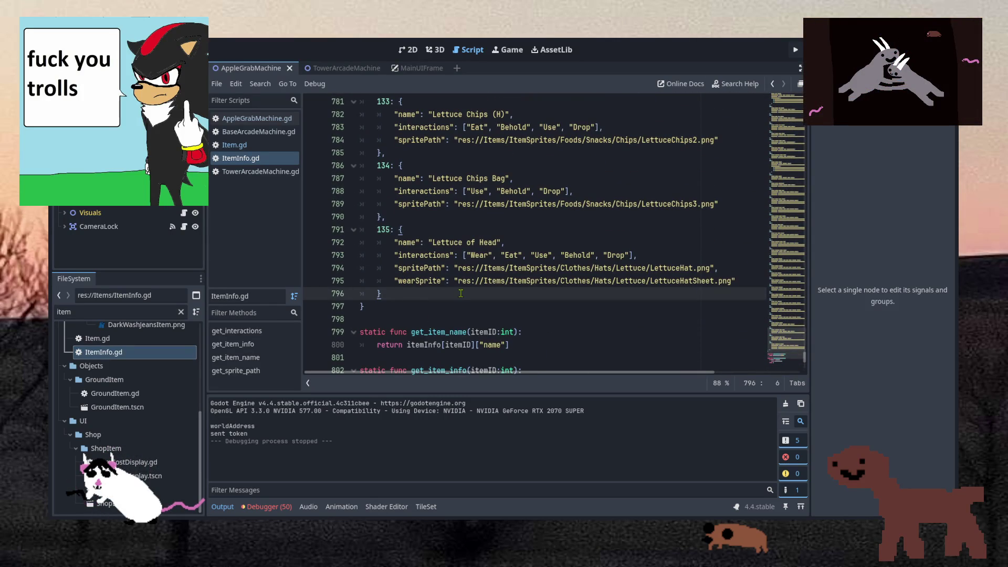
pyautogui.write(',')
pyautogui.press('Return')
pyautogui.write('136: ')
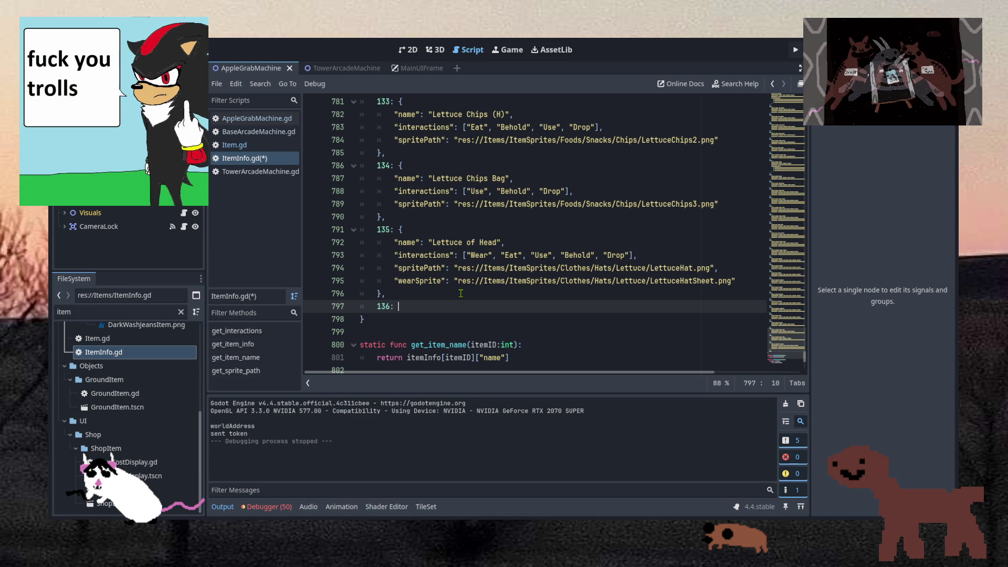
pyautogui.write('{')
pyautogui.press('Return')
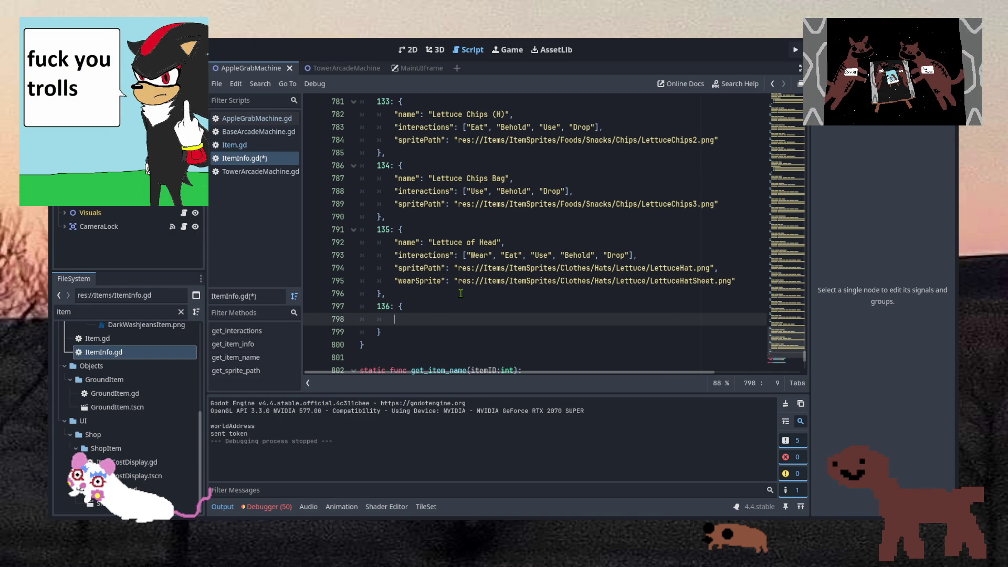
# Copy the Lettuce of Head fields into entry 136.
pyautogui.click(460, 293)
pyautogui.moveTo(737, 281); pyautogui.dragTo(736, 232)
pyautogui.hotkey('ctrl', 'c')
pyautogui.click(438, 320)
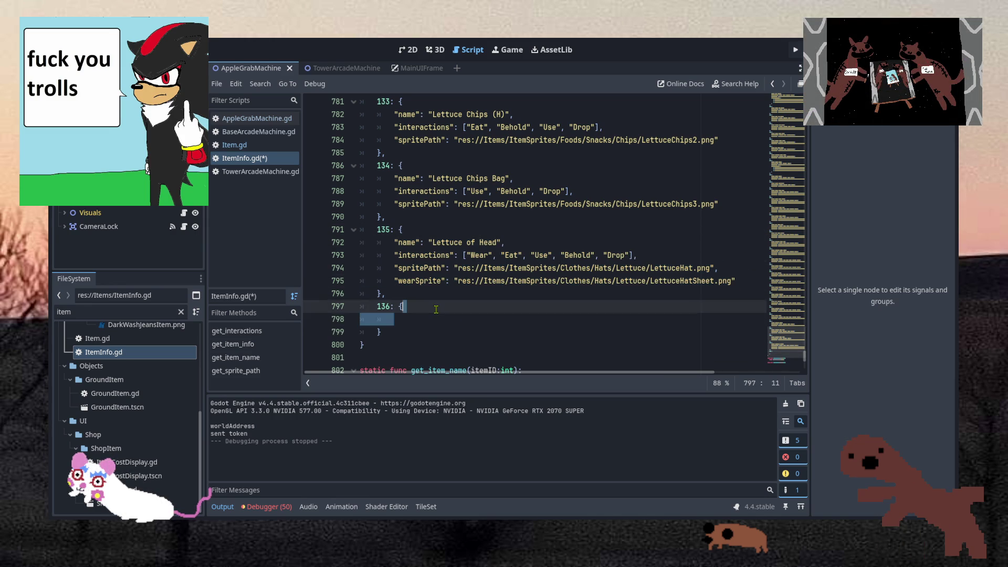
pyautogui.hotkey('ctrl', 'v')
pyautogui.scroll(-2, 436, 310)
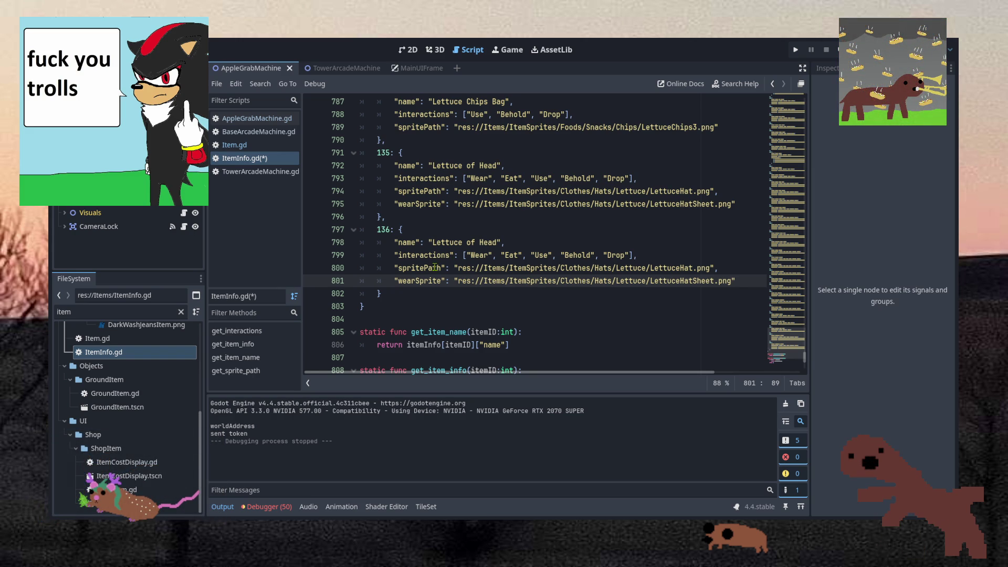
# Rename entry 136 to 'Apple Pog' and save.
pyautogui.moveTo(433, 242); pyautogui.dragTo(497, 242)
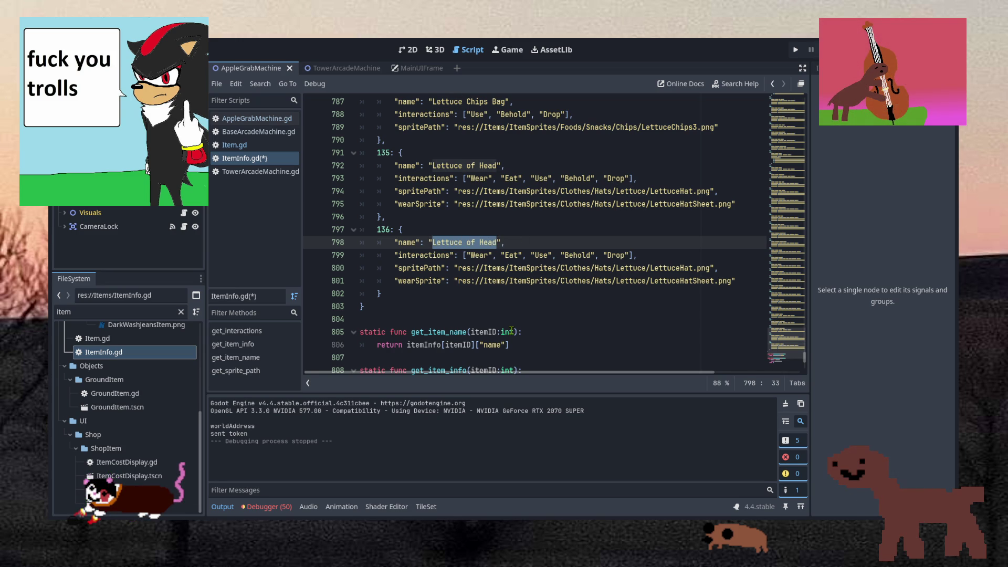
pyautogui.write('Apple Pog')
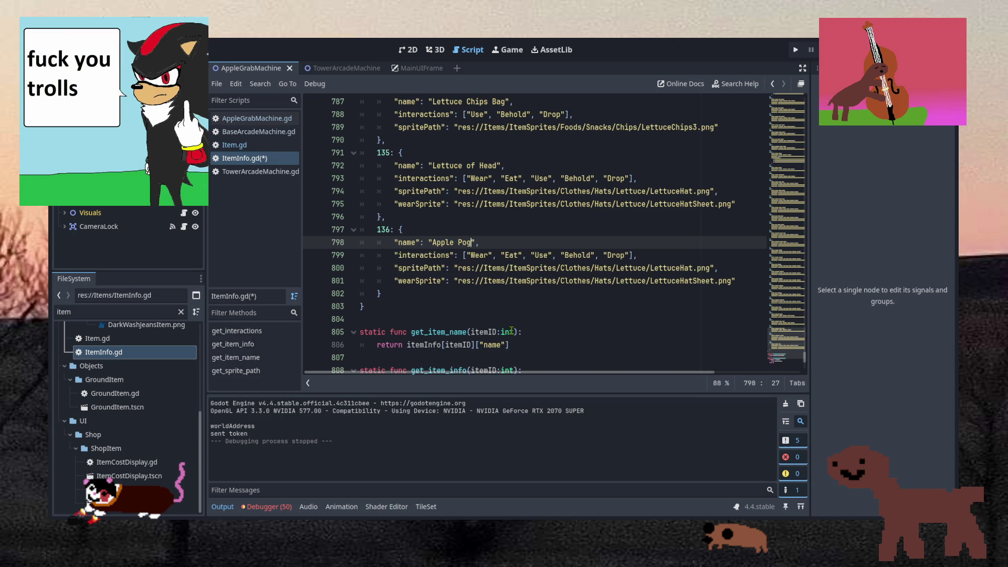
pyautogui.hotkey('ctrl', 's')
# Remove the "Eat" interaction from entry 136.
pyautogui.doubleClick(511, 255)
pyautogui.press('BackSpace')
pyautogui.press('BackSpace')
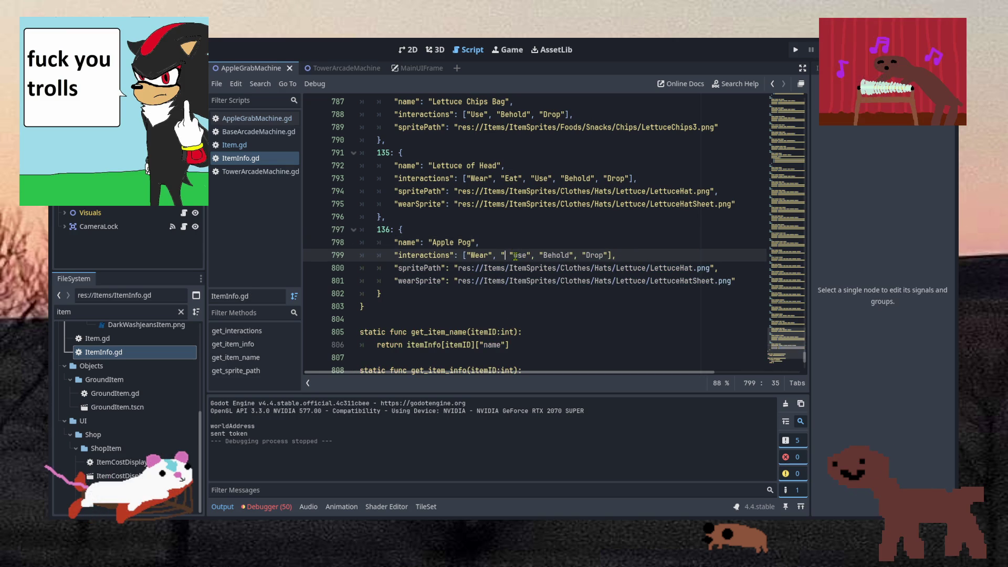
pyautogui.press('Delete')
pyautogui.press('Delete')
pyautogui.click(536, 260)
pyautogui.click(527, 281)
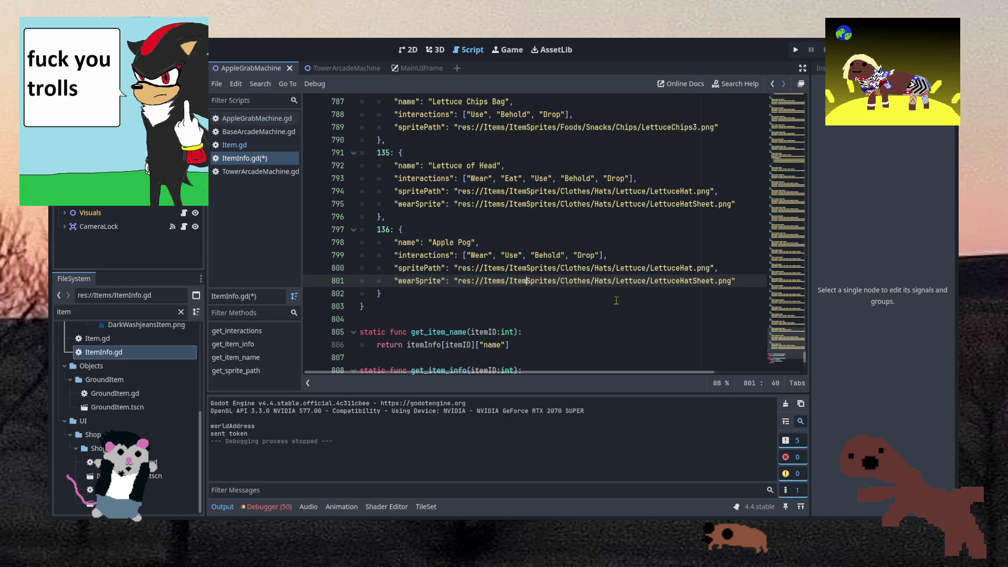
pyautogui.click(742, 281)
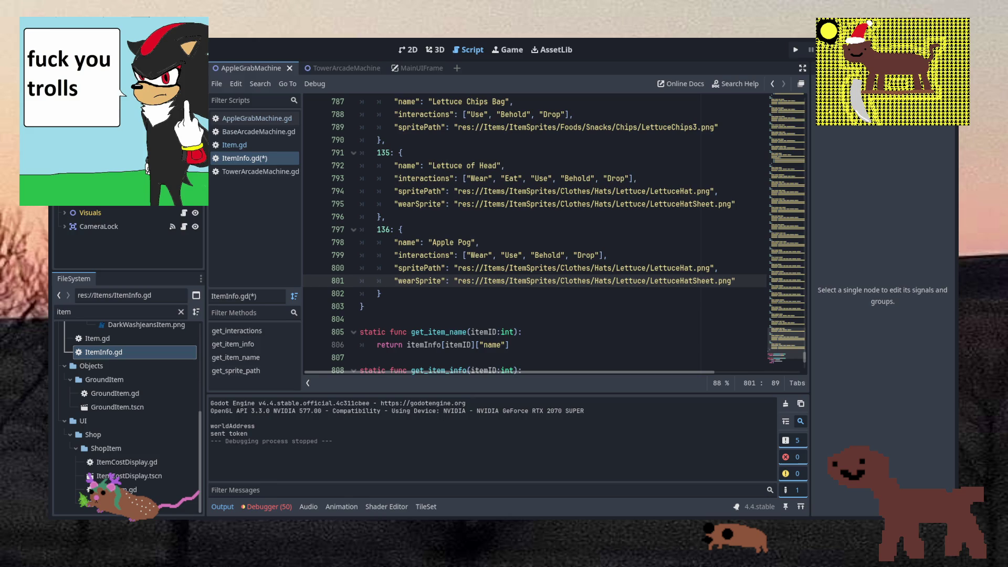
pyautogui.hotkey('alt', 'Tab')
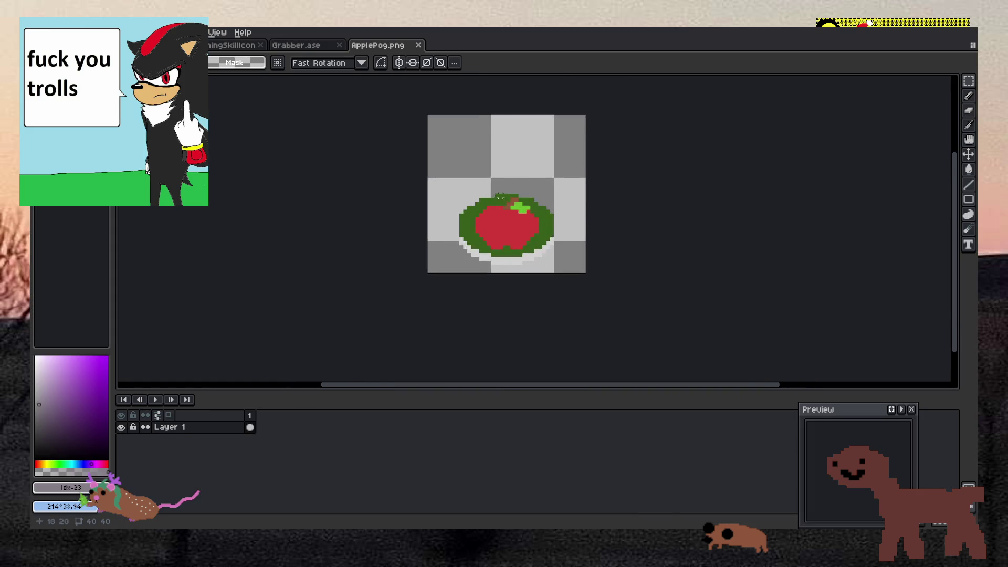
pyautogui.scroll(3, 500, 196)
pyautogui.scroll(-3, 497, 236)
pyautogui.scroll(4, 493, 263)
pyautogui.scroll(-1, 491, 281)
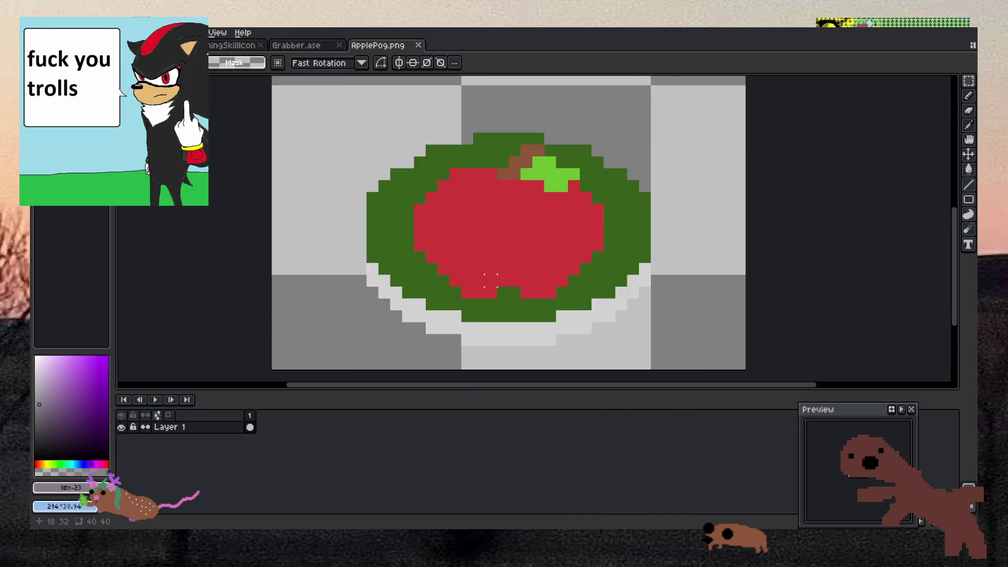
pyautogui.scroll(-1, 491, 281)
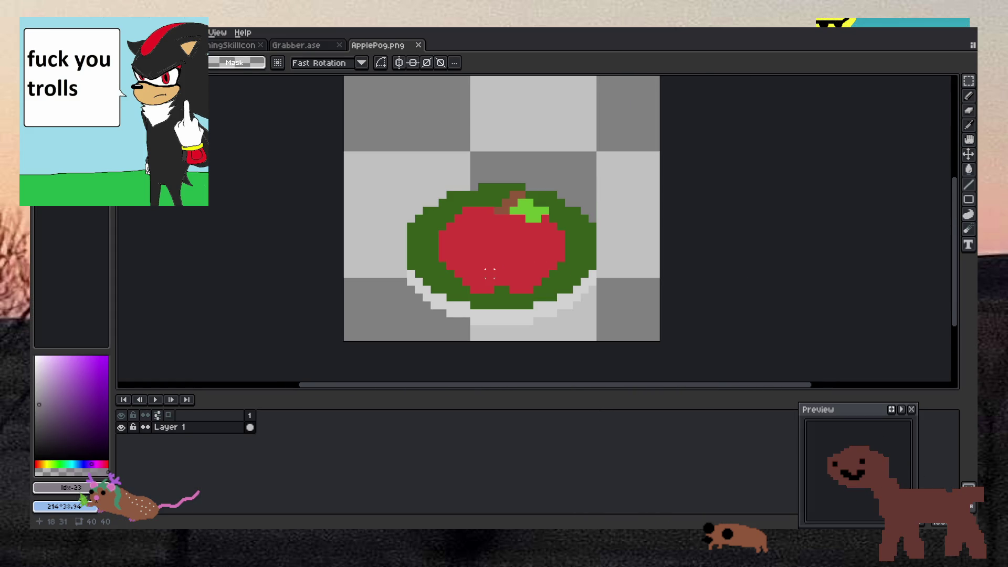
pyautogui.scroll(1, 480, 208)
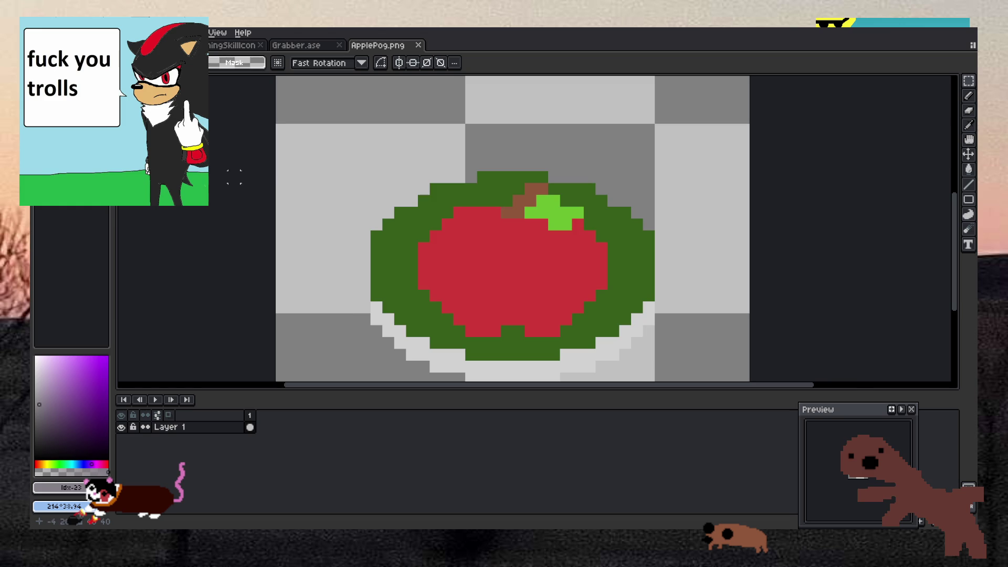
pyautogui.scroll(-3, 234, 177)
pyautogui.scroll(3, 234, 176)
pyautogui.scroll(-1, 234, 176)
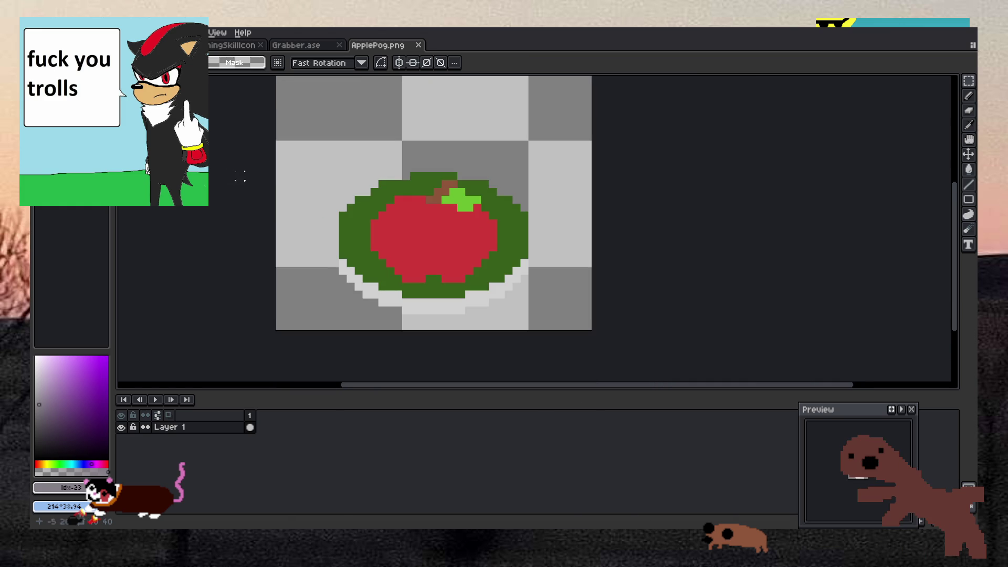
pyautogui.moveTo(218, 211); pyautogui.dragTo(245, 228)
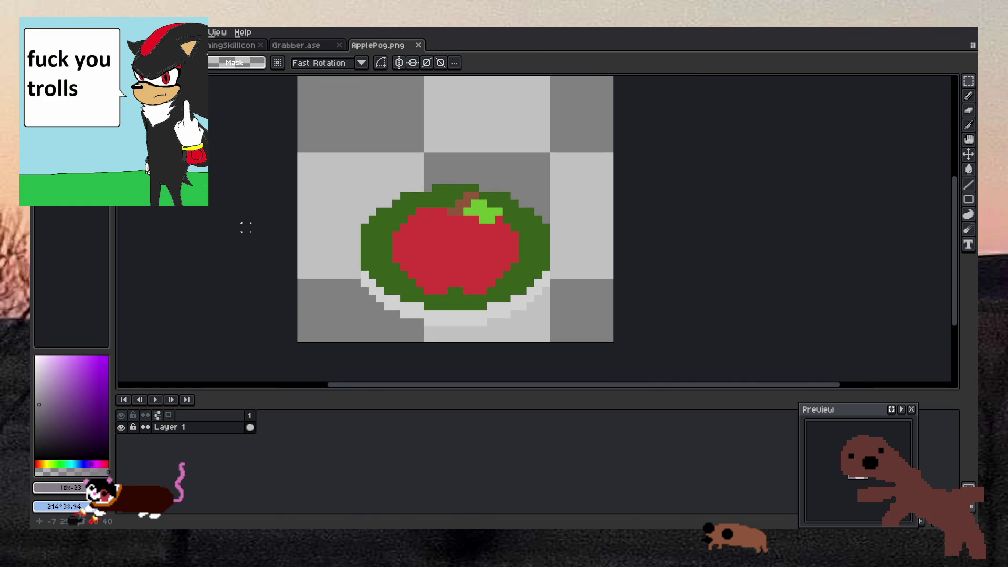
pyautogui.hotkey('alt', 'Tab')
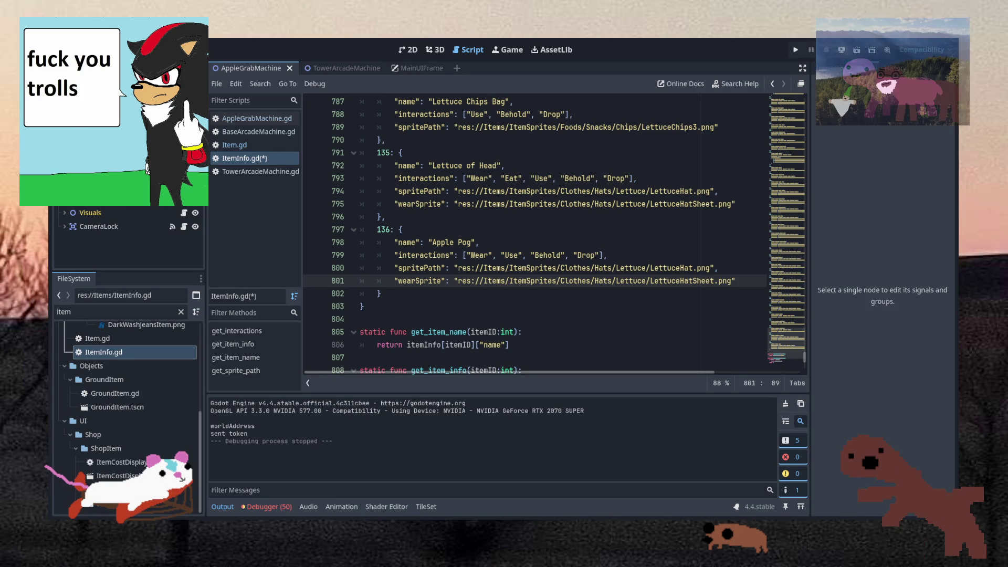
# Save ItemInfo.gd with the current entry 136 edits.
pyautogui.click(466, 292)
pyautogui.click(474, 219)
pyautogui.hotkey('ctrl', 's')
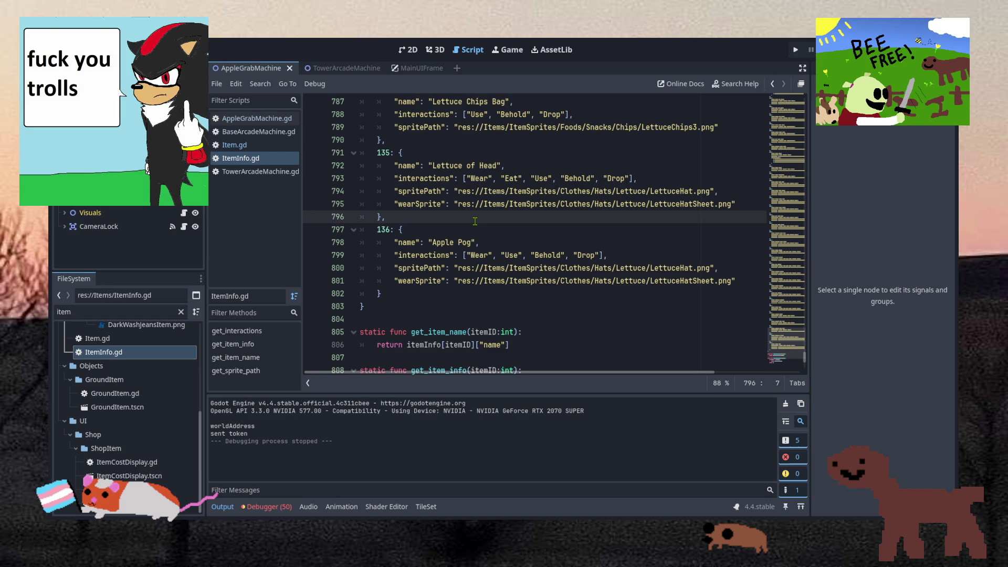
pyautogui.press('Down')
pyautogui.press('Down')
pyautogui.press('Down')
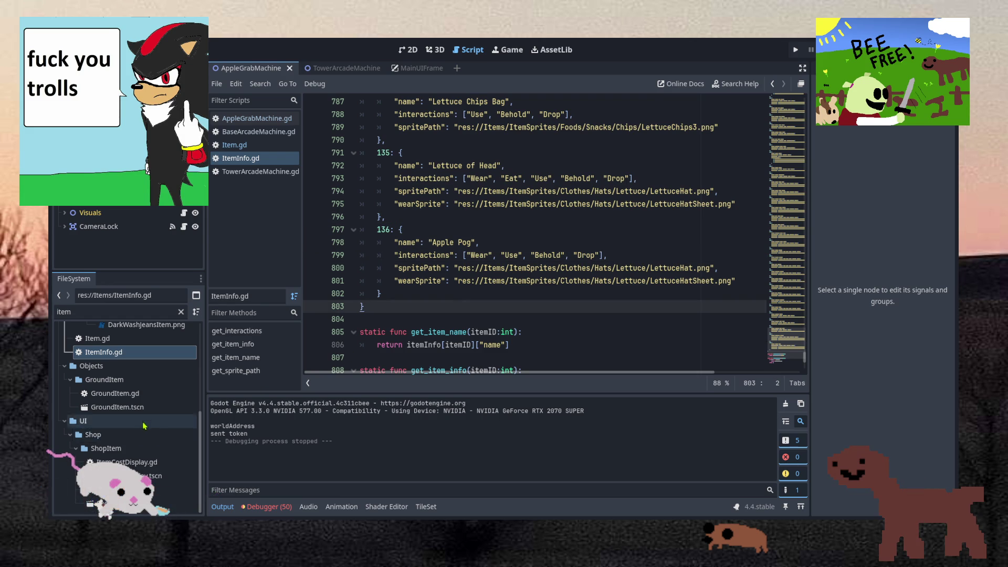
# Clear the old FileSystem filter and browse the item sprite folders.
pyautogui.scroll(5, 144, 425)
pyautogui.click(115, 312)
pyautogui.press('BackSpace')
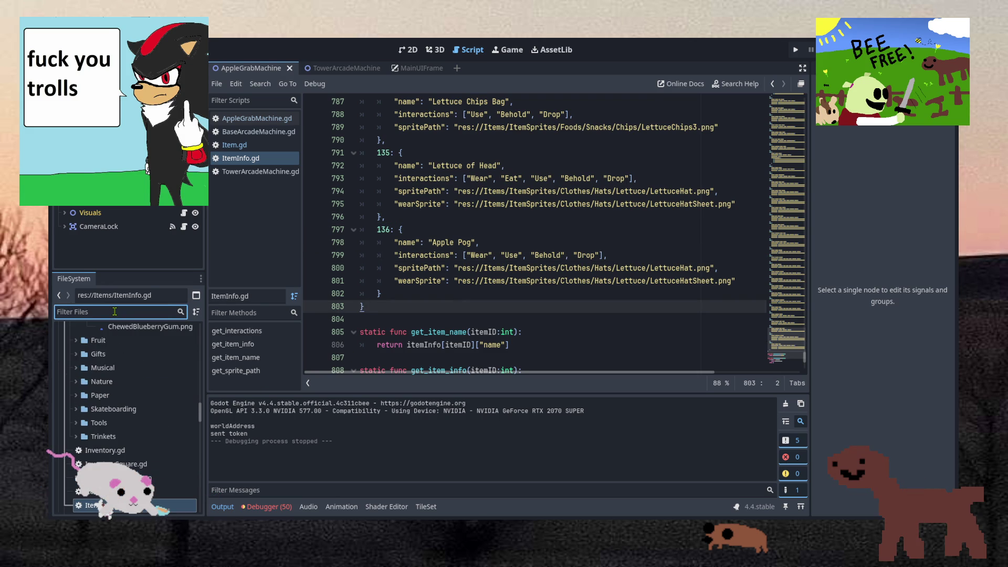
pyautogui.click(154, 372)
pyautogui.scroll(10, 154, 374)
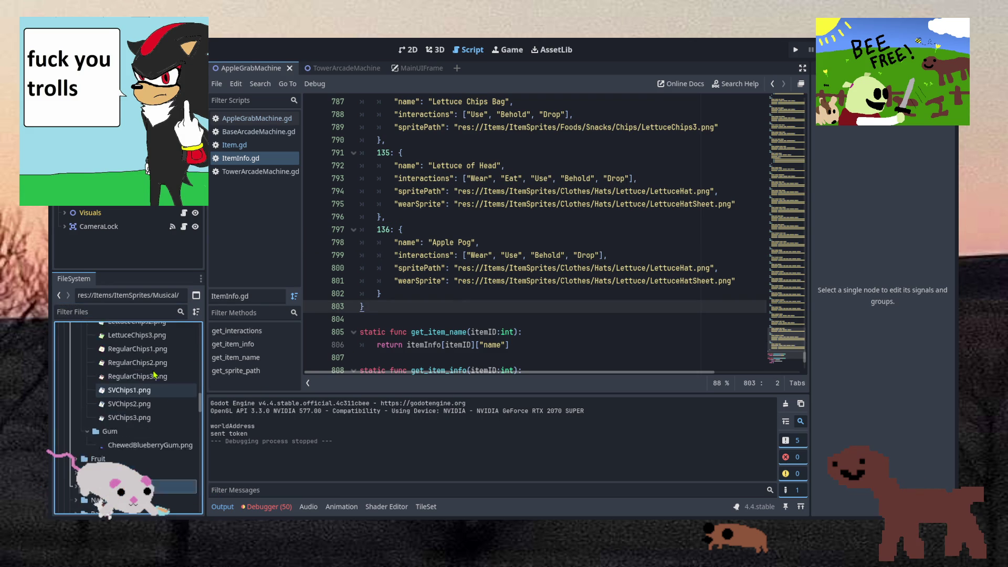
pyautogui.scroll(10, 152, 372)
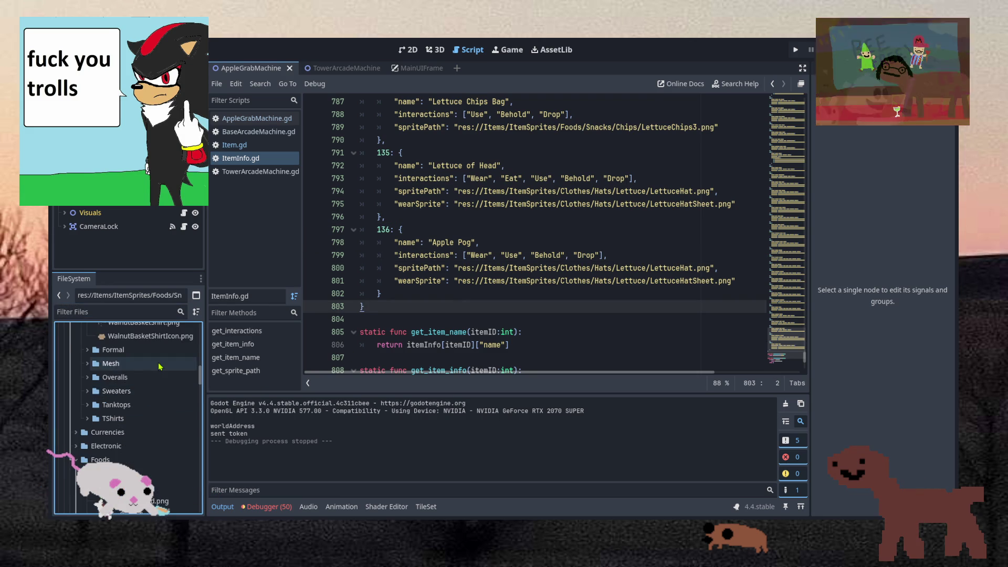
pyautogui.scroll(-10, 159, 362)
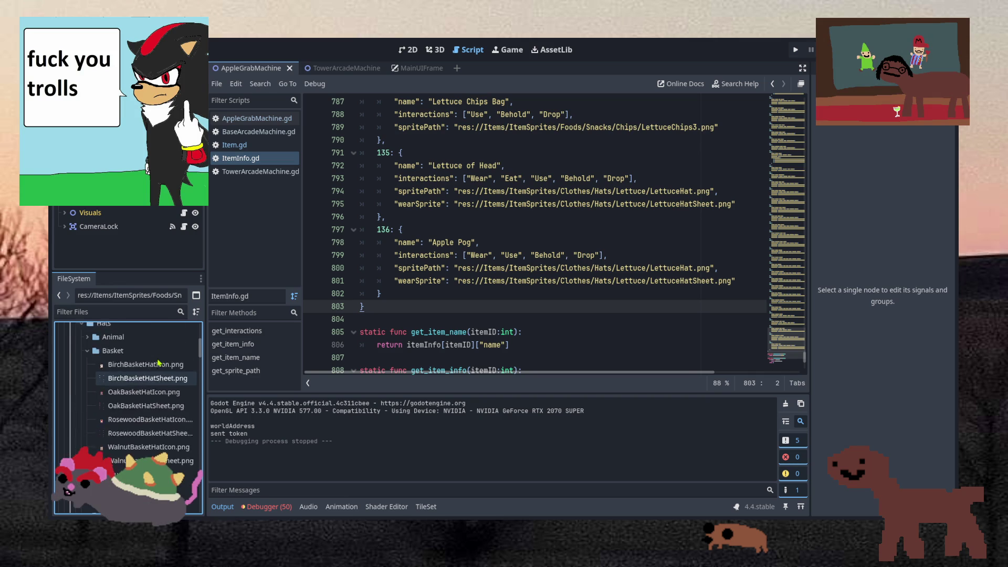
pyautogui.scroll(-15, 159, 362)
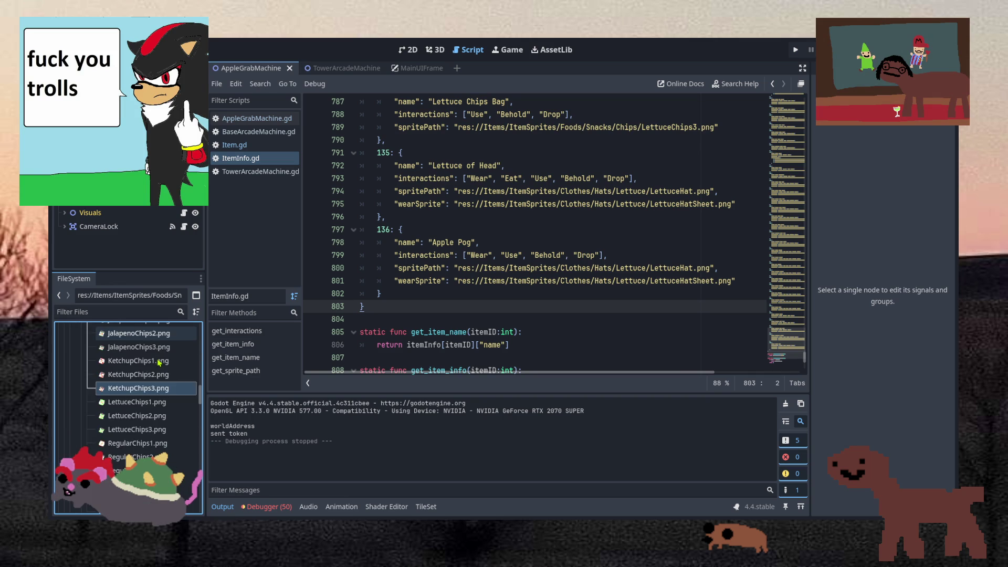
pyautogui.scroll(-10, 157, 366)
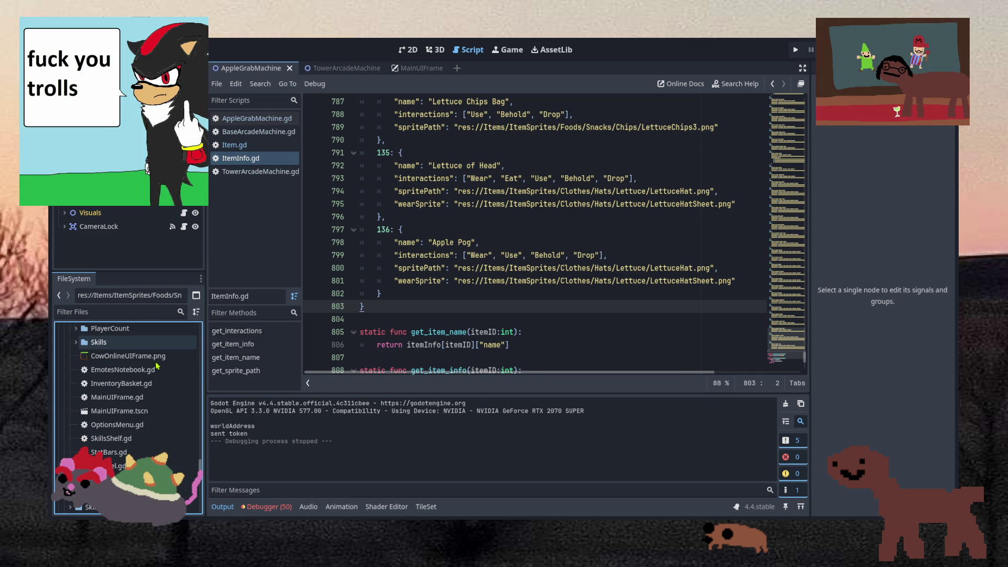
pyautogui.scroll(10, 156, 366)
# Filter files by 'apple' and select ApplePog.png under Trinkets/Pogs.
pyautogui.click(109, 313)
pyautogui.write('apple')
pyautogui.scroll(3, 124, 374)
pyautogui.click(134, 434)
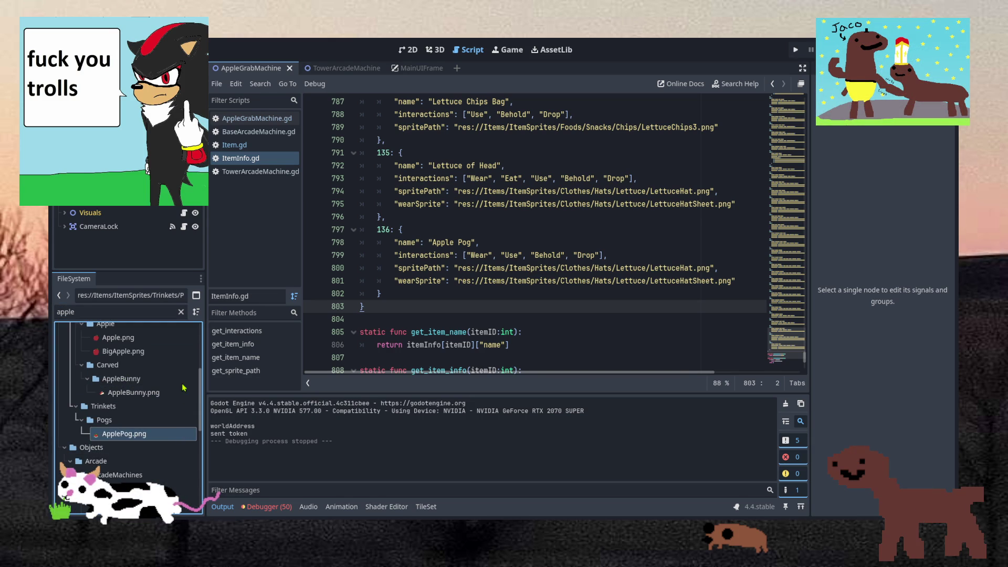
pyautogui.click(523, 255)
# Point entry 136's spritePath at ApplePog.png, delete its wearSprite line, and save.
pyautogui.moveTo(459, 268)
pyautogui.mouseDown()
pyautogui.moveTo(711, 268)
pyautogui.moveTo(752, 281)
pyautogui.moveTo(748, 268)
pyautogui.mouseUp()
pyautogui.write('res://Items/ItemSprites/Trinkets/Pogs/ApplePog.png')
pyautogui.click(755, 292)
pyautogui.press('BackSpace')
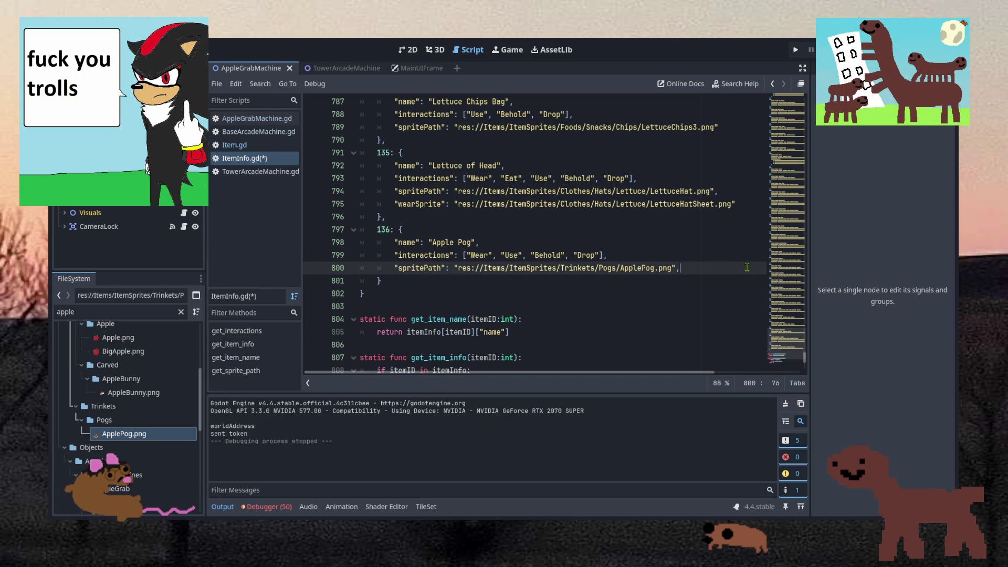
pyautogui.click(641, 243)
pyautogui.hotkey('ctrl', 's')
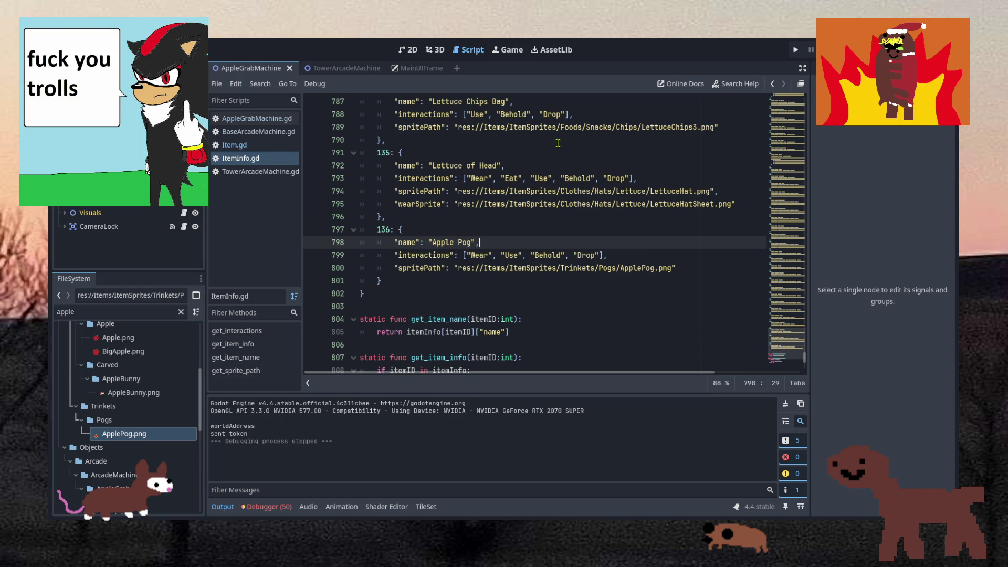
# Check the end of the Apple Pog entry and its closing brace, then save again.
pyautogui.click(488, 280)
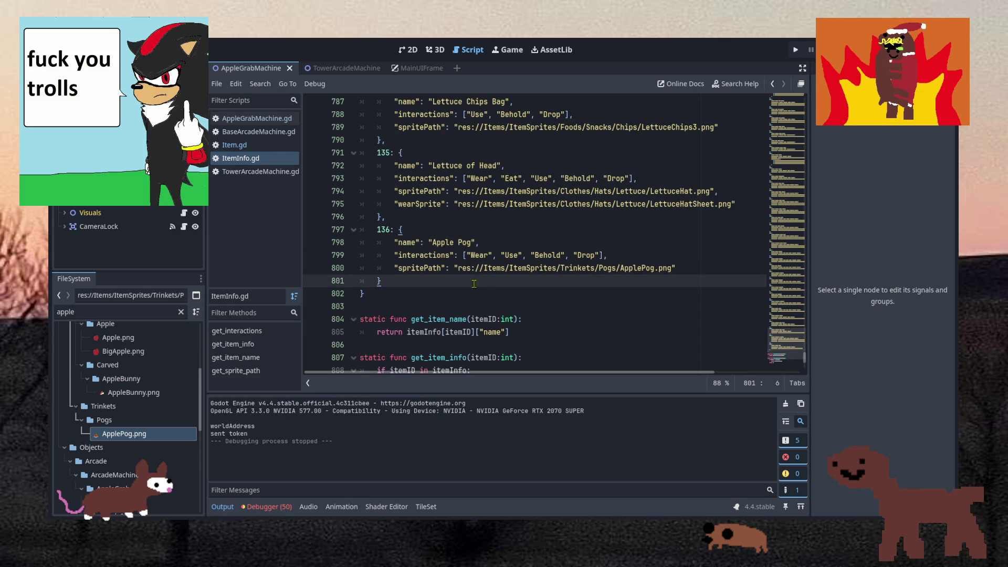
pyautogui.click(441, 294)
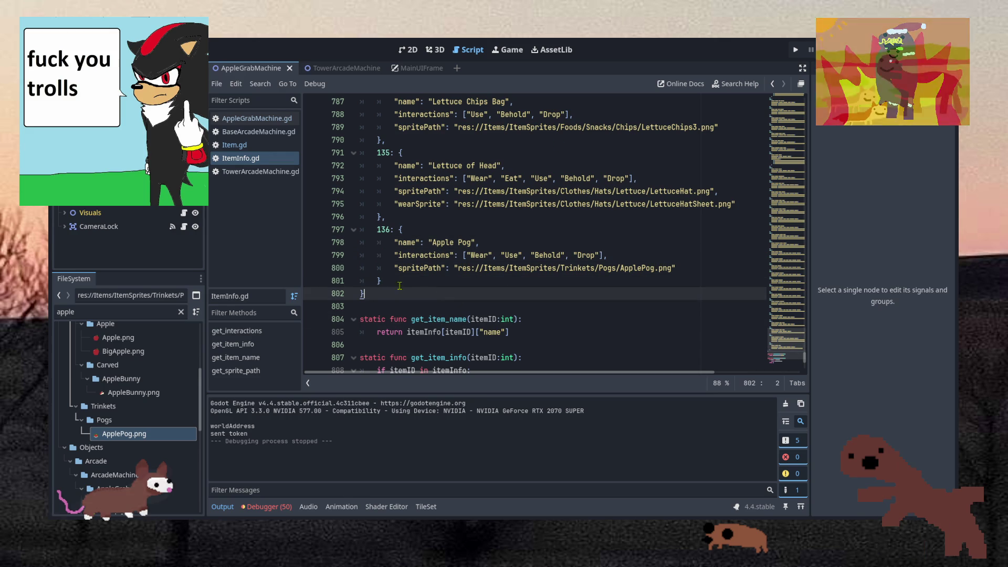
pyautogui.click(381, 281)
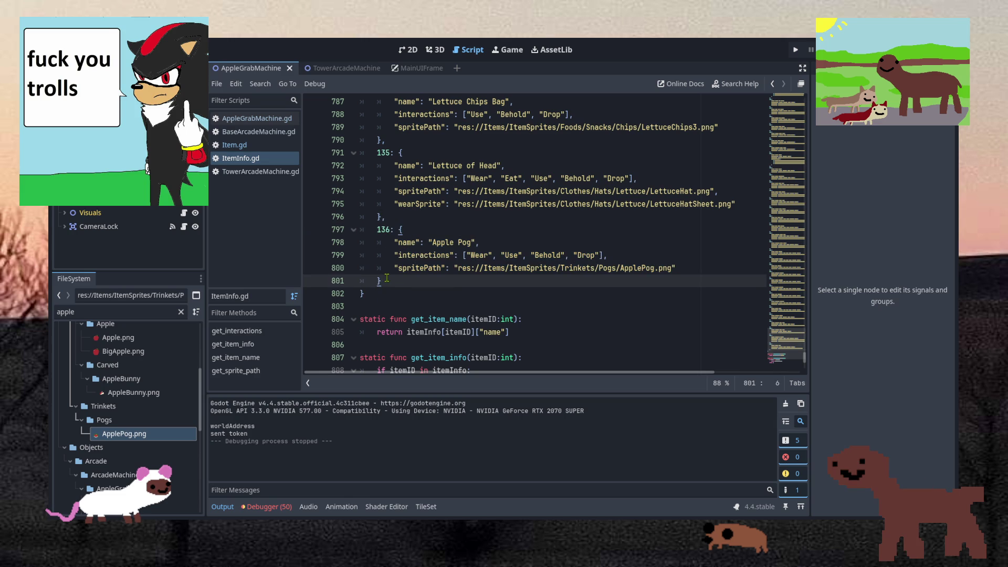
pyautogui.hotkey('ctrl', 's')
# Give the FileSystem dock more height and widen the code editor.
pyautogui.moveTo(129, 272); pyautogui.dragTo(136, 242)
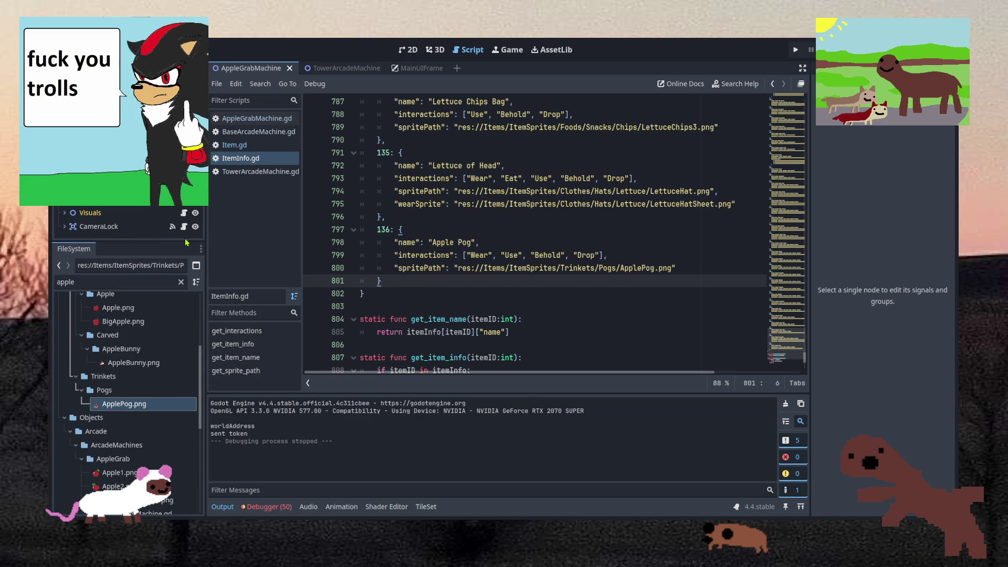
pyautogui.moveTo(205, 241); pyautogui.dragTo(187, 240)
pyautogui.scroll(5, 78, 372)
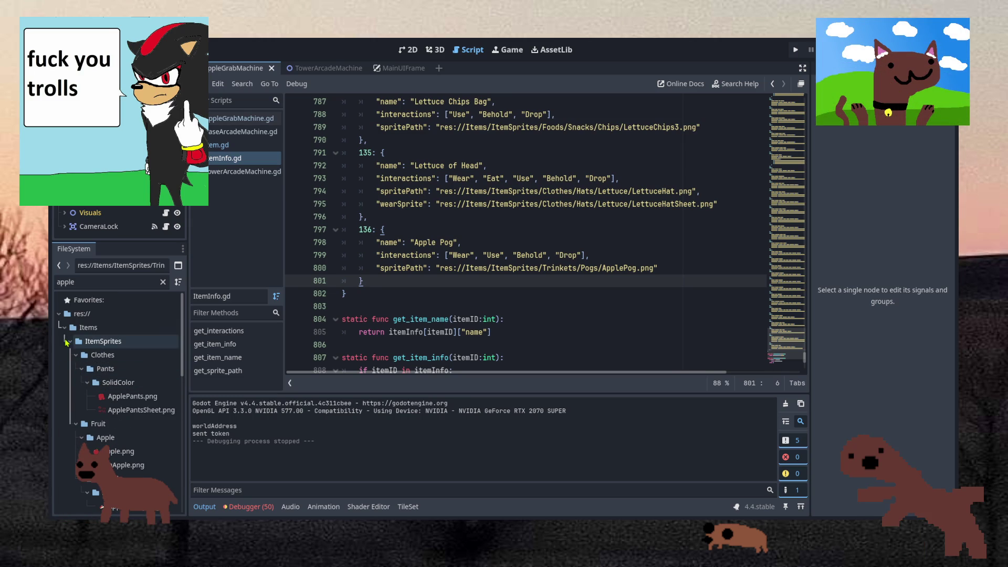
# Clear the 'apple' filter and collapse the ItemSprites and Items folders.
pyautogui.click(69, 340)
pyautogui.click(65, 355)
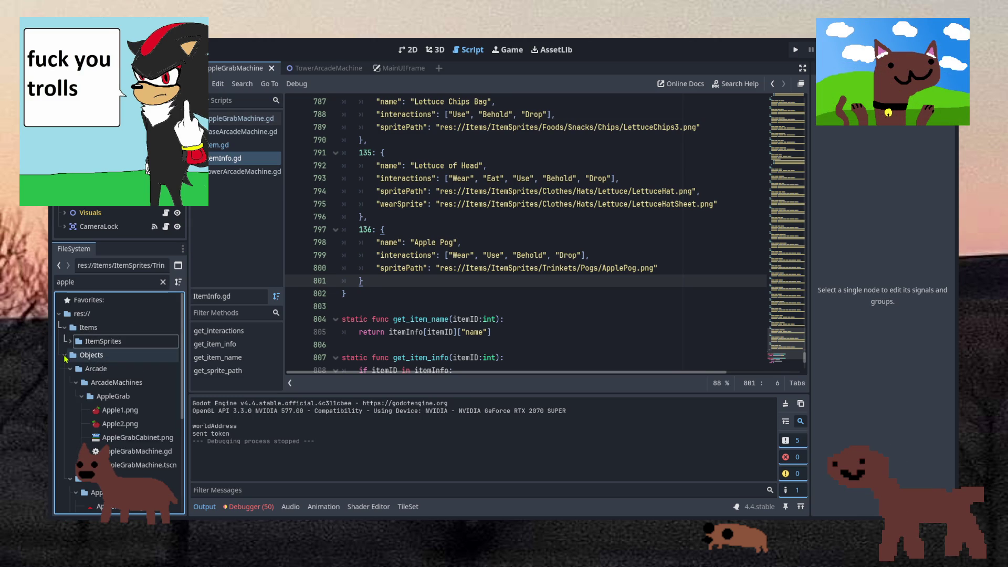
pyautogui.click(163, 282)
pyautogui.scroll(-5, 84, 381)
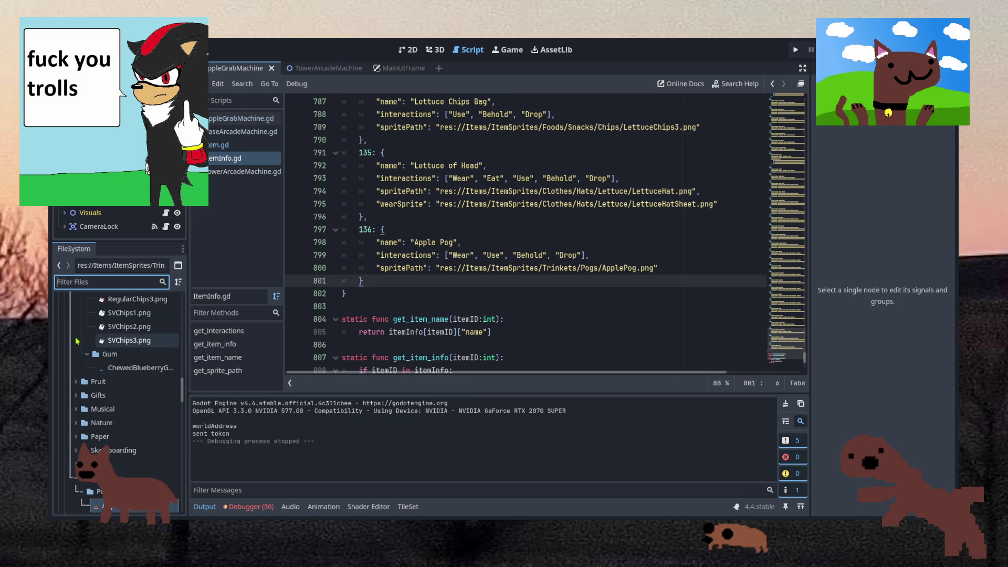
pyautogui.scroll(10, 84, 381)
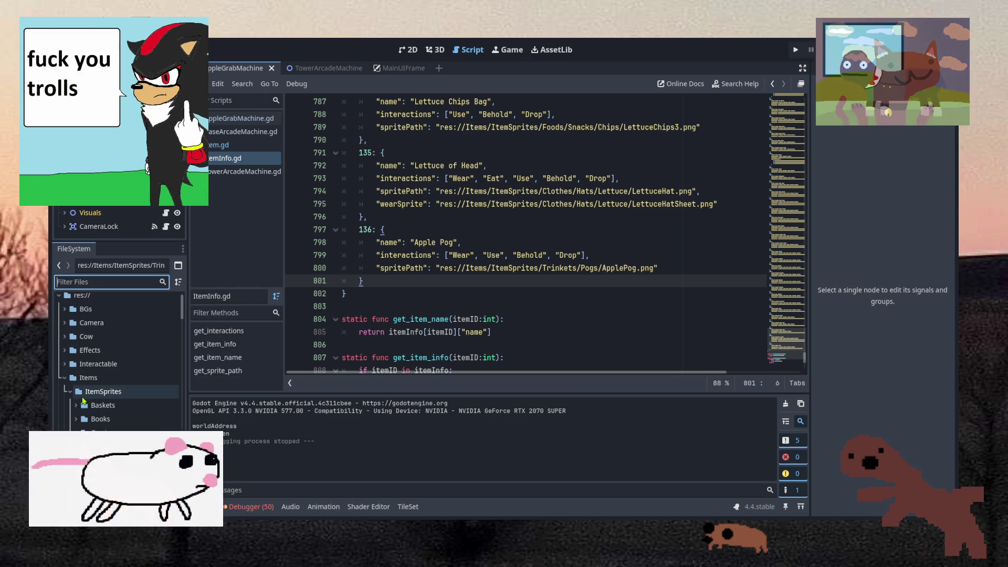
pyautogui.click(71, 392)
pyautogui.click(65, 378)
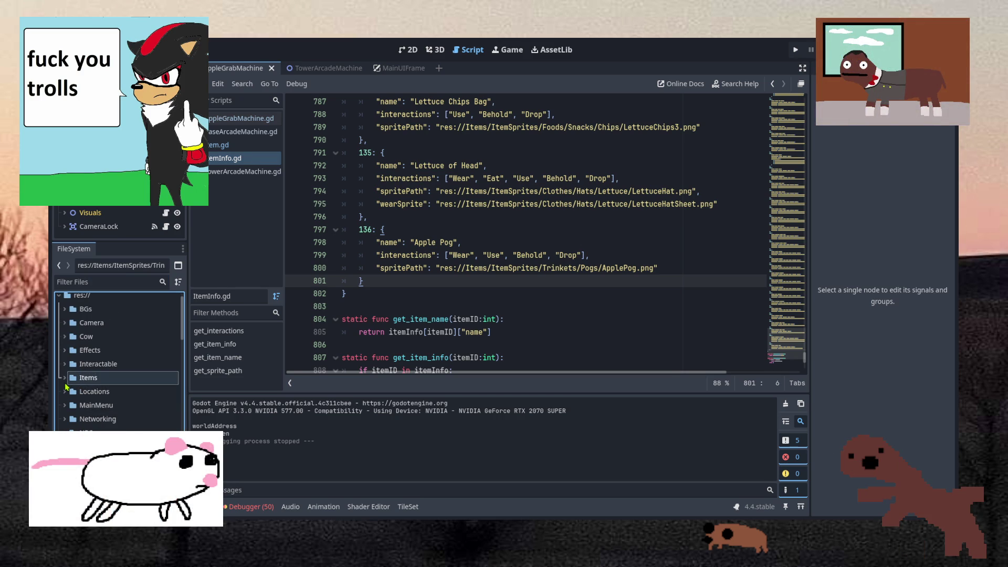
pyautogui.click(643, 254)
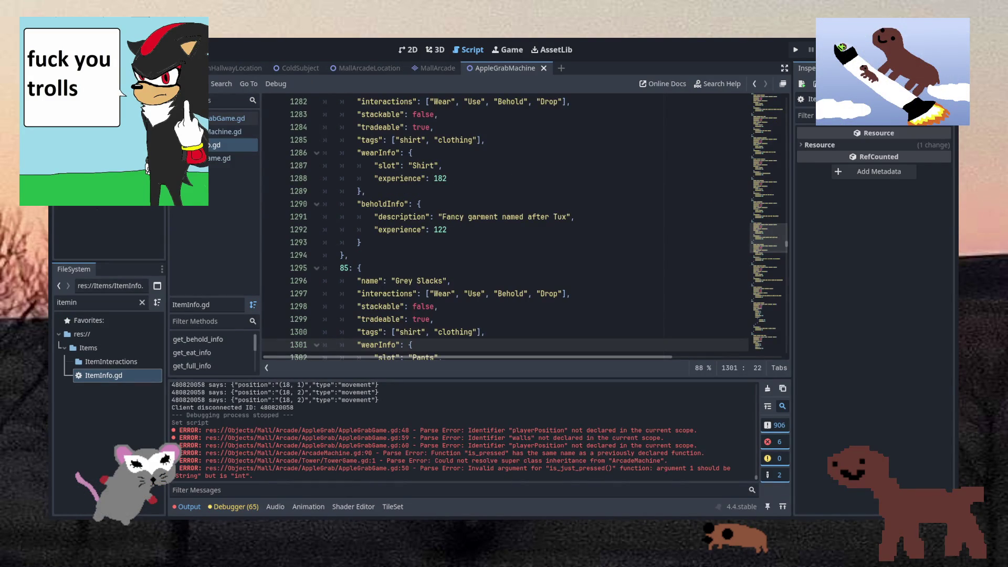
# Scroll ItemInfo.gd down to entry 135 Lettuce of Head, then back up to Lucky Coin (131).
pyautogui.scroll(-20, 576, 250)
pyautogui.scroll(-20, 576, 250)
pyautogui.scroll(-20, 577, 248)
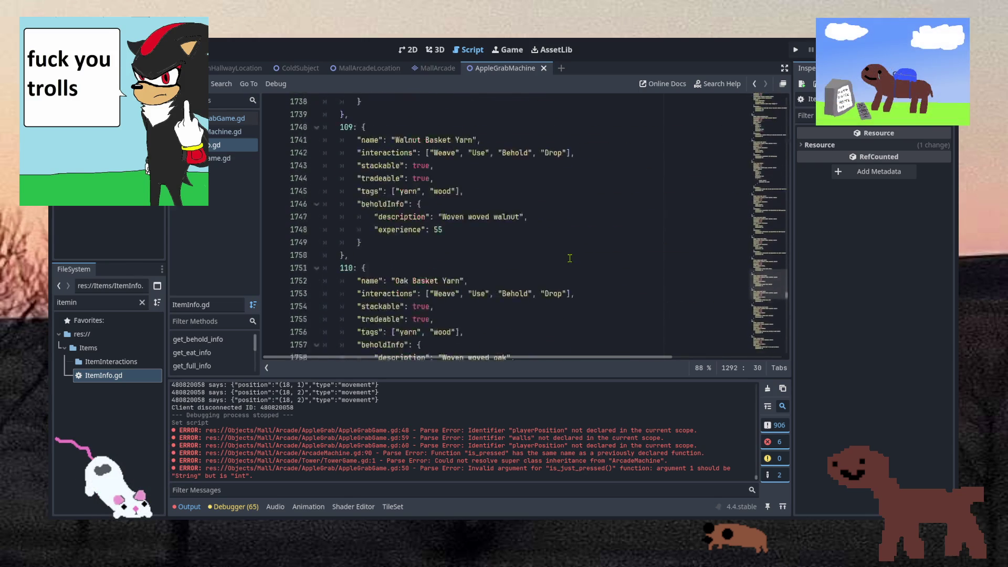
pyautogui.scroll(-20, 570, 258)
pyautogui.scroll(-20, 566, 265)
pyautogui.scroll(-20, 562, 266)
pyautogui.scroll(8, 560, 265)
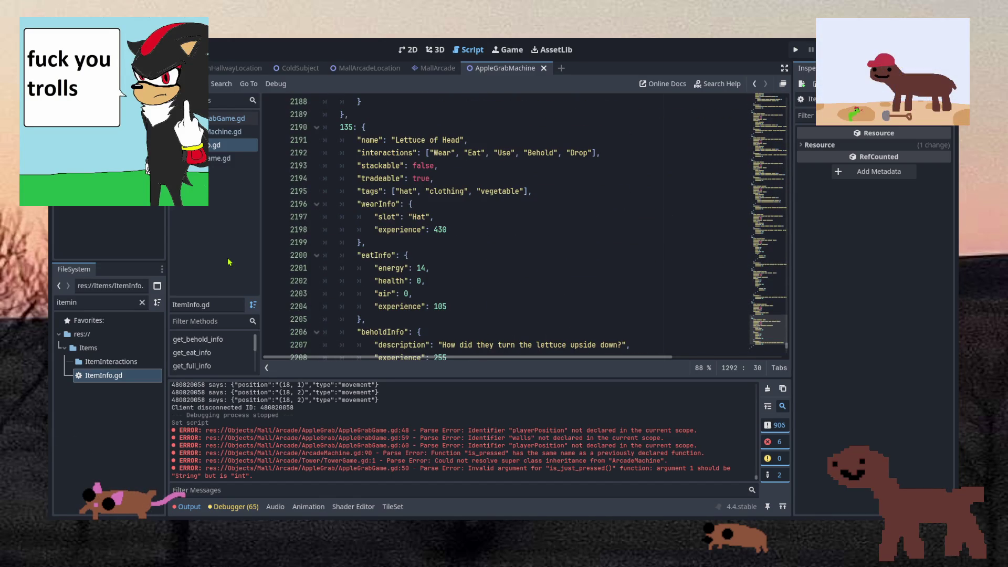
pyautogui.click(360, 255)
pyautogui.scroll(-3, 370, 218)
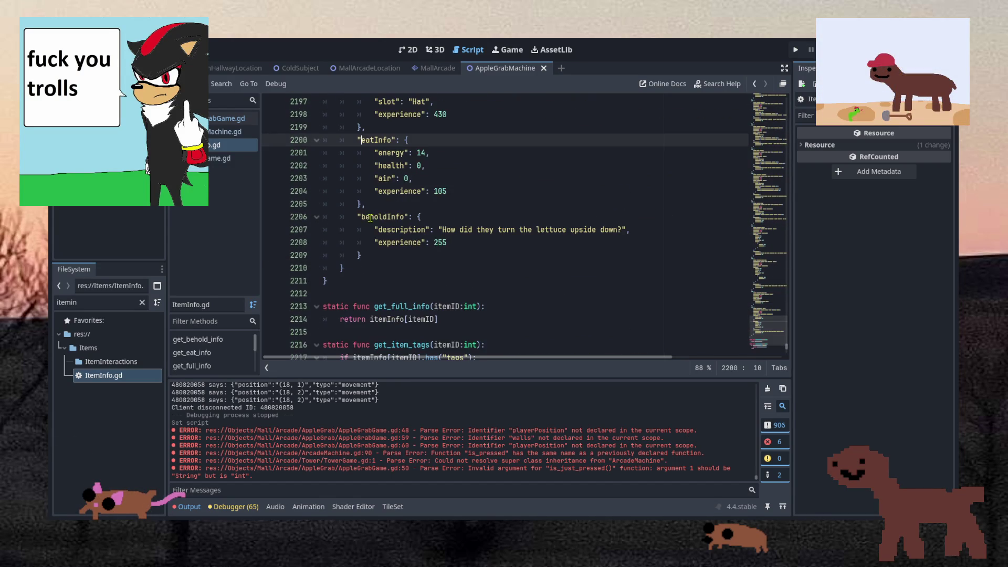
pyautogui.click(362, 268)
pyautogui.scroll(10, 363, 269)
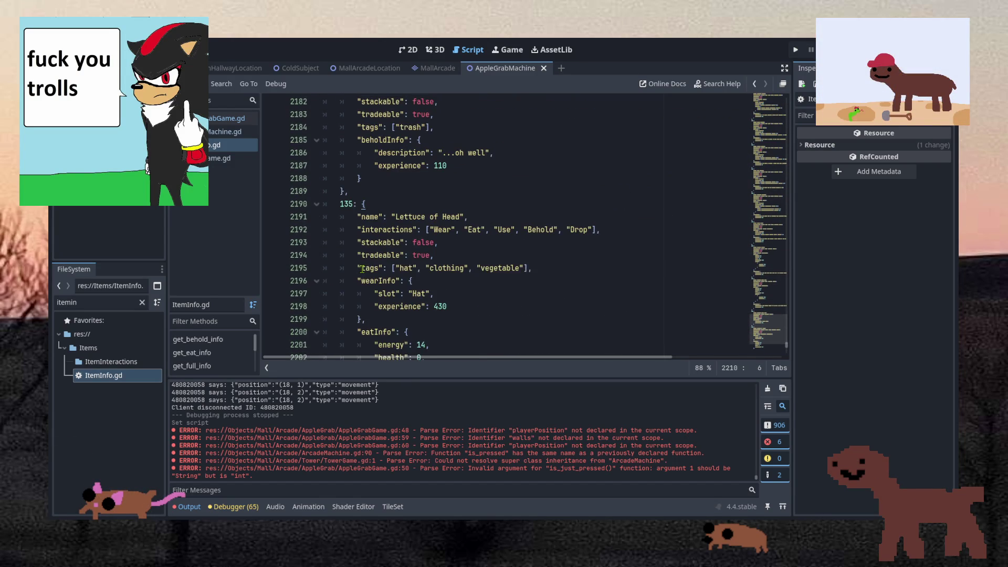
pyautogui.scroll(16, 363, 269)
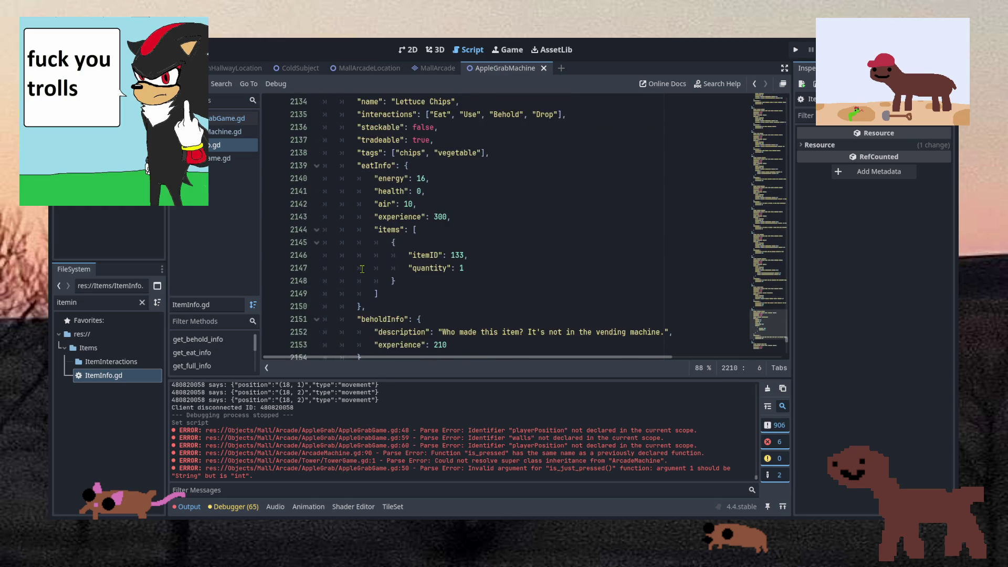
pyautogui.scroll(6, 362, 269)
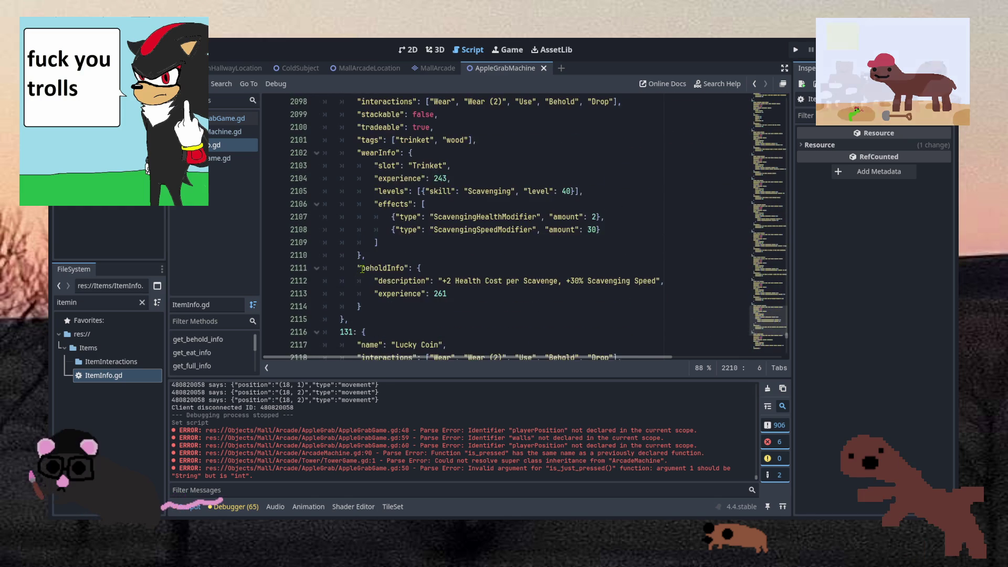
pyautogui.scroll(-5, 351, 336)
# Paste the copied Lucky Coin entry after entry 135, Lettuce of Head, with a separating comma.
pyautogui.moveTo(351, 337); pyautogui.dragTo(367, 128)
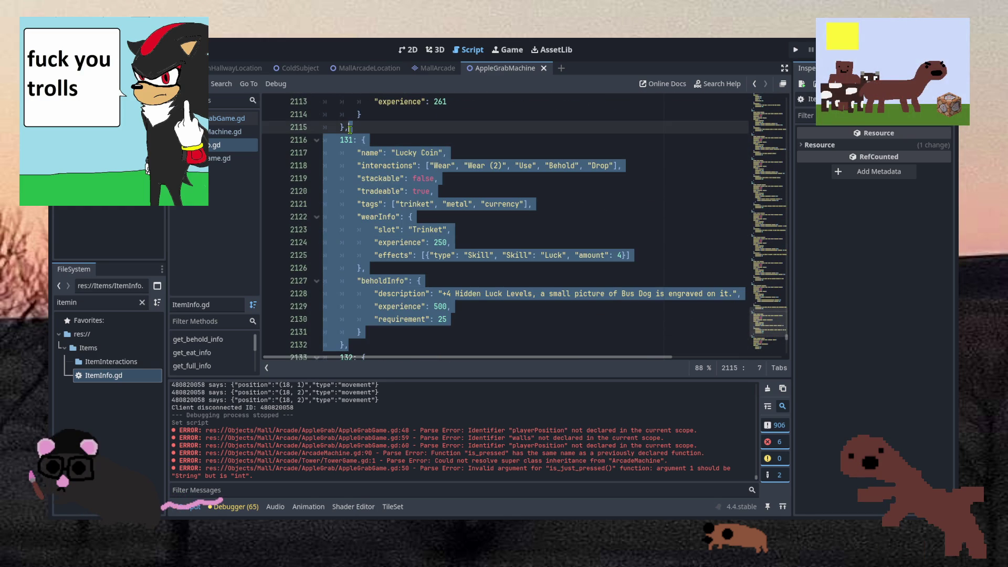
pyautogui.scroll(-9, 385, 220)
pyautogui.scroll(-15, 384, 221)
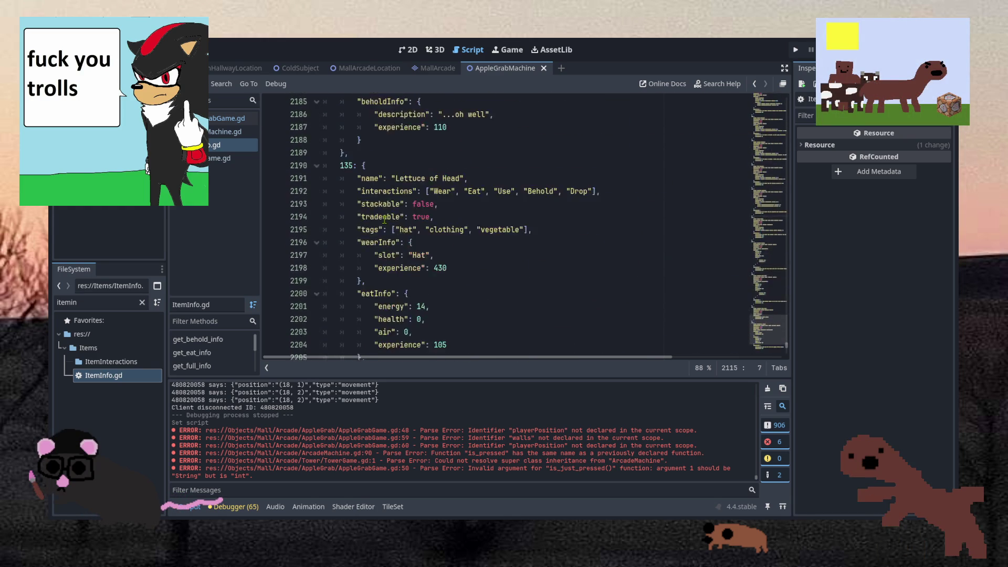
pyautogui.click(363, 156)
pyautogui.click(346, 128)
pyautogui.press('BackSpace')
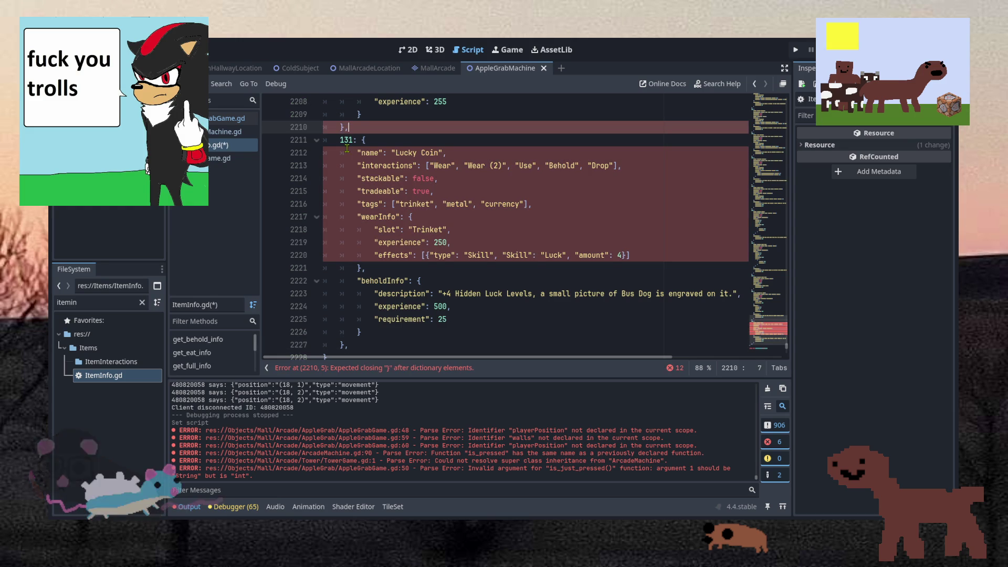
pyautogui.write(',')
# Change the pasted entry's key from 131 to 136 and rename it Apple Pog.
pyautogui.click(353, 140)
pyautogui.press('Left')
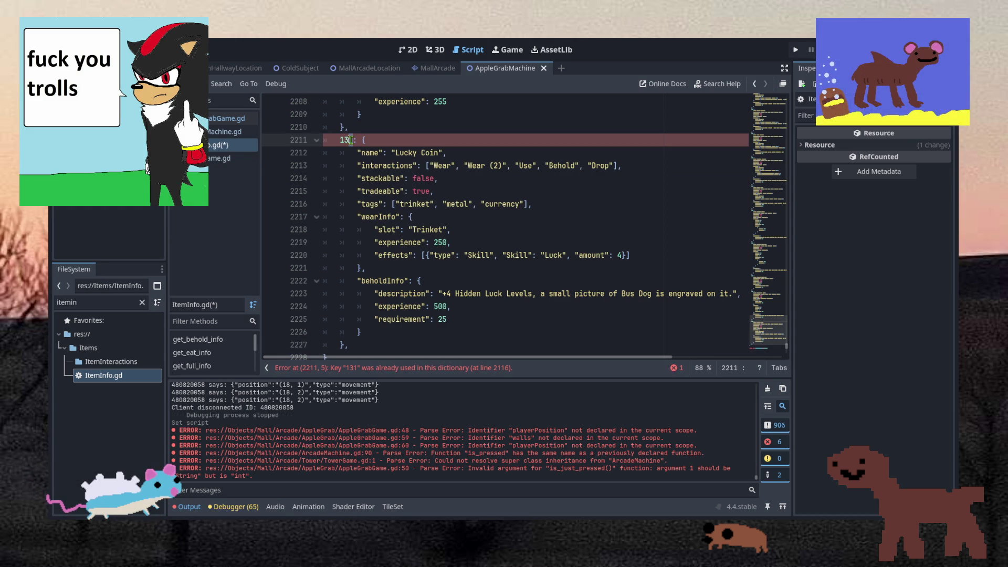
pyautogui.press('Delete')
pyautogui.write('6')
pyautogui.click(377, 139)
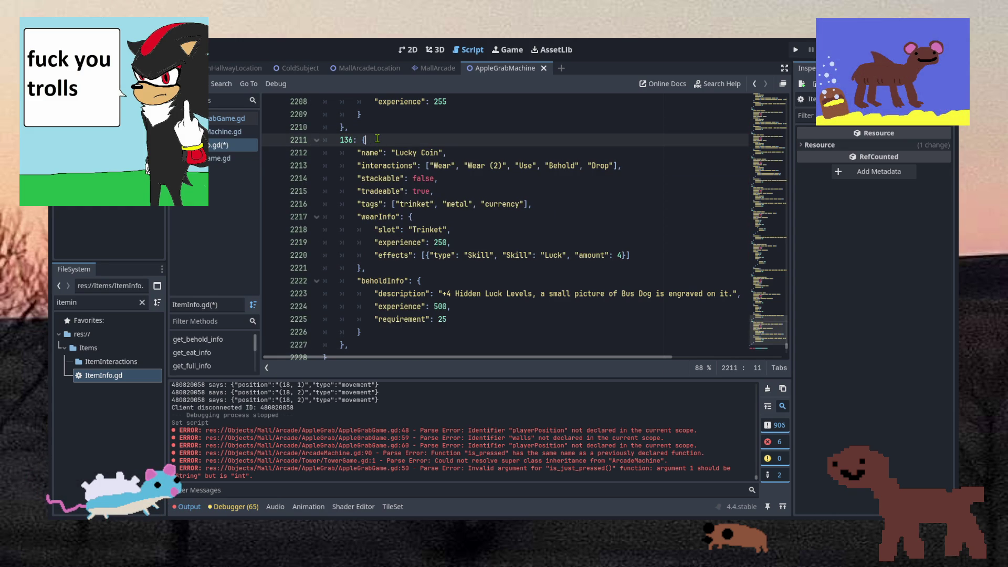
pyautogui.moveTo(395, 153); pyautogui.dragTo(440, 152)
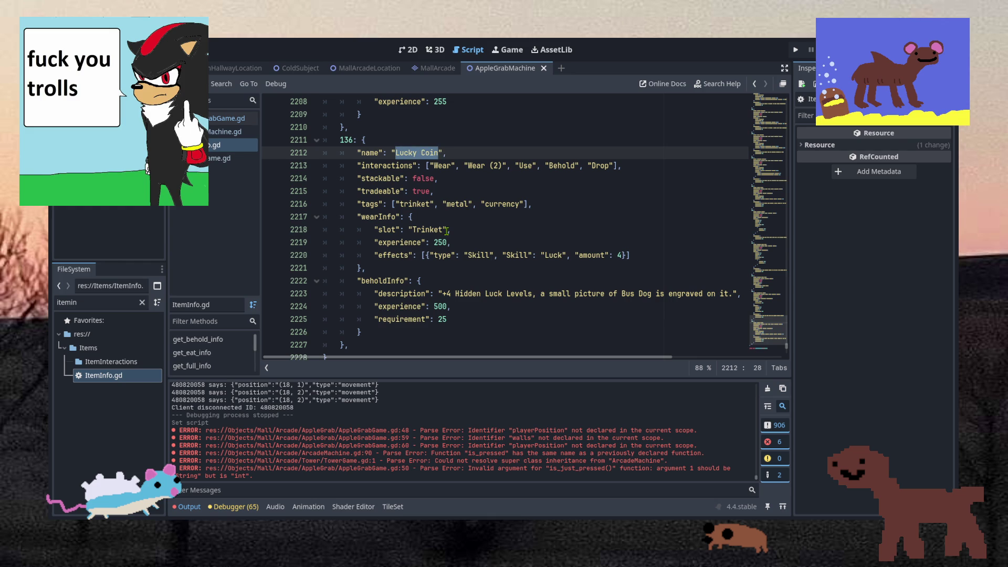
pyautogui.write('Apple Pog')
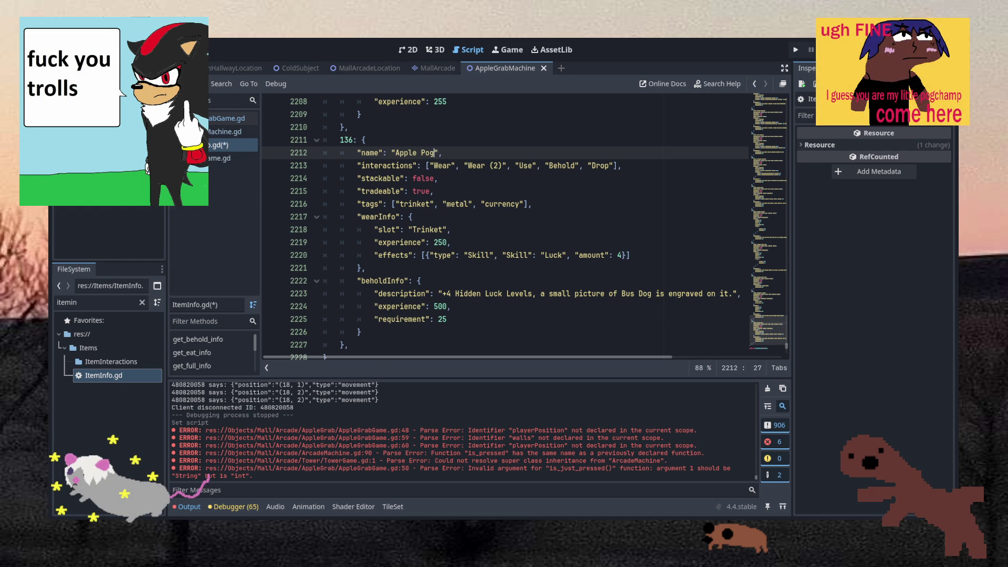
pyautogui.scroll(-10, 428, 264)
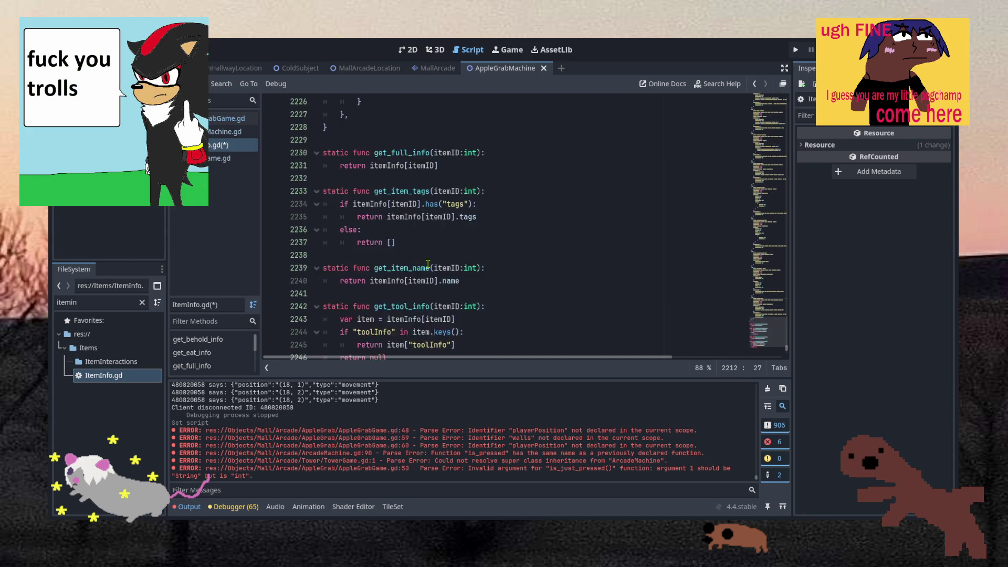
pyautogui.scroll(10, 428, 264)
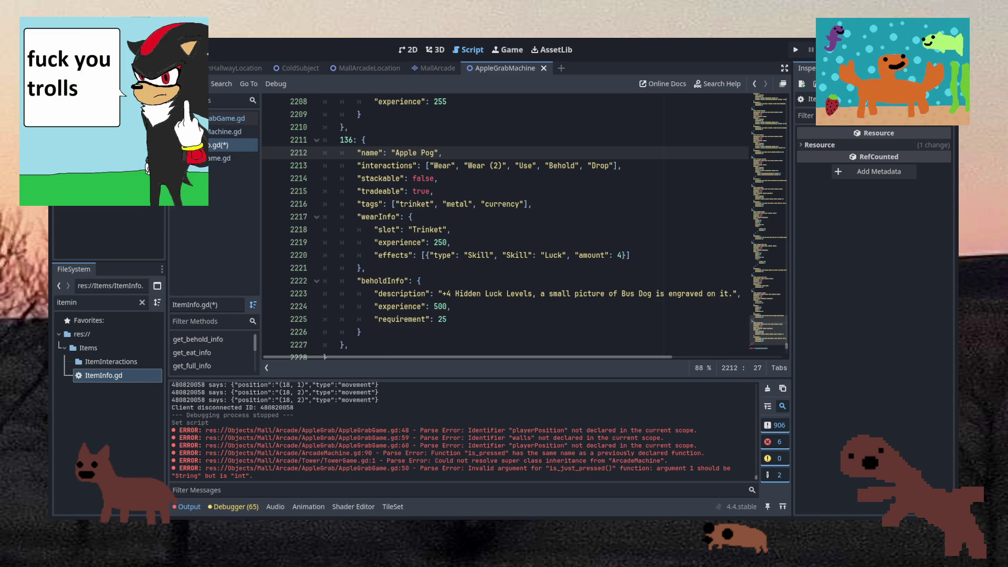
# Add the missing comma after false on line 2214 and save ItemInfo.gd.
pyautogui.click(374, 242)
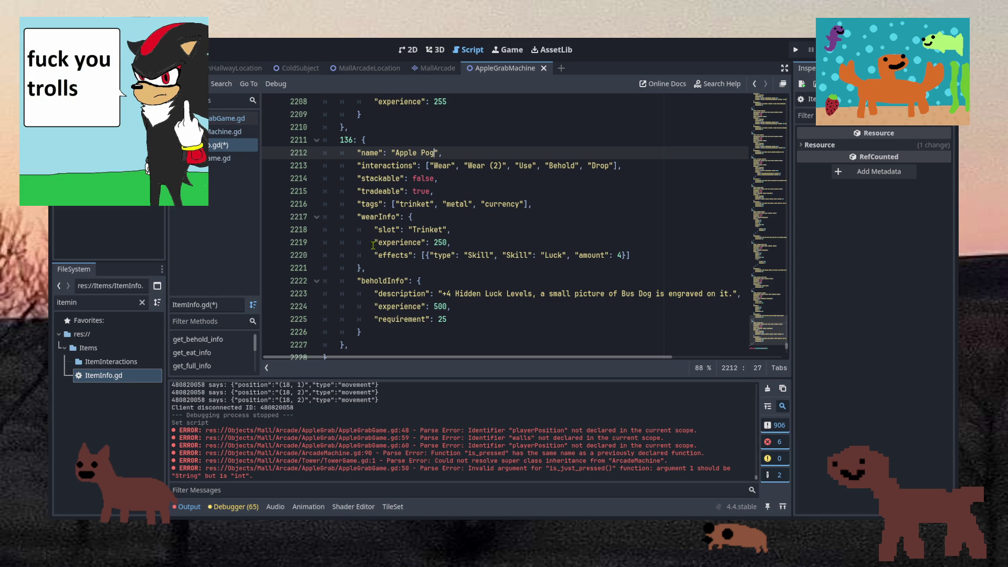
pyautogui.click(434, 179)
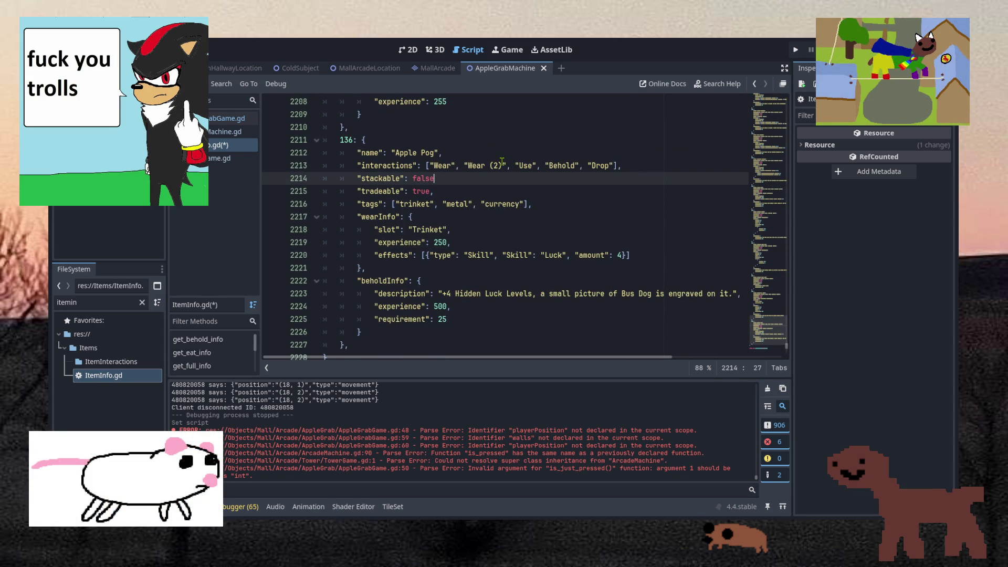
pyautogui.write(',')
pyautogui.hotkey('ctrl', 's')
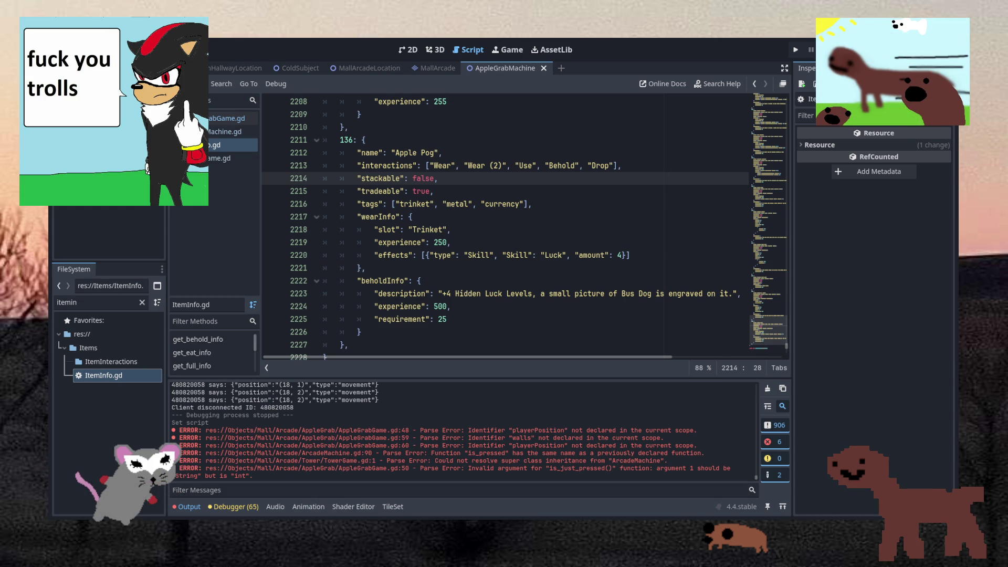
# Widen the code editor panel, then switch to ApplePog.png in Aseprite.
pyautogui.press('Down')
pyautogui.press('Down')
pyautogui.press('Down')
pyautogui.scroll(-3, 723, 242)
pyautogui.scroll(3, 722, 243)
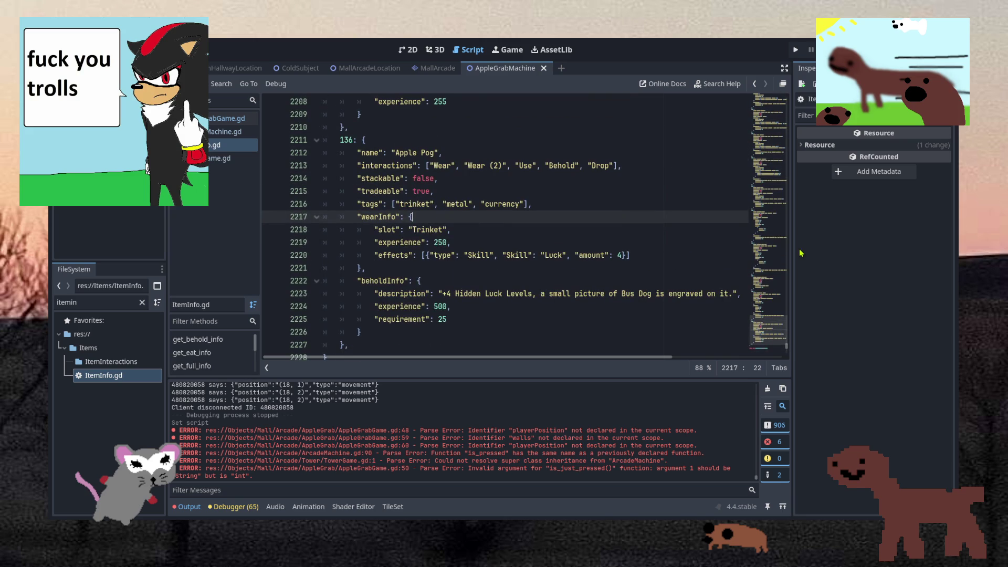
pyautogui.moveTo(793, 246); pyautogui.dragTo(852, 247)
pyautogui.click(412, 246)
pyautogui.press('Up')
pyautogui.press('Up')
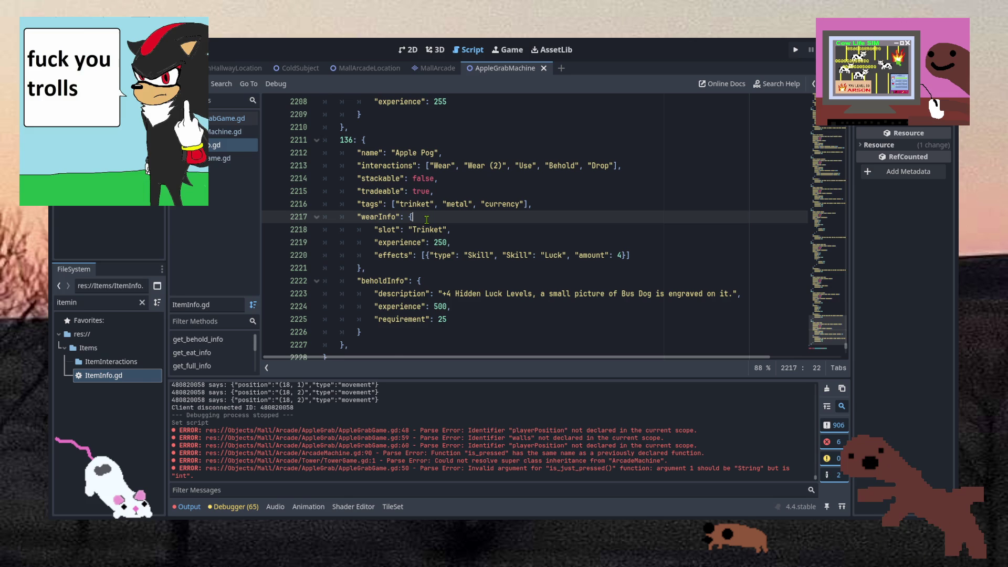
pyautogui.click(441, 153)
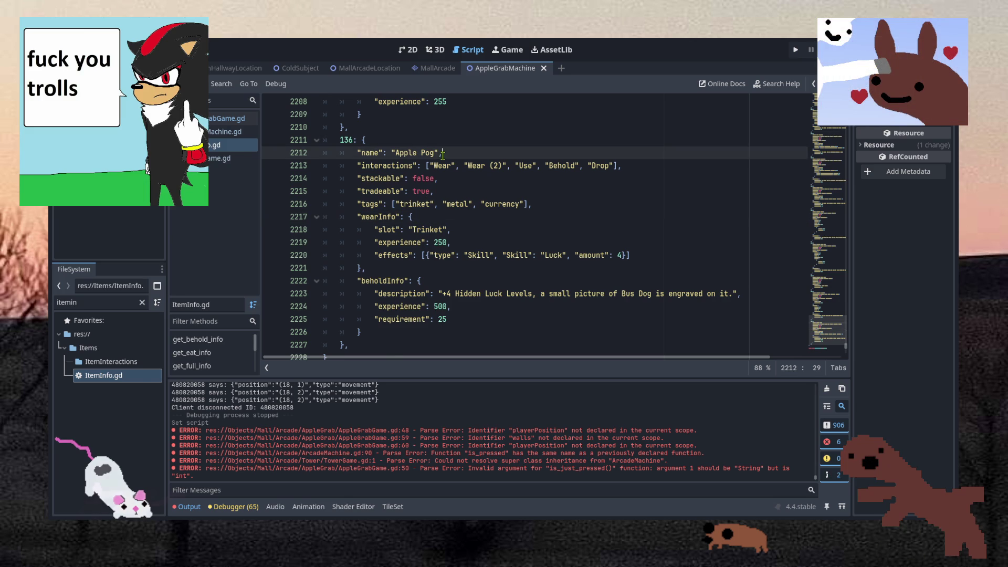
pyautogui.click(447, 188)
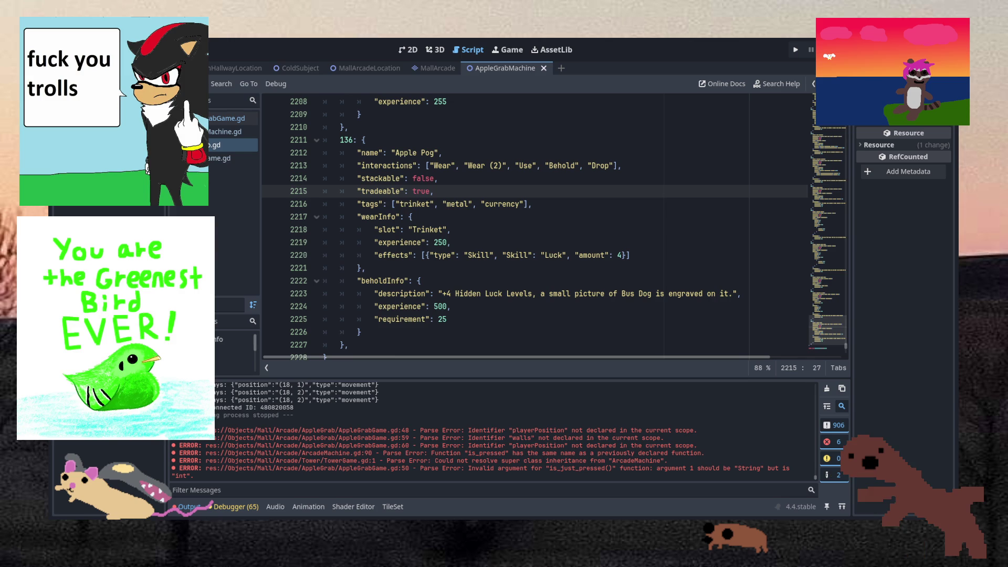
pyautogui.hotkey('alt', 'Tab')
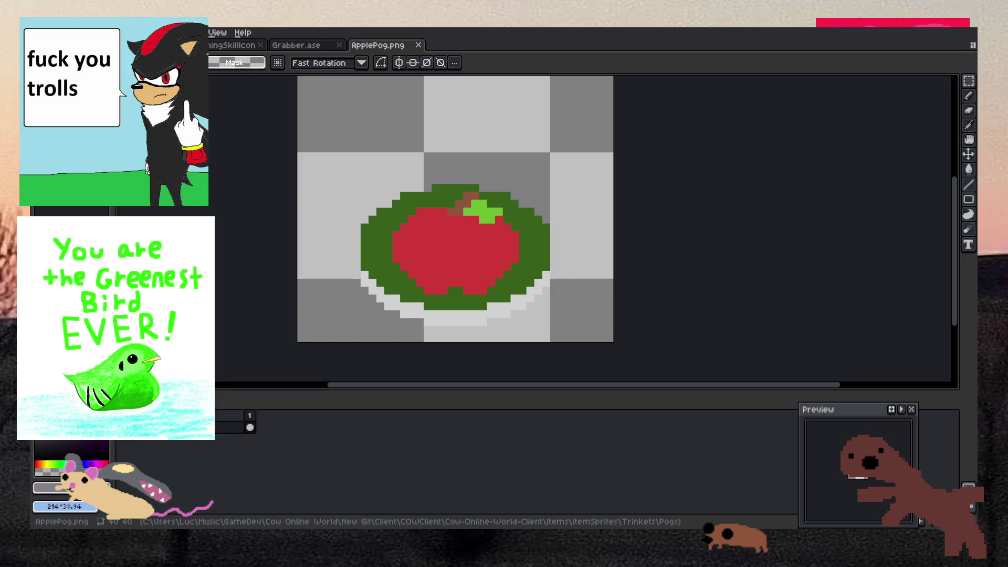
# Return from Aseprite to the Godot script editor showing the Apple Pog entry 136.
pyautogui.hotkey('alt', 'Tab')
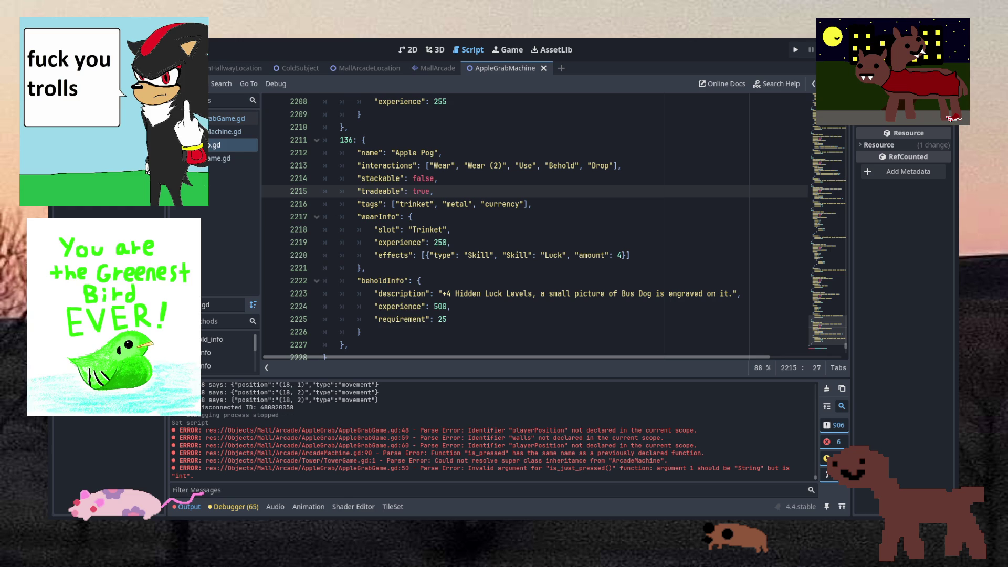
pyautogui.click(508, 255)
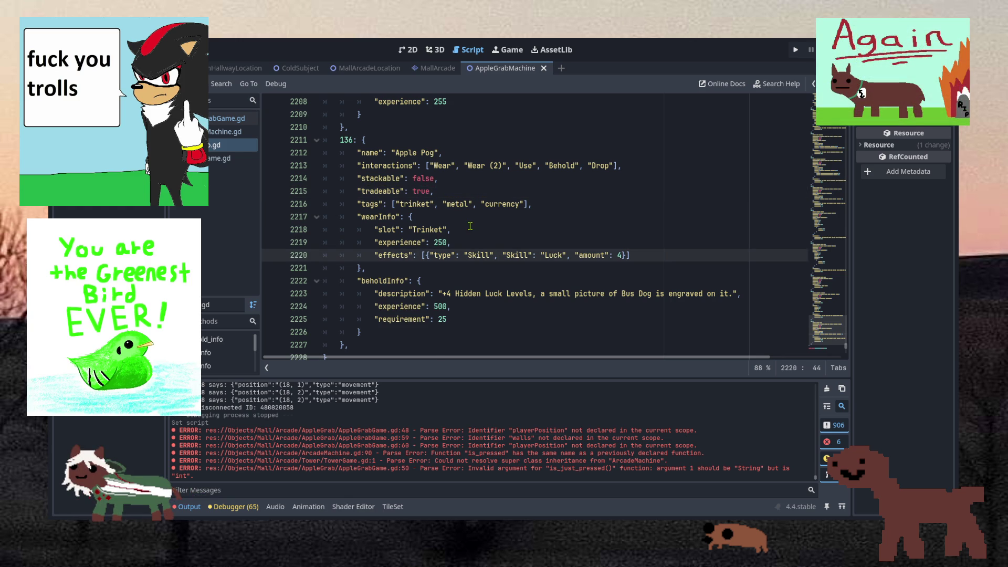
pyautogui.scroll(-2, 471, 226)
pyautogui.scroll(2, 471, 226)
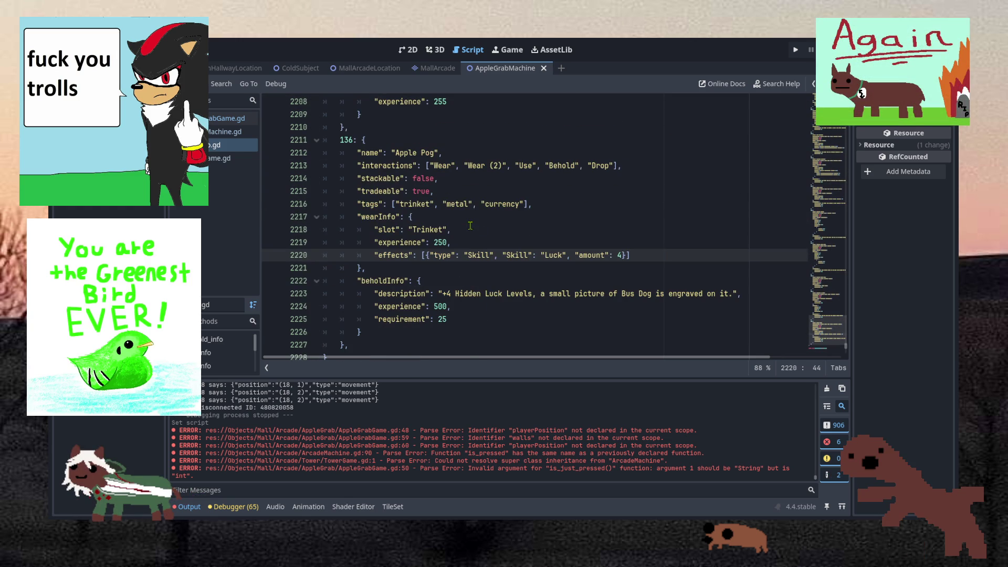
pyautogui.click(455, 219)
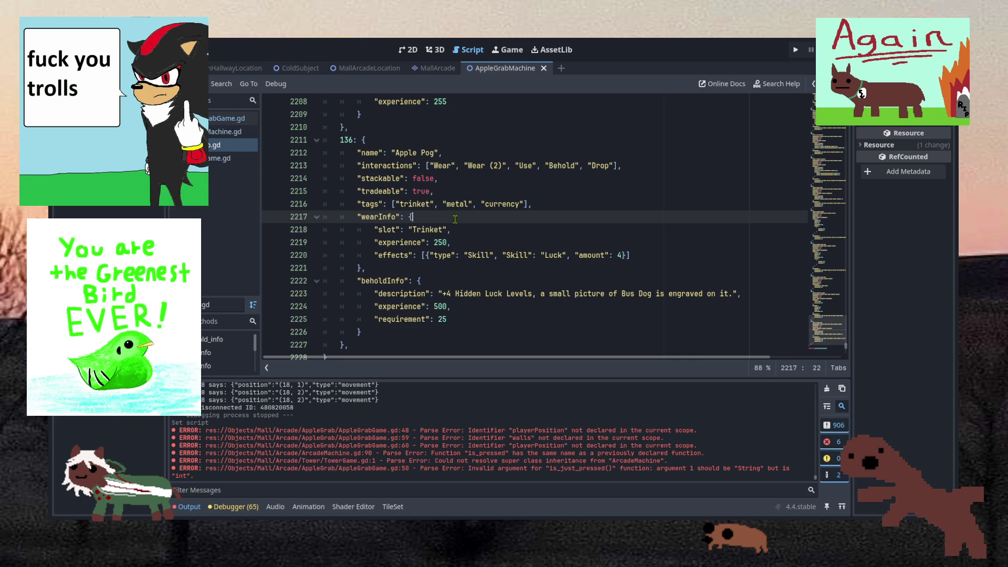
pyautogui.press('Left')
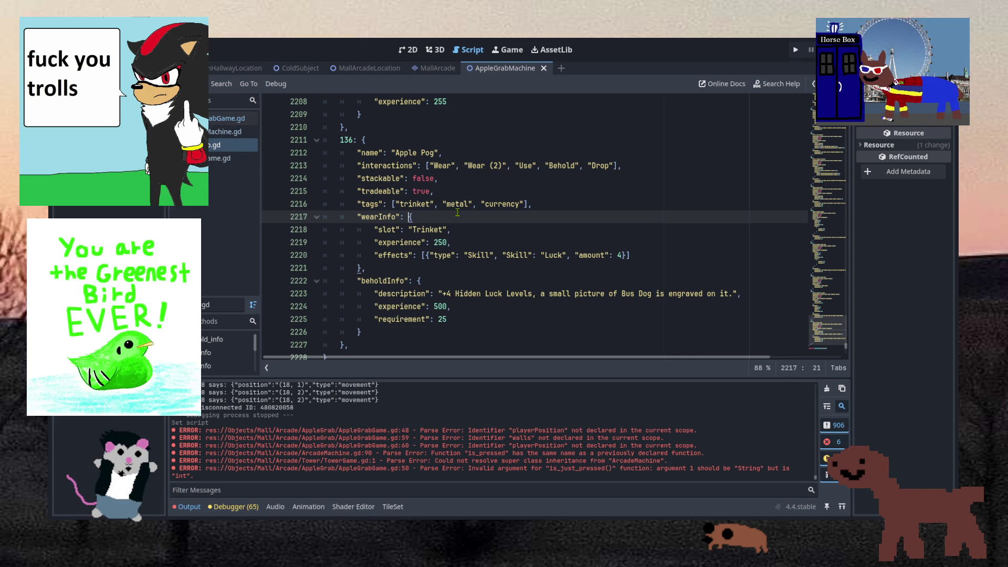
# Delete 'currency' from Apple Pog's tags, leaving ["trinket", "metal"].
pyautogui.doubleClick(501, 204)
pyautogui.press('BackSpace')
pyautogui.press('BackSpace')
pyautogui.press('BackSpace')
pyautogui.press('BackSpace')
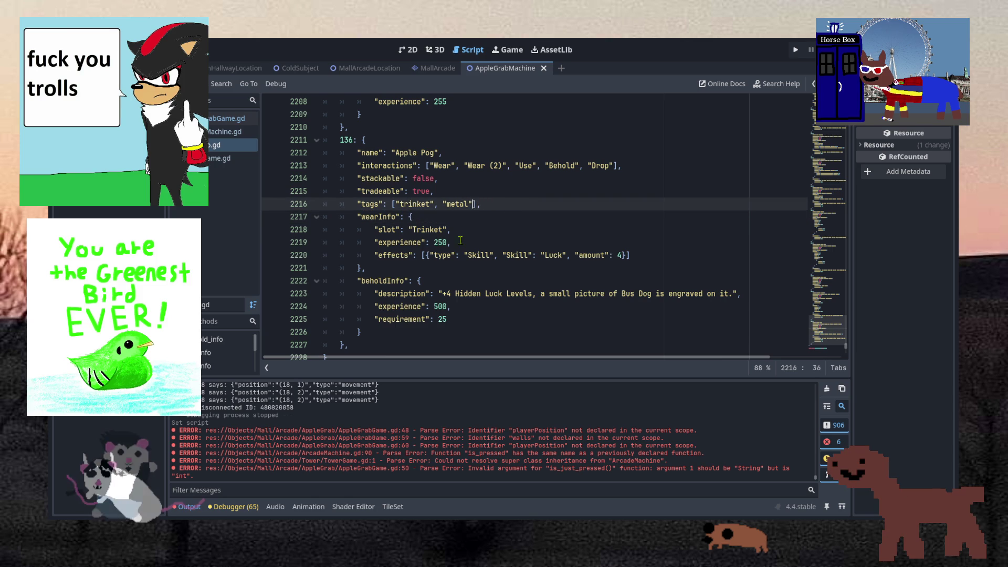
pyautogui.click(457, 212)
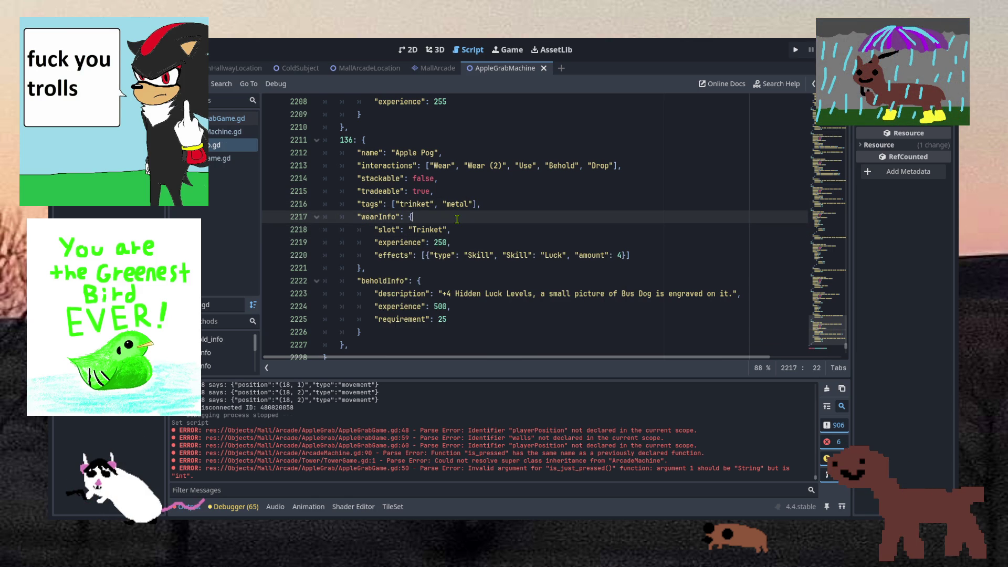
pyautogui.scroll(-1, 459, 196)
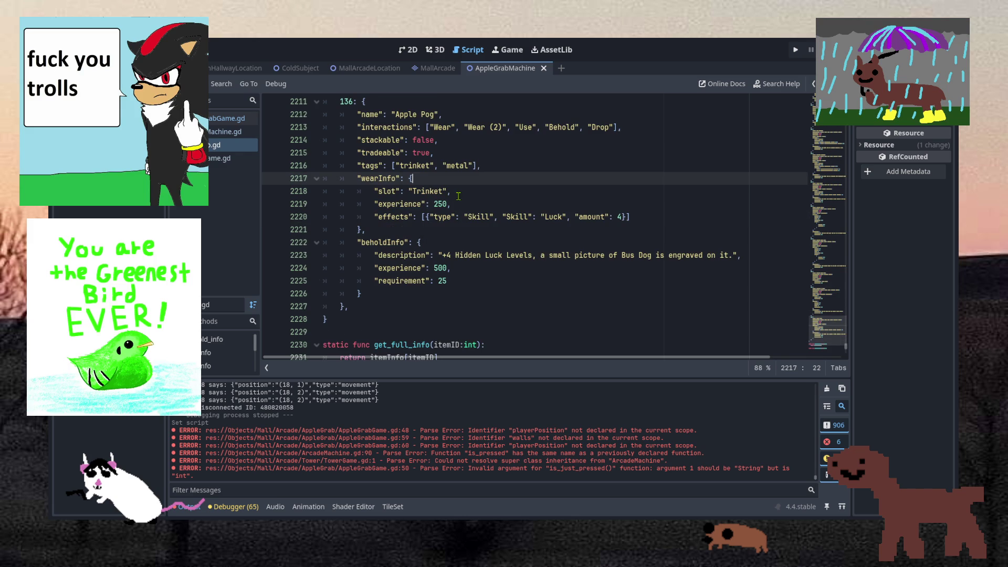
pyautogui.click(459, 199)
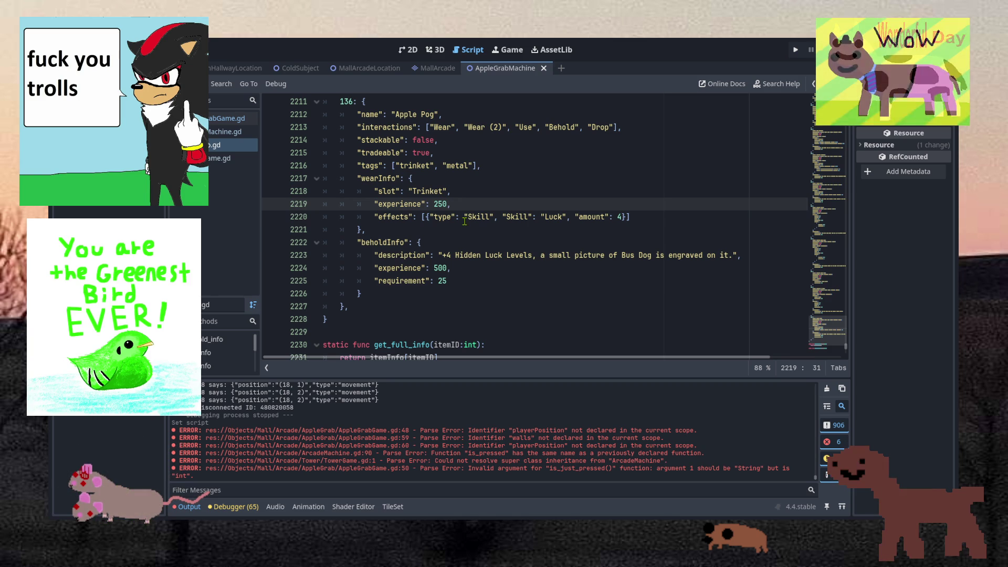
# Delete the +4 Luck effects line from Apple Pog's wearInfo.
pyautogui.click(675, 217)
pyautogui.moveTo(674, 217)
pyautogui.mouseDown()
pyautogui.moveTo(675, 192)
pyautogui.moveTo(675, 203)
pyautogui.mouseUp()
pyautogui.press('BackSpace')
# Clear the old behold description text on line 2222.
pyautogui.click(487, 263)
pyautogui.moveTo(446, 242); pyautogui.dragTo(667, 242)
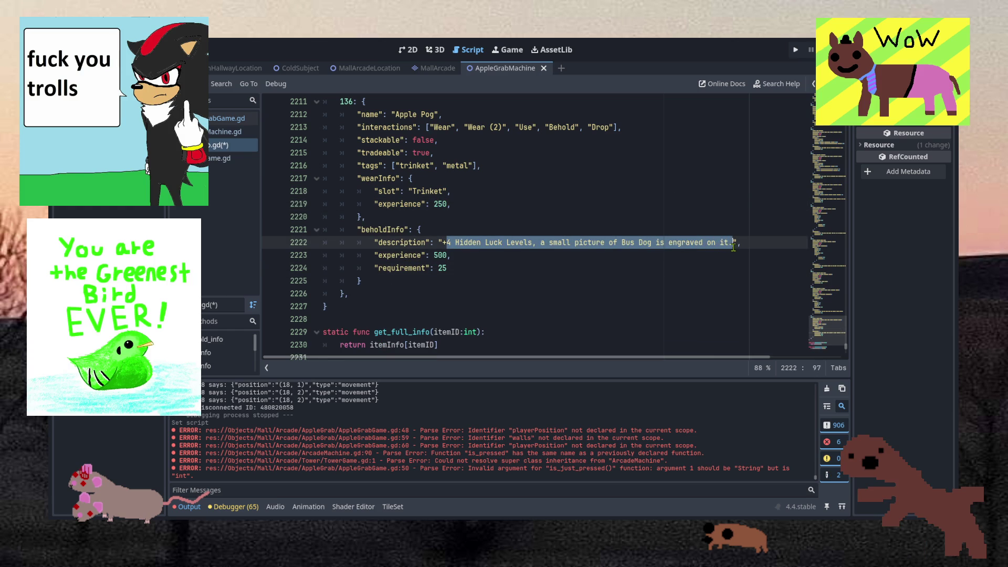
pyautogui.press('BackSpace')
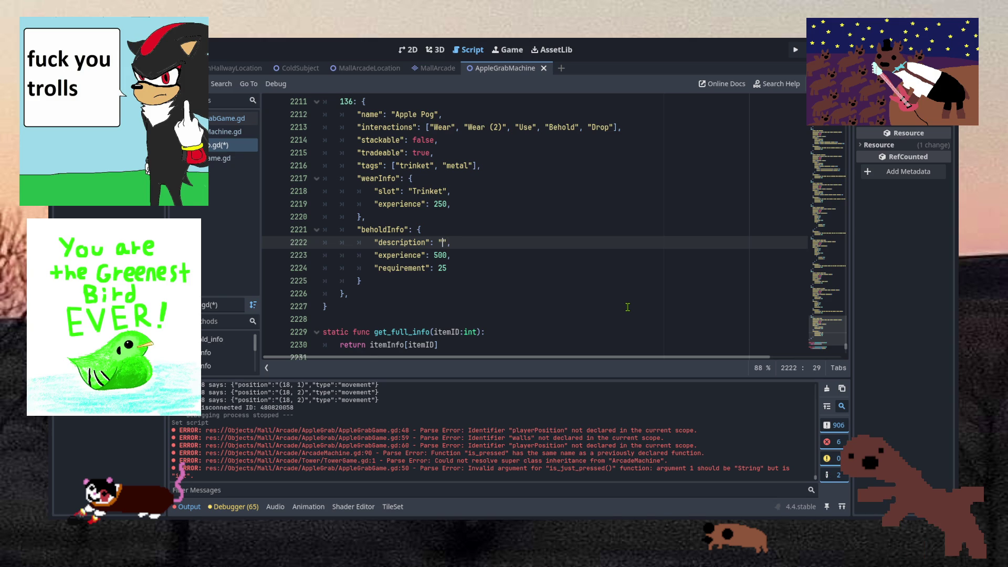
# Scroll up through ItemInfo.gd to the Rosewood Project Box entry, item 56.
pyautogui.scroll(20, 628, 306)
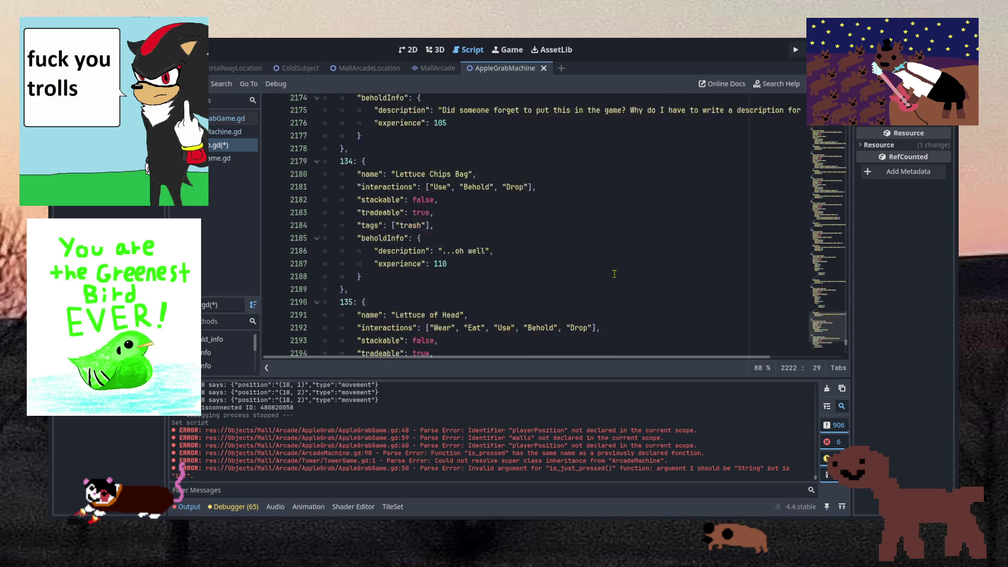
pyautogui.scroll(15, 615, 273)
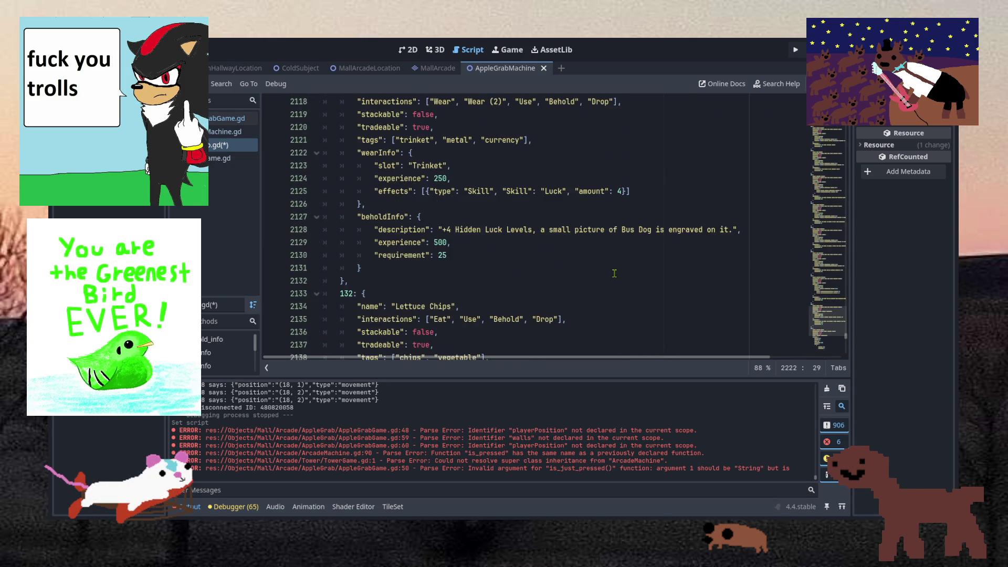
pyautogui.scroll(8, 615, 274)
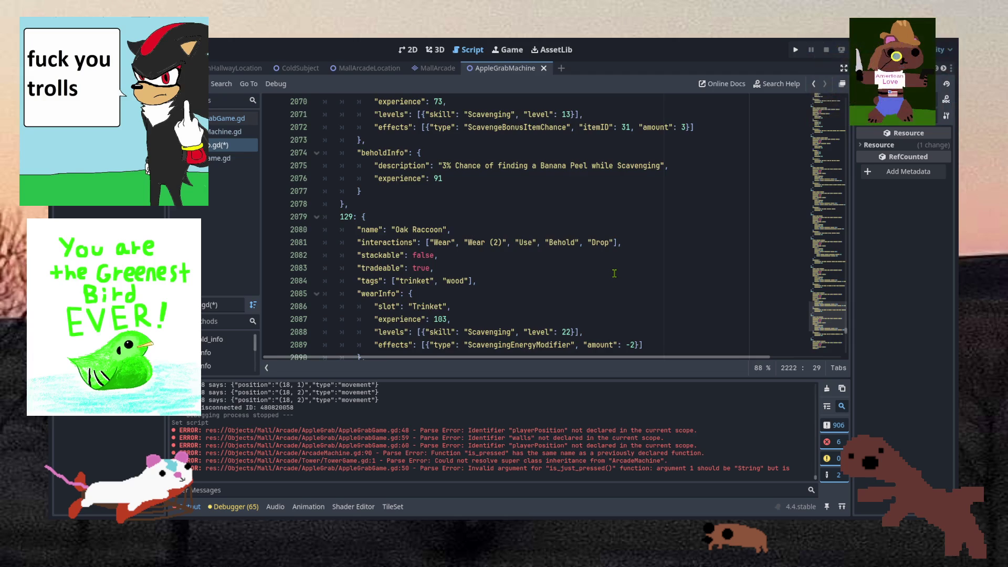
pyautogui.scroll(-3, 615, 263)
pyautogui.scroll(15, 615, 261)
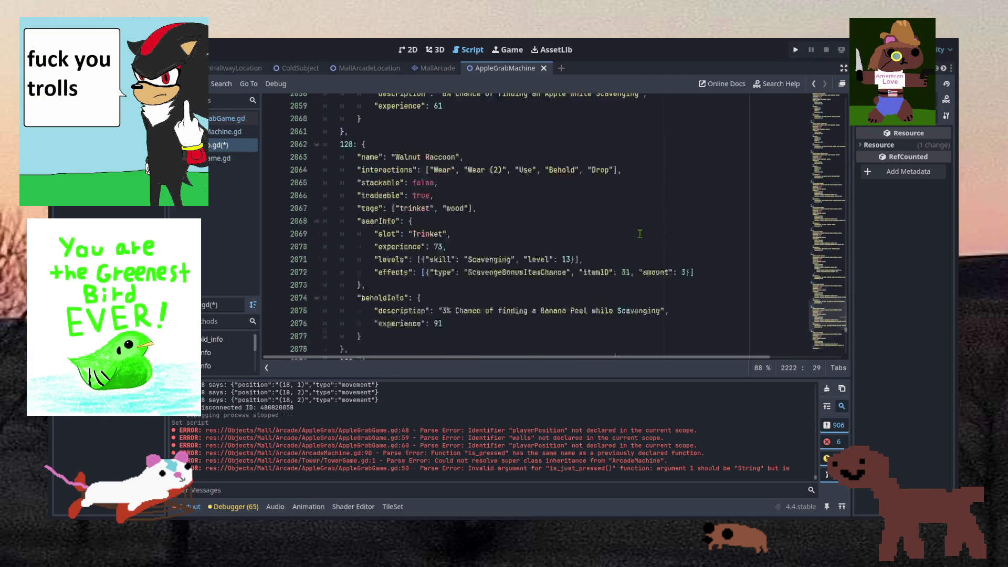
pyautogui.scroll(-10, 646, 239)
pyautogui.scroll(10, 660, 246)
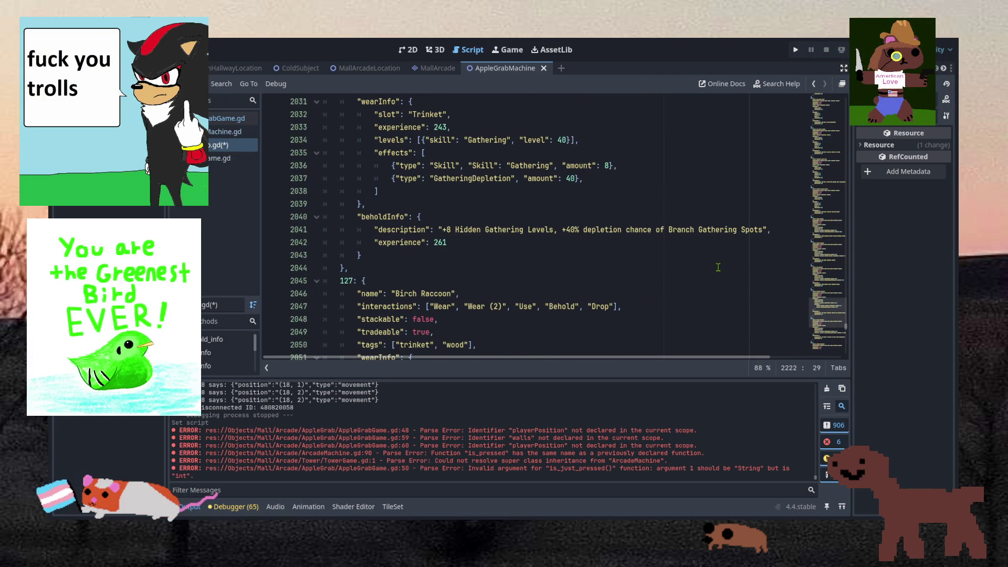
pyautogui.scroll(10, 718, 267)
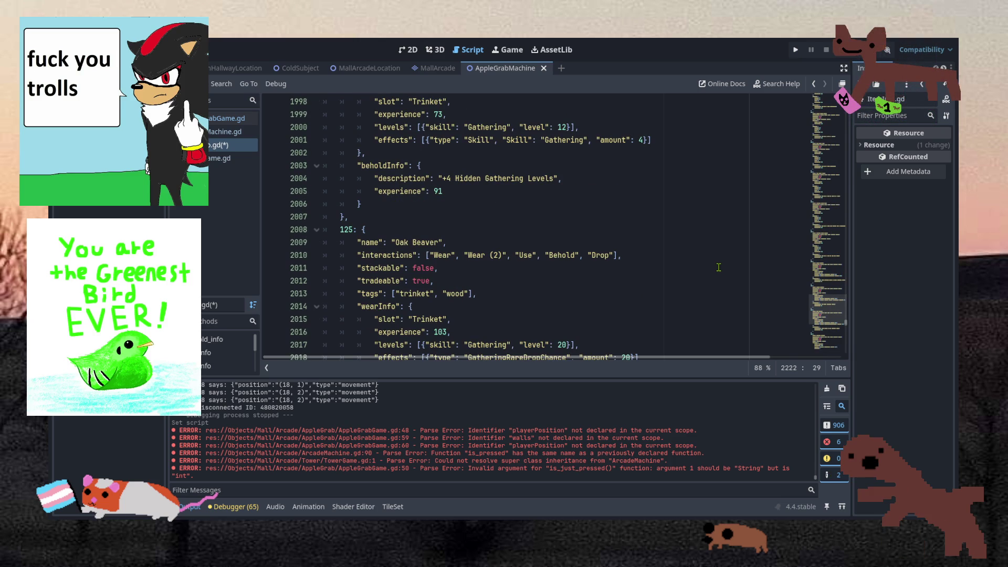
pyautogui.scroll(6, 718, 267)
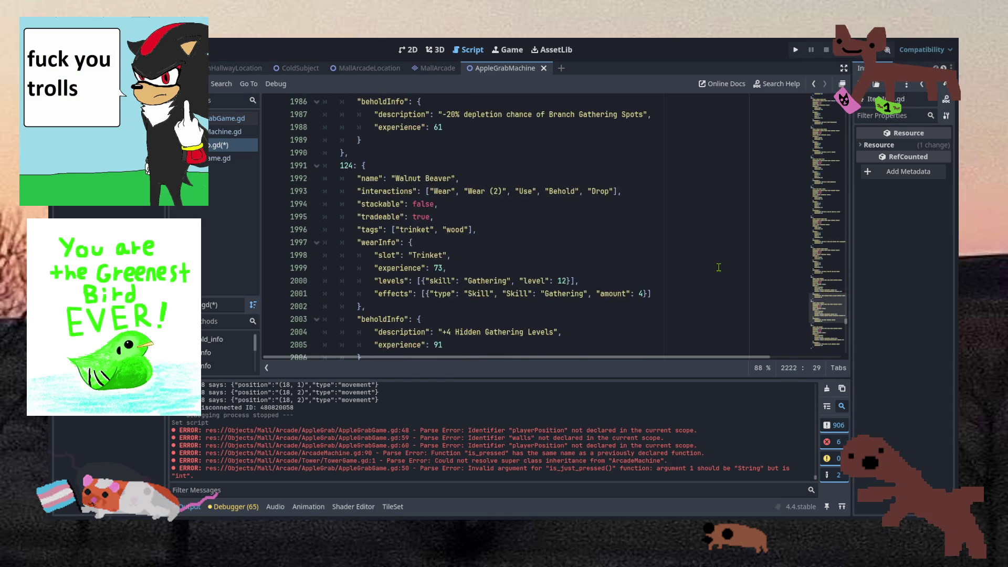
pyautogui.moveTo(832, 306)
pyautogui.mouseDown()
pyautogui.moveTo(831, 294)
pyautogui.moveTo(826, 322)
pyautogui.moveTo(829, 190)
pyautogui.mouseUp()
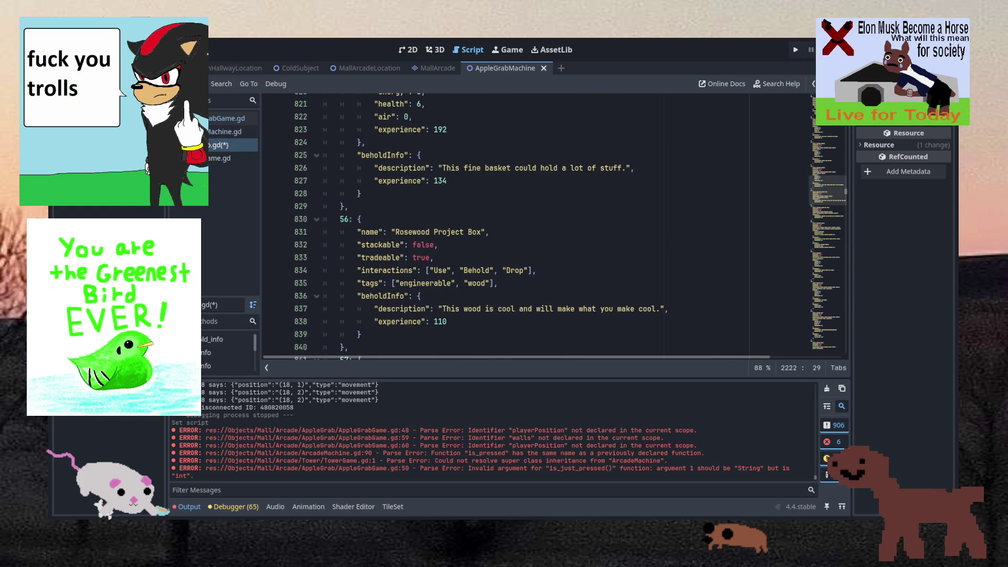
pyautogui.click(399, 279)
# Search the script for 'apple' and step back through four previous matches.
pyautogui.hotkey('ctrl', 'f')
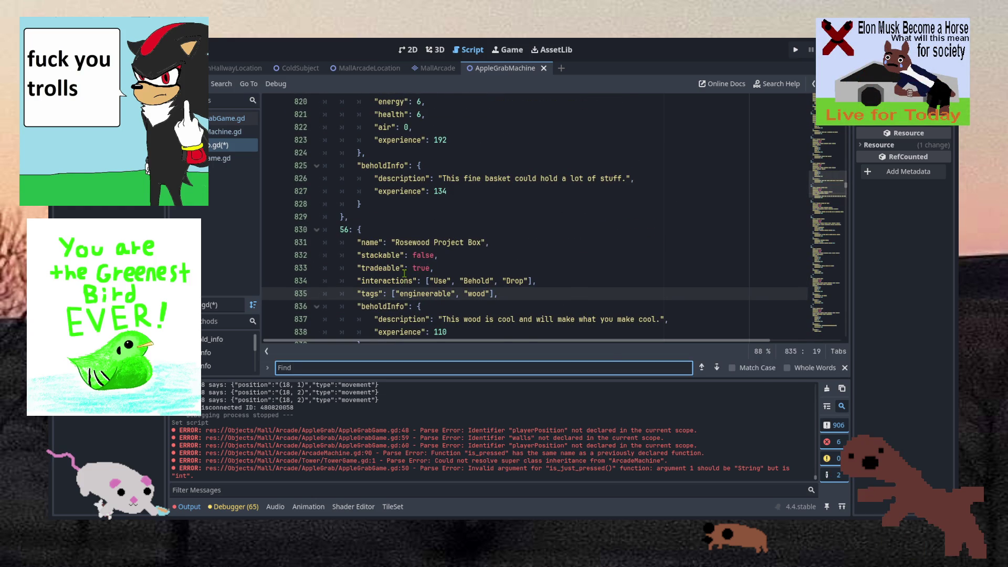
pyautogui.write('apple')
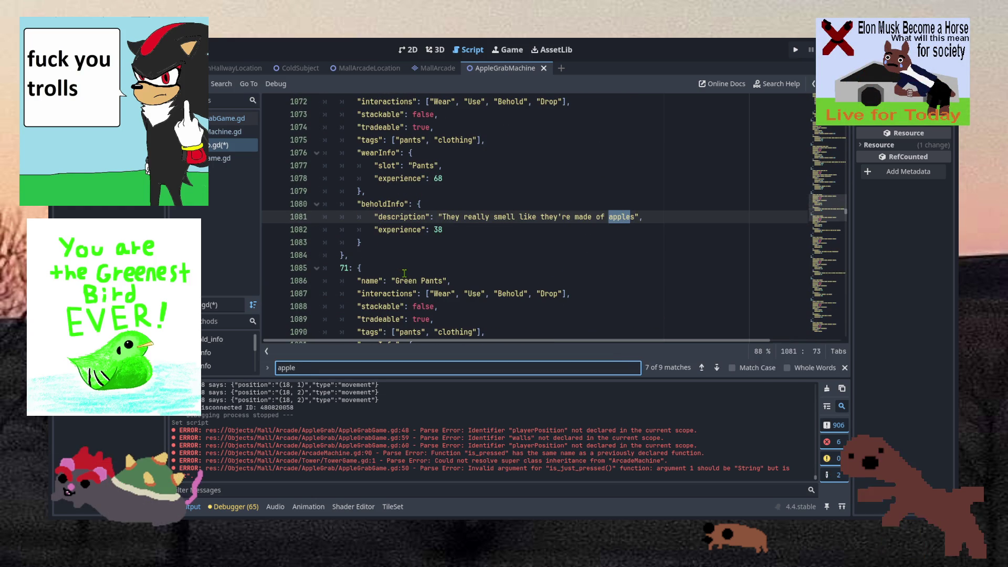
pyautogui.click(699, 370)
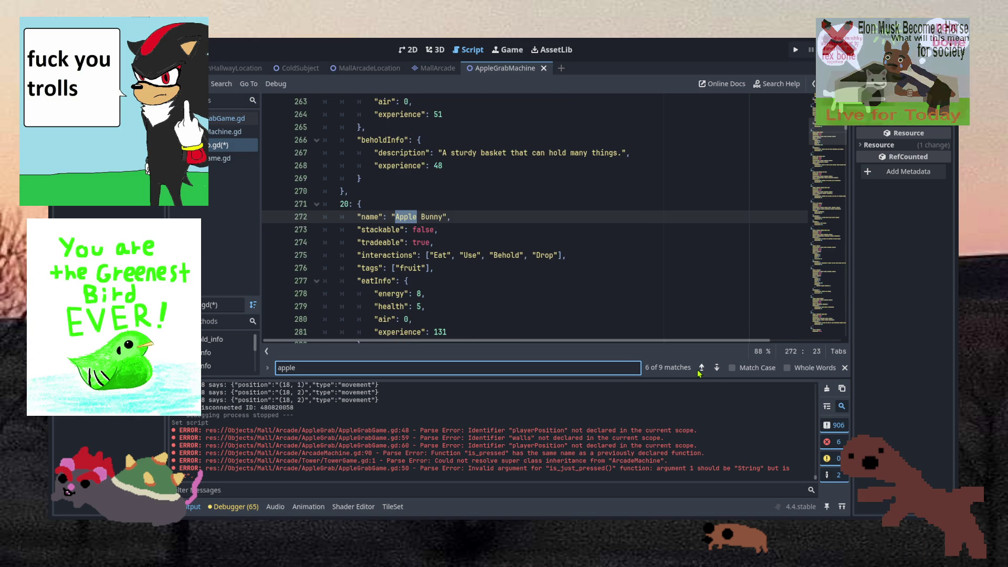
pyautogui.click(699, 370)
pyautogui.click(700, 371)
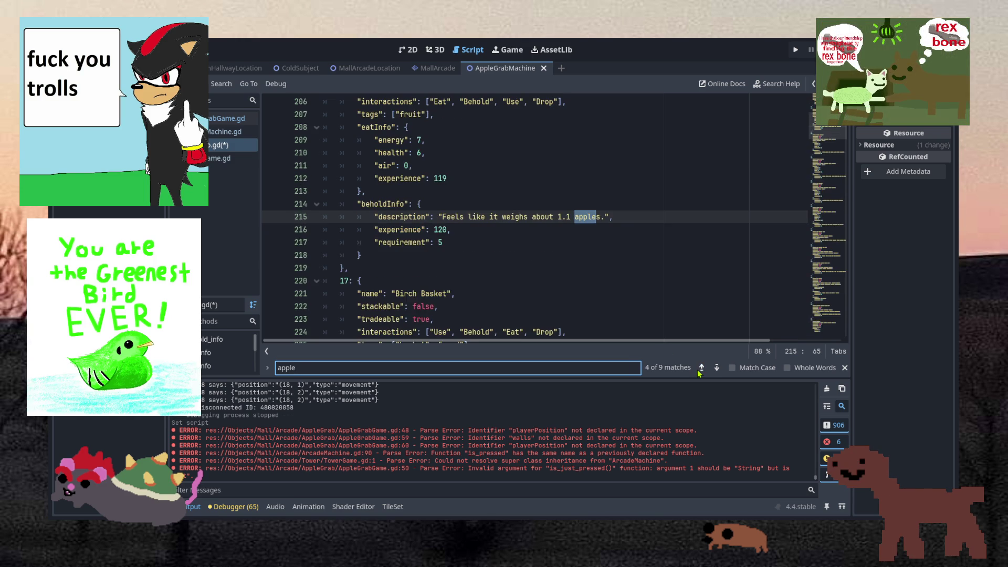
pyautogui.click(699, 371)
# Scroll to the Sunflower Seed Pile entry 34 and close the search bar.
pyautogui.scroll(20, 548, 281)
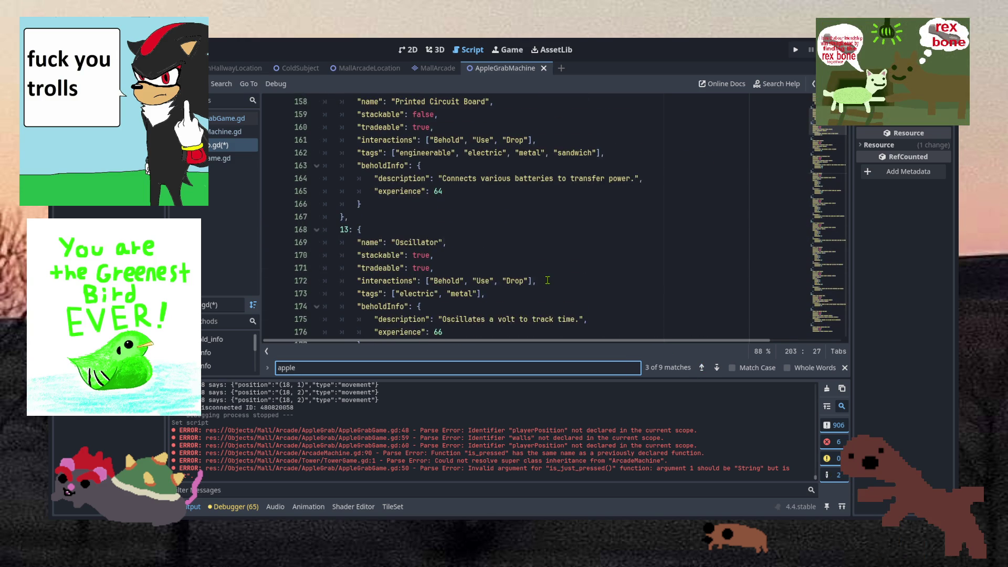
pyautogui.scroll(12, 548, 280)
pyautogui.scroll(-16, 548, 281)
pyautogui.scroll(-20, 547, 280)
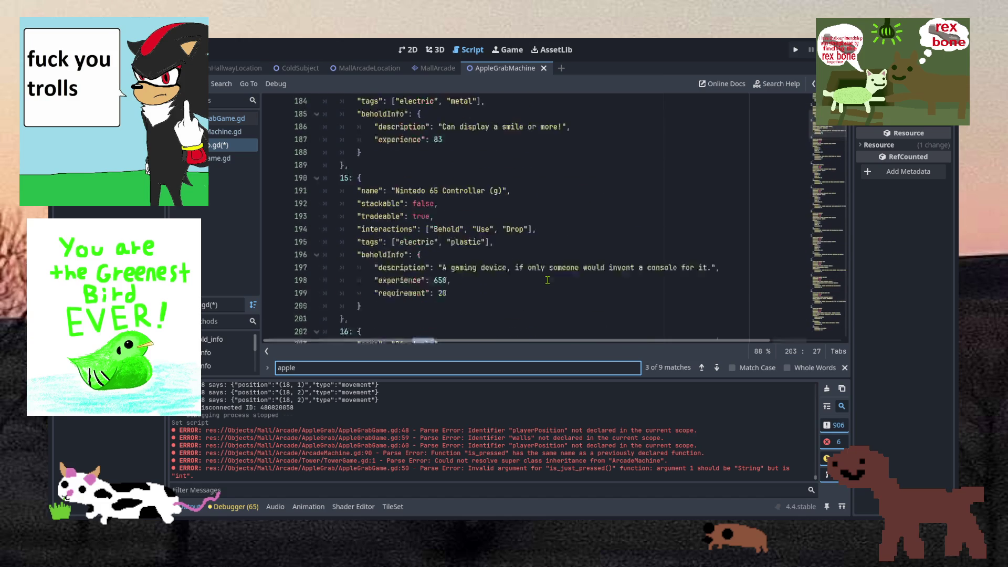
pyautogui.scroll(-20, 548, 280)
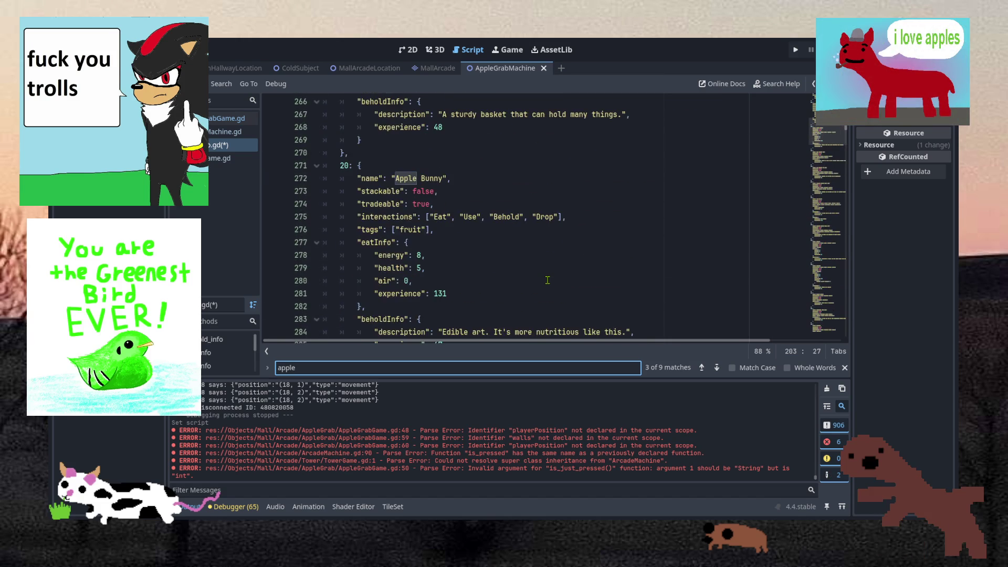
pyautogui.scroll(-18, 547, 280)
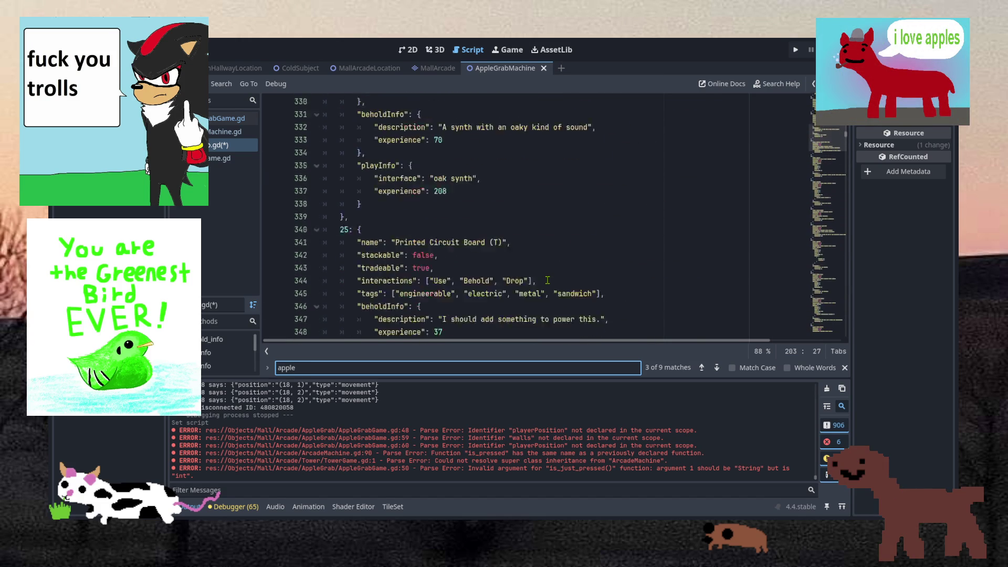
pyautogui.scroll(-20, 548, 280)
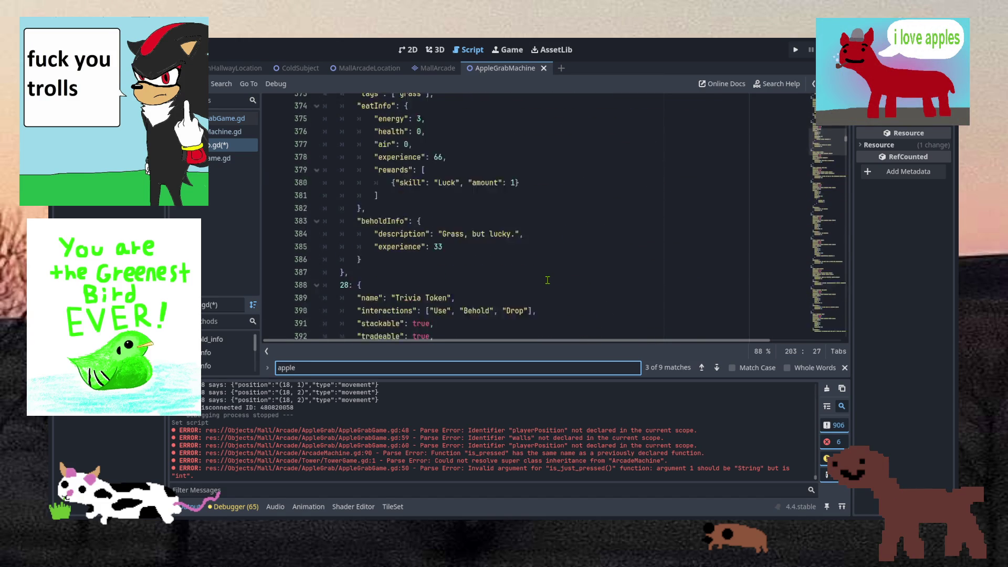
pyautogui.scroll(-20, 548, 281)
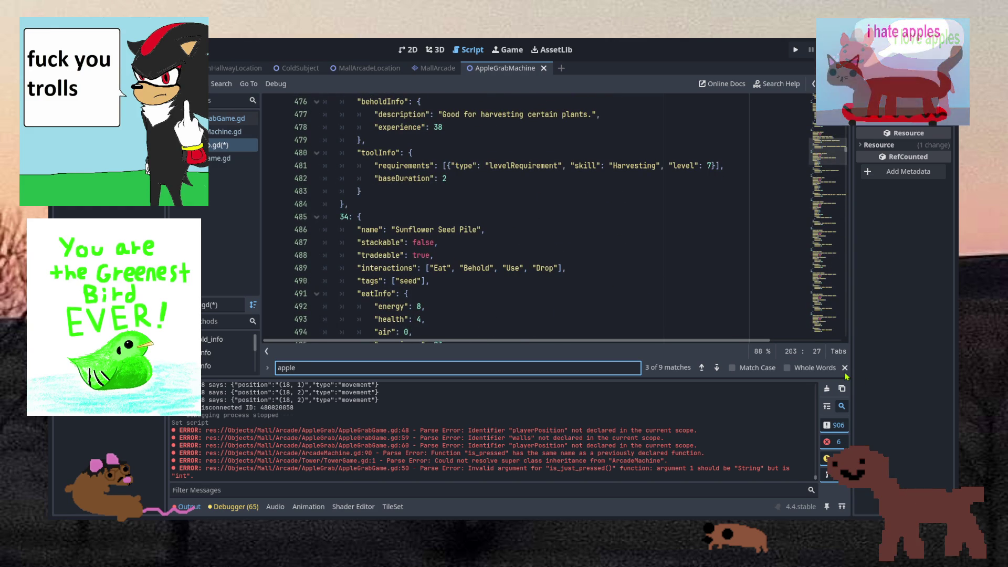
pyautogui.click(845, 368)
# Drag the minimap from the Sunflower Seed Pile entry toward the end of the item list.
pyautogui.click(485, 196)
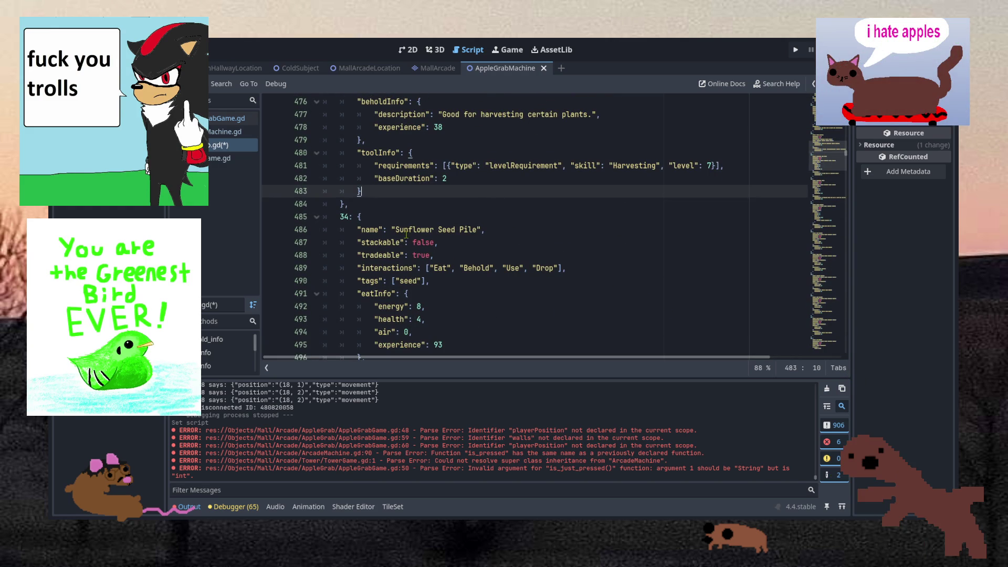
pyautogui.click(485, 217)
pyautogui.click(481, 190)
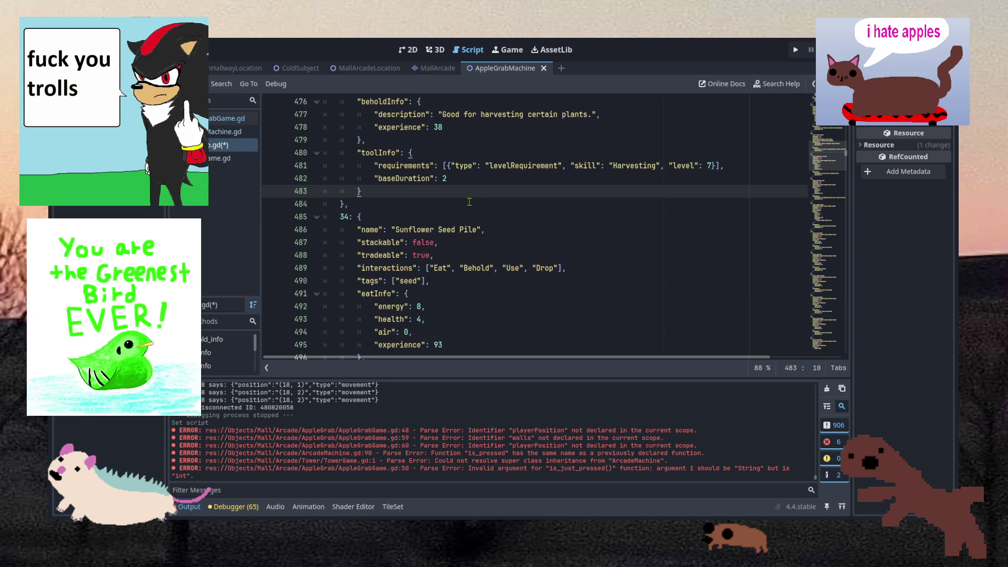
pyautogui.moveTo(810, 166); pyautogui.dragTo(808, 341)
pyautogui.scroll(-10, 489, 226)
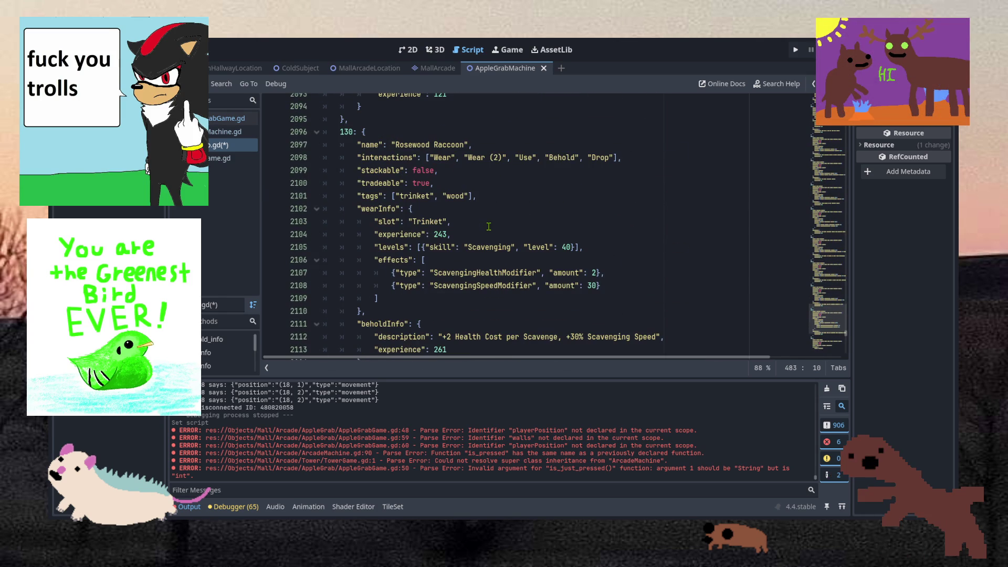
pyautogui.scroll(3, 488, 227)
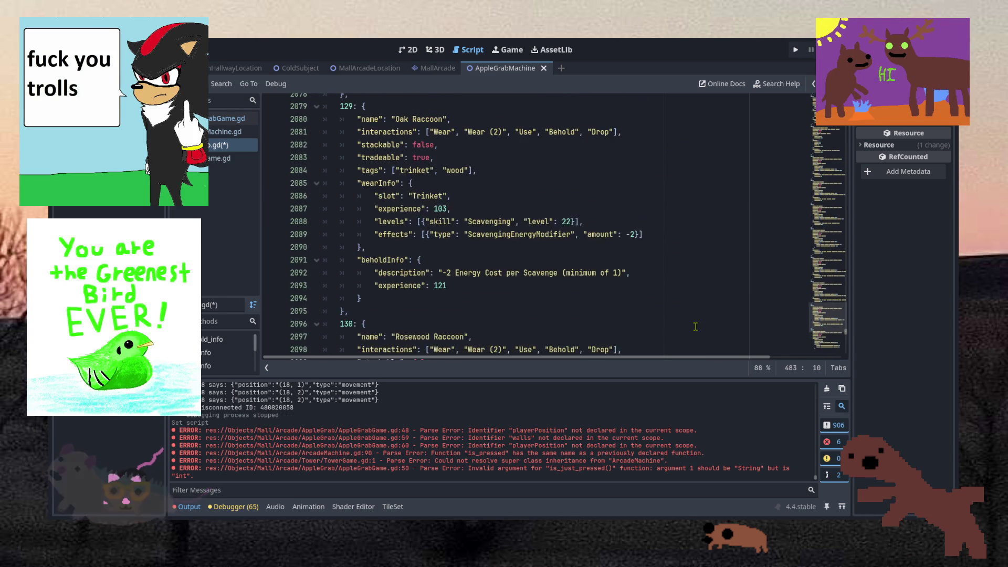
pyautogui.click(822, 238)
pyautogui.moveTo(822, 238)
pyautogui.mouseDown()
pyautogui.moveTo(820, 174)
pyautogui.moveTo(820, 226)
pyautogui.mouseUp()
# Scroll down to entry 136, Apple Pog, with the caret after its wear experience 250.
pyautogui.scroll(-15, 575, 258)
pyautogui.scroll(-20, 574, 258)
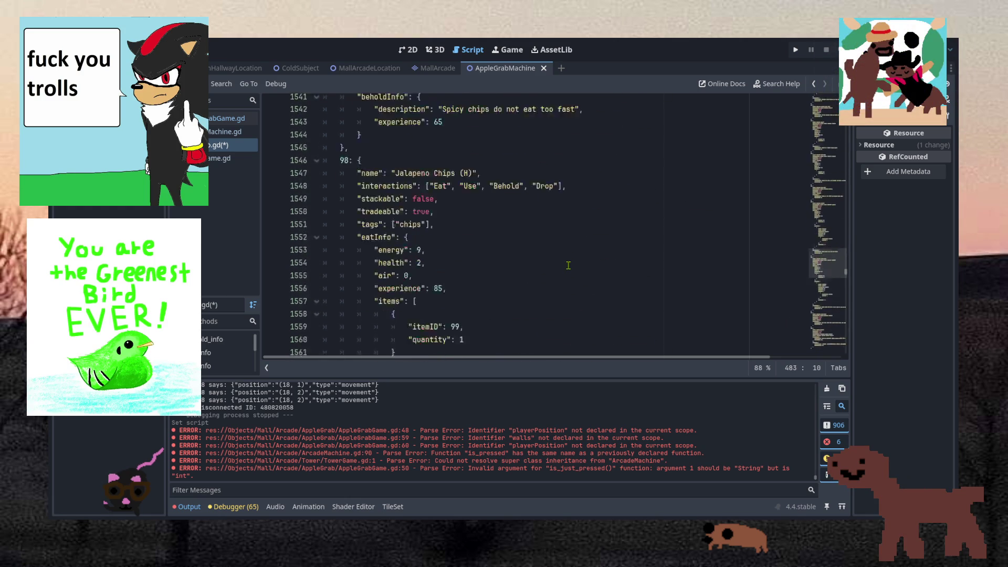
pyautogui.scroll(-20, 569, 265)
pyautogui.scroll(-20, 567, 275)
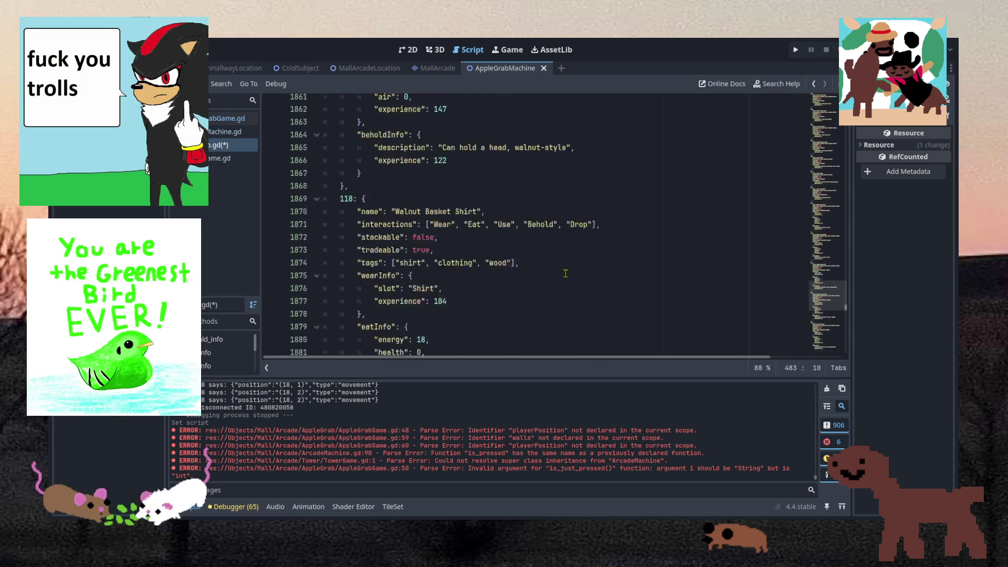
pyautogui.scroll(-20, 565, 273)
pyautogui.scroll(-14, 564, 275)
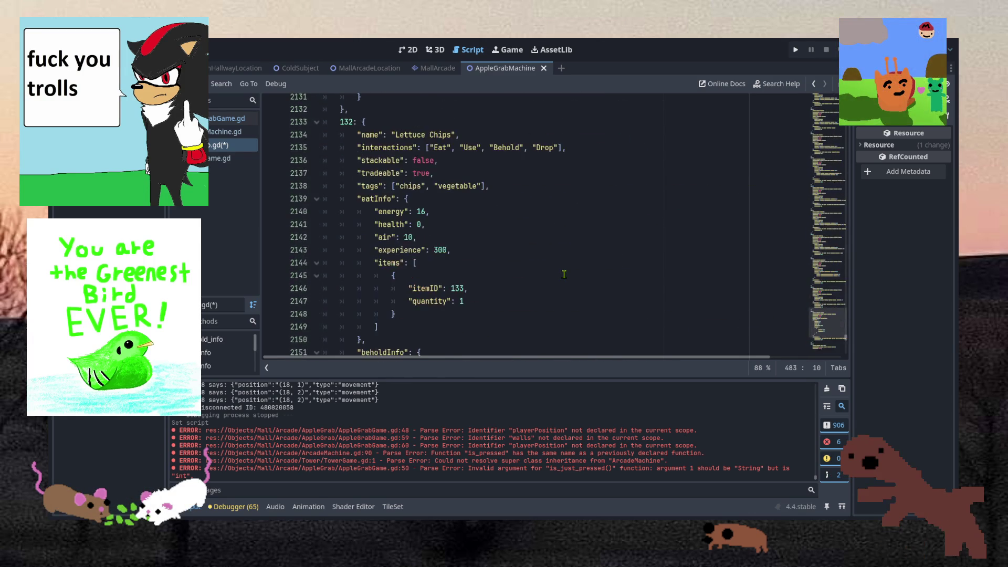
pyautogui.scroll(-8, 564, 275)
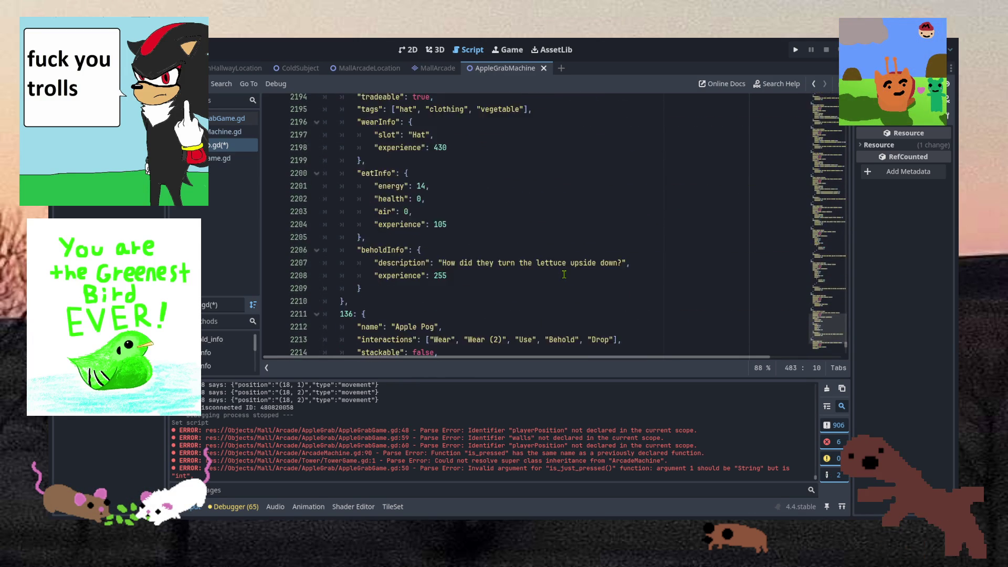
pyautogui.scroll(-3, 564, 274)
pyautogui.scroll(1, 564, 274)
pyautogui.scroll(1, 564, 274)
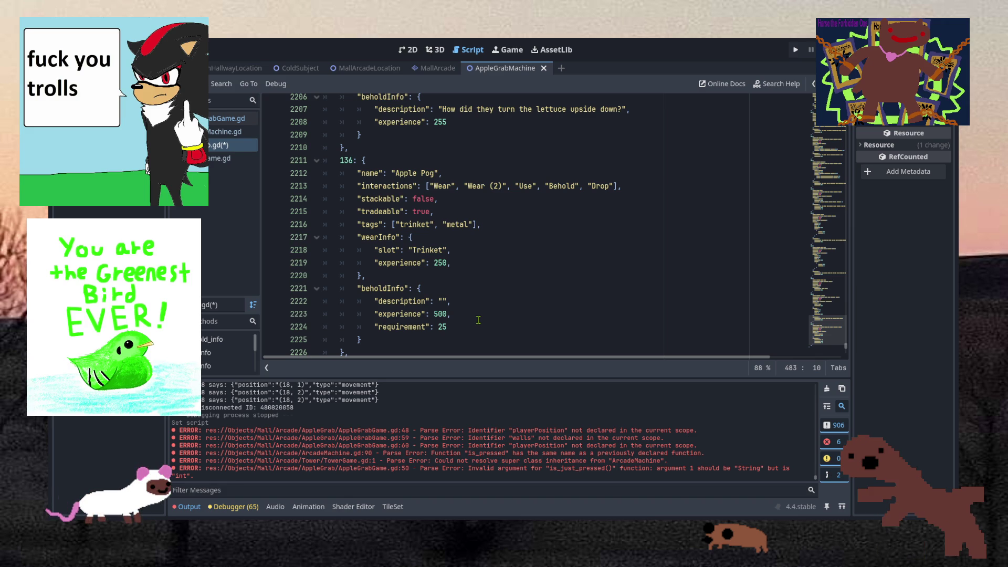
pyautogui.click(474, 225)
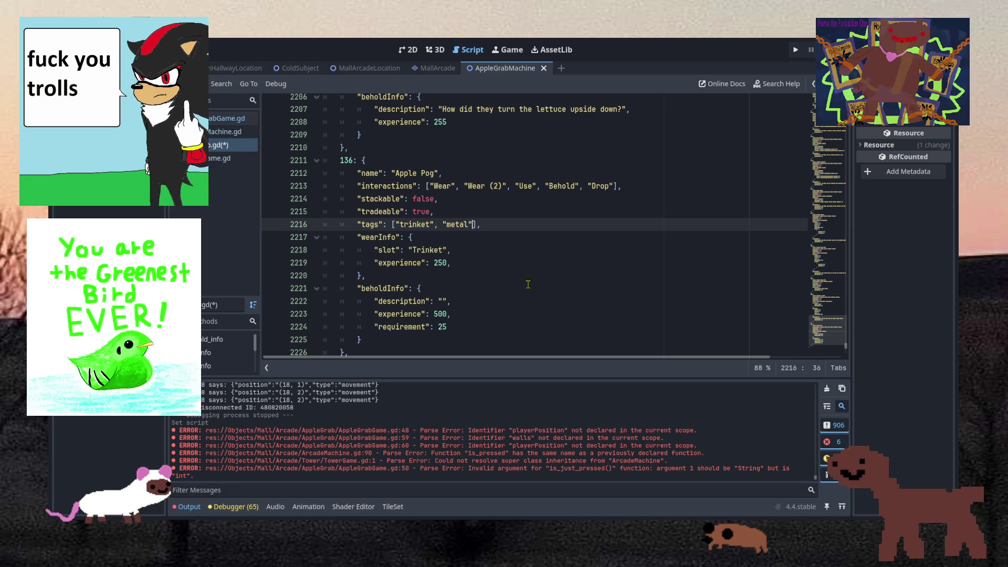
pyautogui.click(457, 186)
pyautogui.click(453, 199)
pyautogui.scroll(-2, 453, 205)
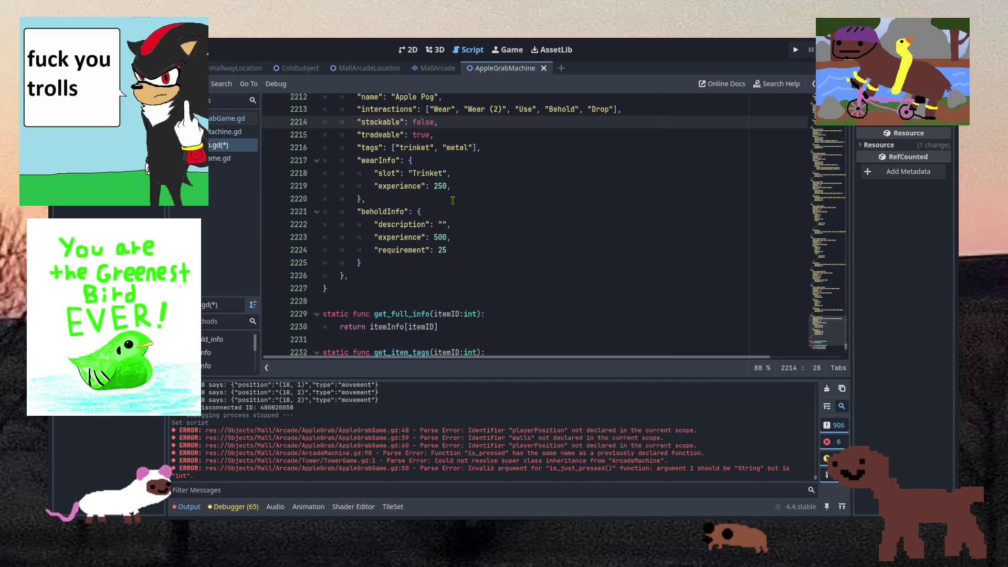
pyautogui.scroll(1, 453, 210)
pyautogui.click(453, 224)
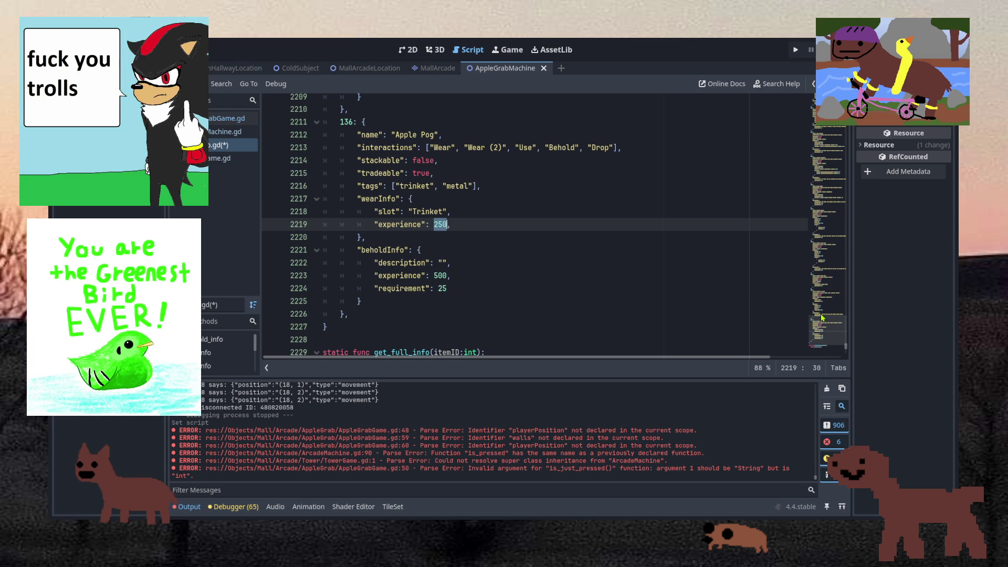
# Scroll up from Apple Pog to the trinket with the GatheringDepletion -20 Branch Gathering Spots effect.
pyautogui.scroll(5, 823, 318)
pyautogui.scroll(6, 823, 315)
pyautogui.scroll(-5, 728, 298)
pyautogui.scroll(-9, 727, 298)
pyautogui.scroll(3, 720, 290)
pyautogui.click(466, 255)
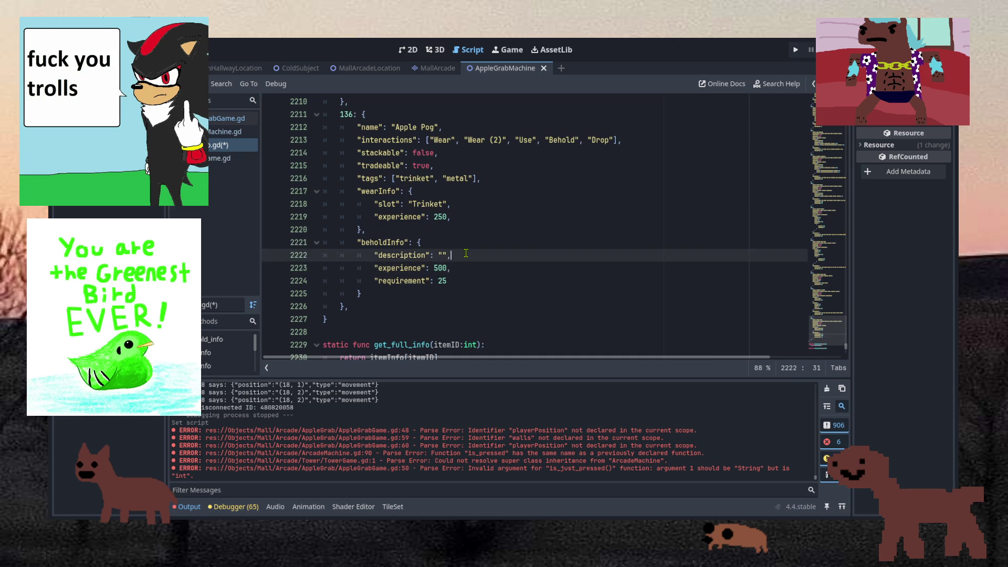
pyautogui.scroll(10, 466, 254)
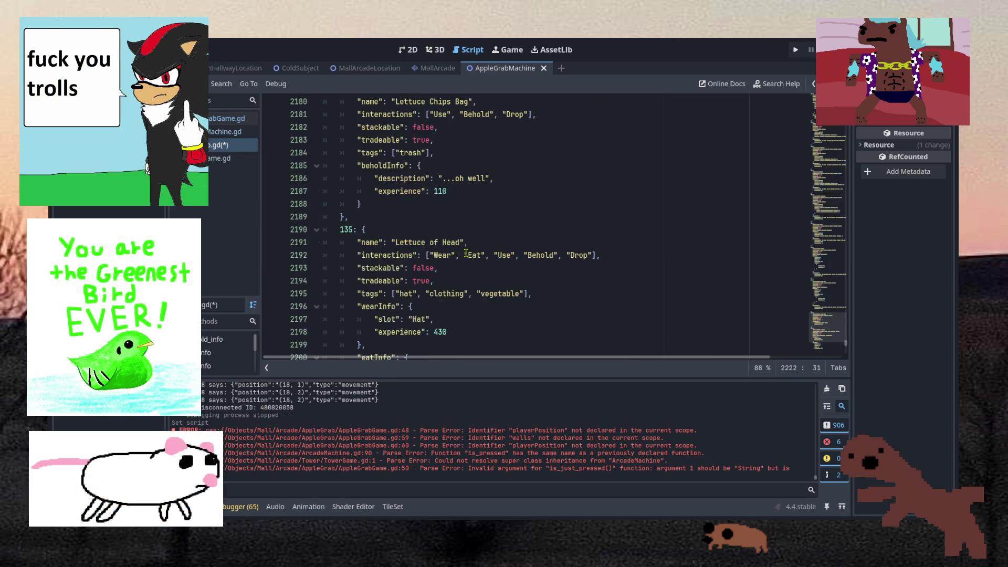
pyautogui.scroll(14, 493, 249)
pyautogui.scroll(14, 494, 249)
pyautogui.scroll(-7, 493, 249)
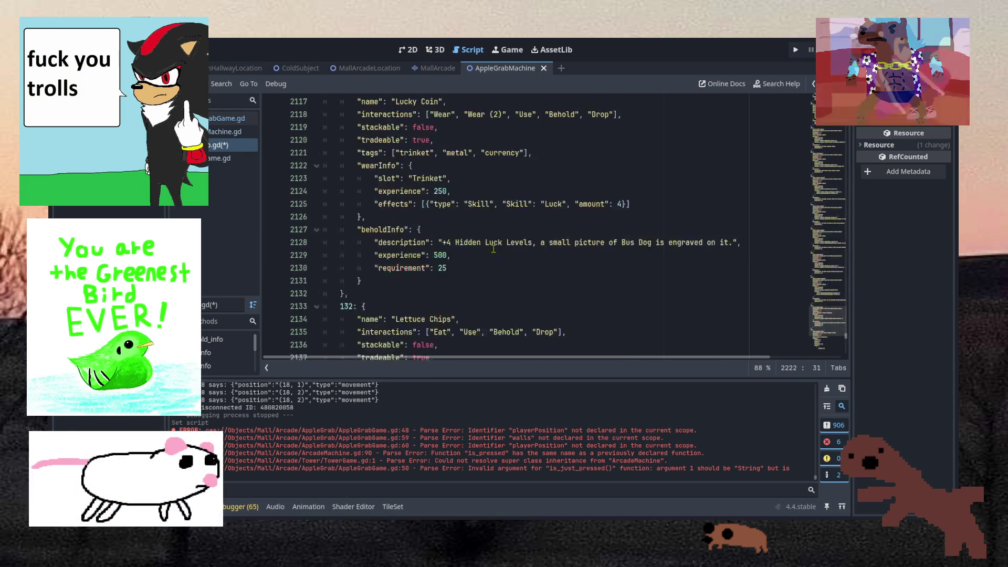
pyautogui.scroll(19, 494, 249)
pyautogui.scroll(14, 493, 249)
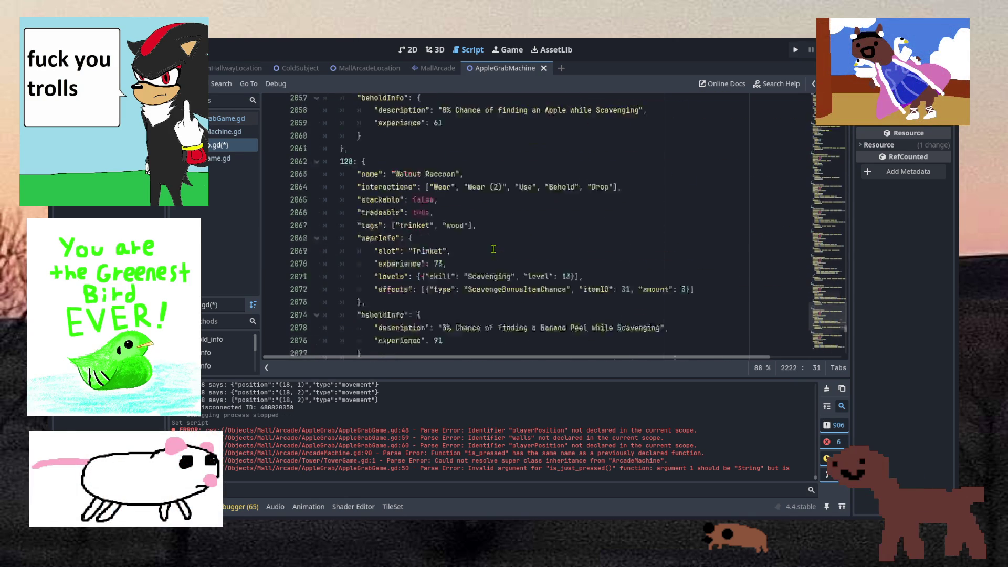
pyautogui.scroll(14, 493, 249)
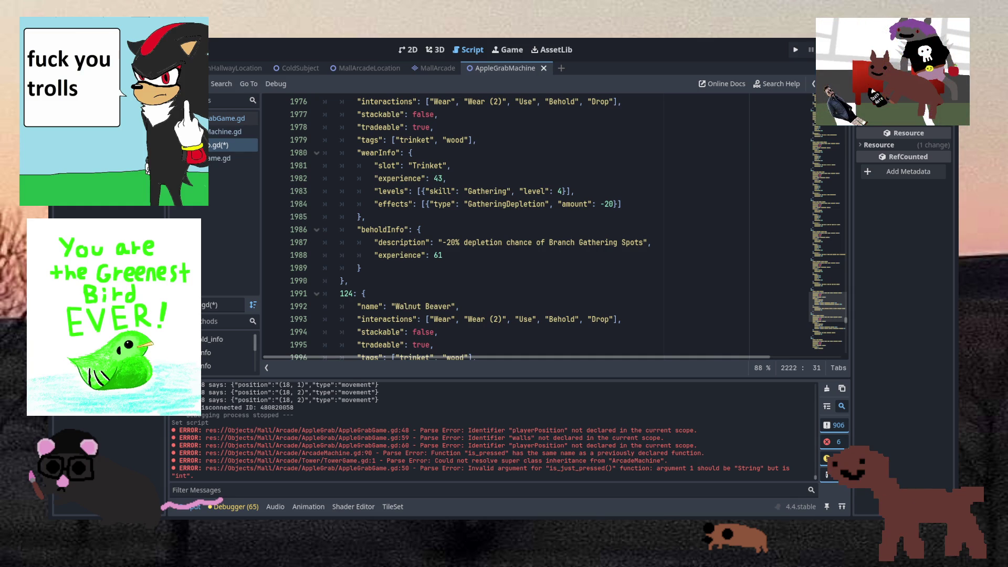
# Copy the Branch Gathering Spots description line of the Gathering level 4 trinket above Walnut Beaver.
pyautogui.click(552, 217)
pyautogui.click(458, 231)
pyautogui.moveTo(458, 243); pyautogui.dragTo(453, 243)
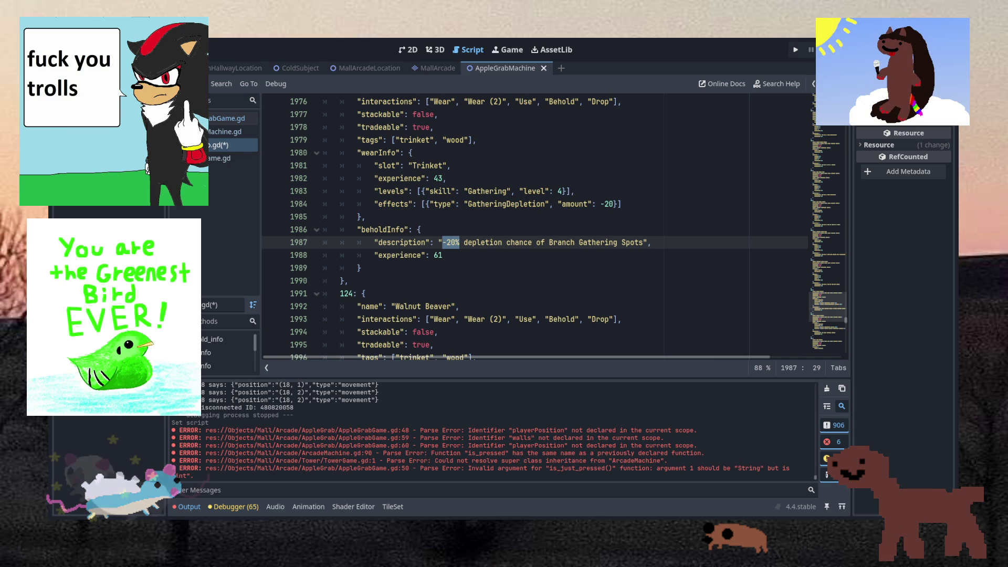
pyautogui.press('Down')
pyautogui.press('Up')
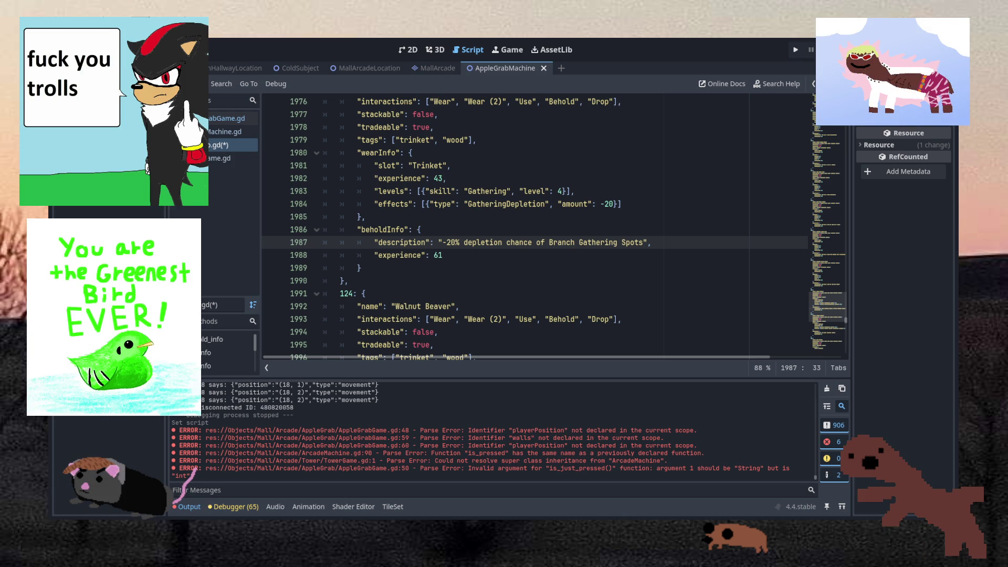
pyautogui.moveTo(681, 242); pyautogui.dragTo(681, 226)
pyautogui.hotkey('ctrl', 'c')
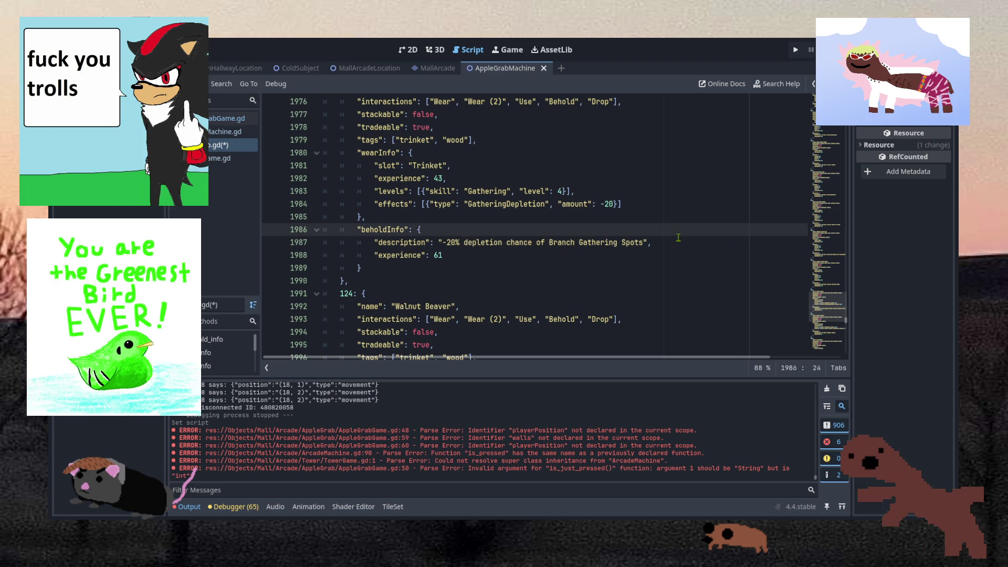
# Paste the copied description into Apple Pog's empty description and change -20% to -30%.
pyautogui.scroll(-20, 480, 280)
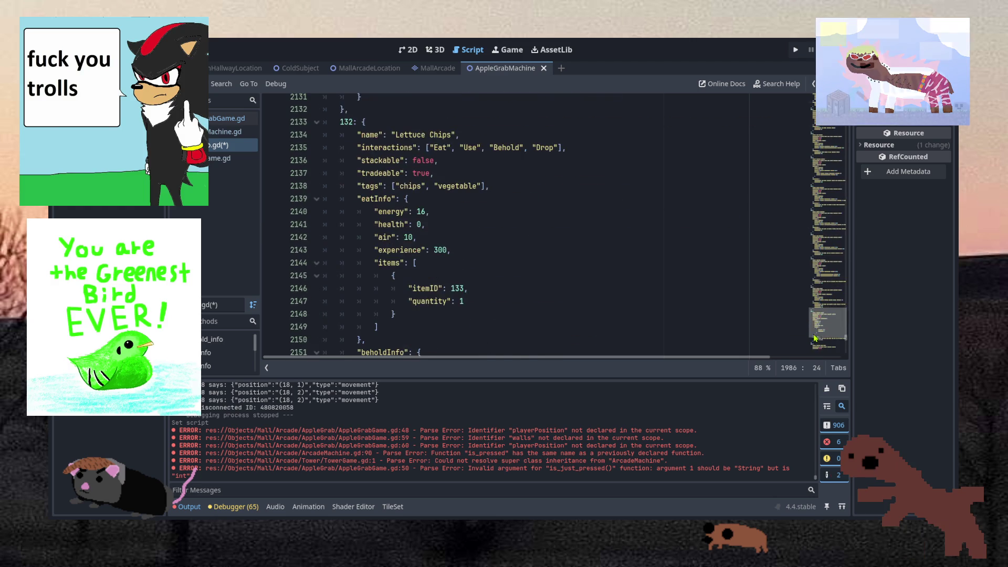
pyautogui.scroll(-11, 479, 281)
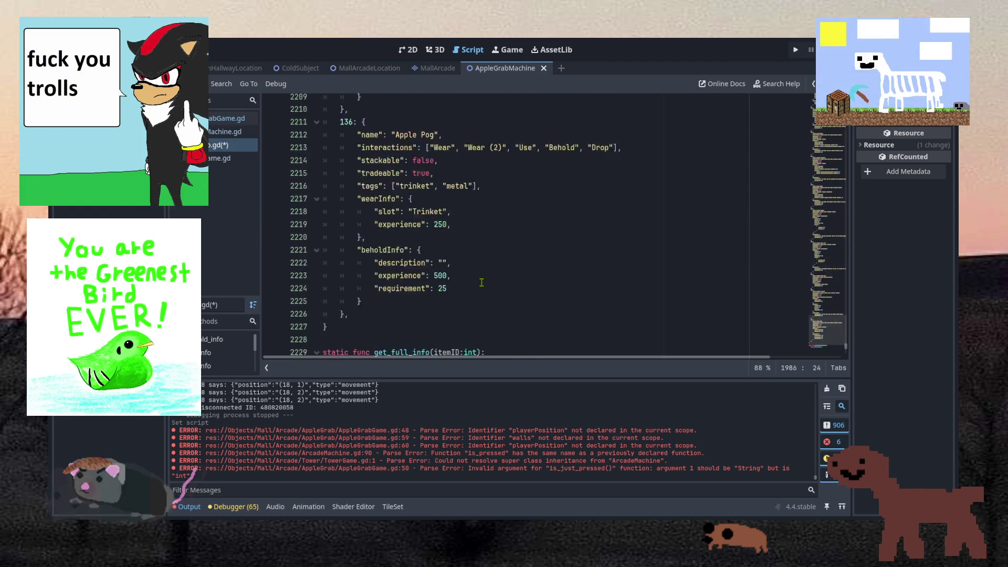
pyautogui.scroll(4, 482, 282)
pyautogui.scroll(-2, 482, 283)
pyautogui.scroll(2, 481, 282)
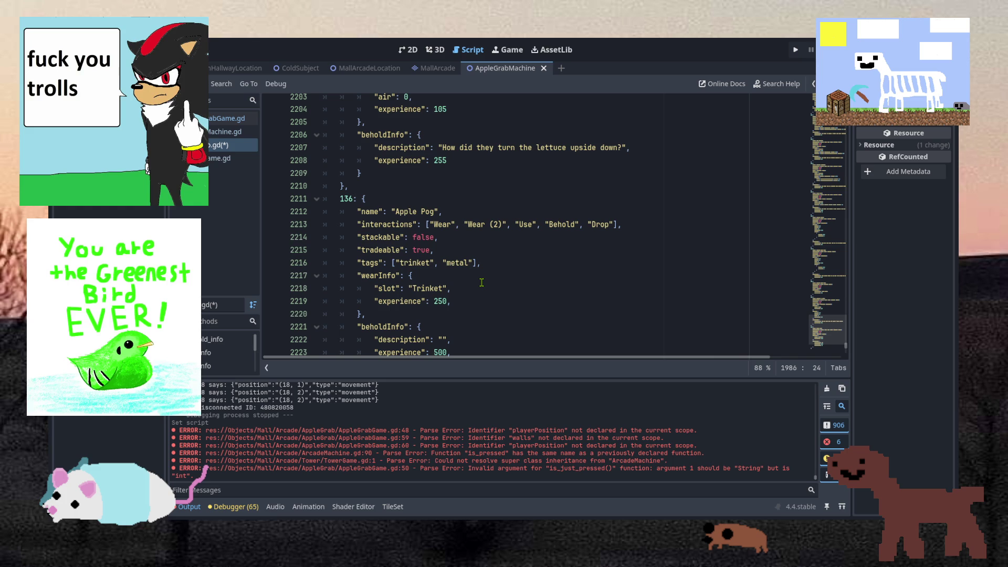
pyautogui.click(482, 283)
pyautogui.scroll(-2, 481, 282)
pyautogui.click(479, 280)
pyautogui.moveTo(473, 263); pyautogui.dragTo(472, 254)
pyautogui.hotkey('ctrl', 'v')
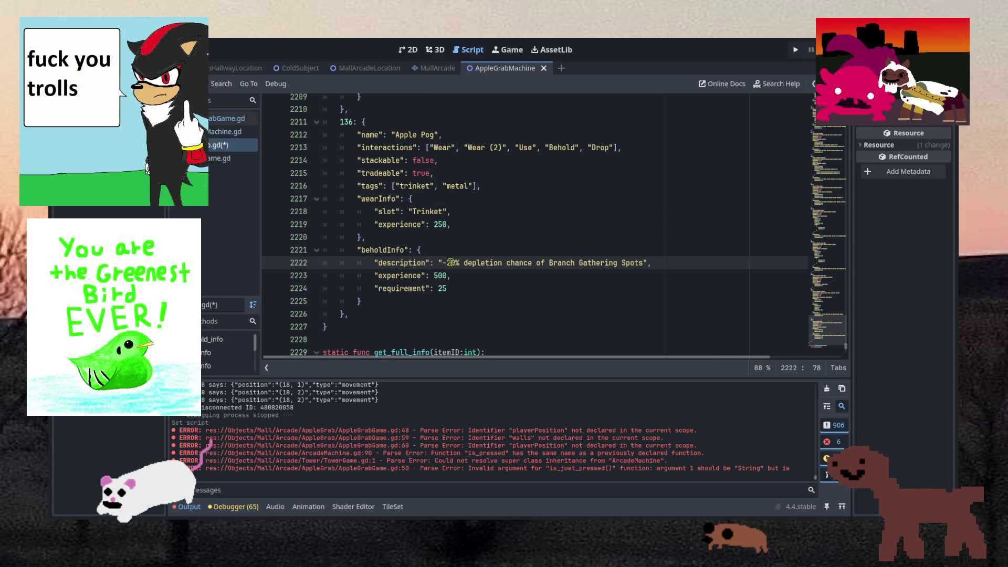
pyautogui.press('BackSpace')
pyautogui.write('3')
# Replace 'Branch Gathering Spots' with 'Apple Piles' in the description and save the script.
pyautogui.click(463, 288)
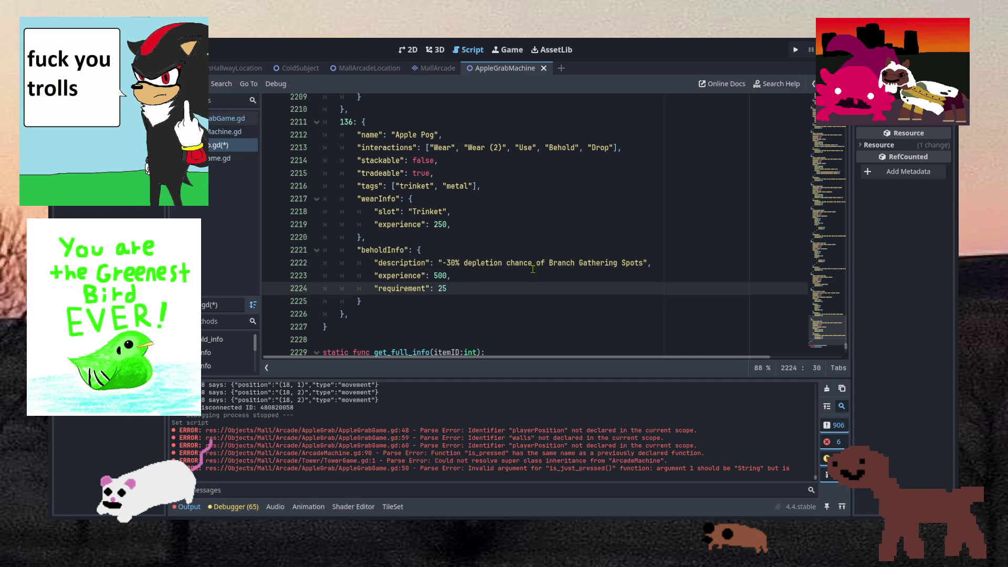
pyautogui.doubleClick(563, 266)
pyautogui.moveTo(563, 266); pyautogui.dragTo(644, 264)
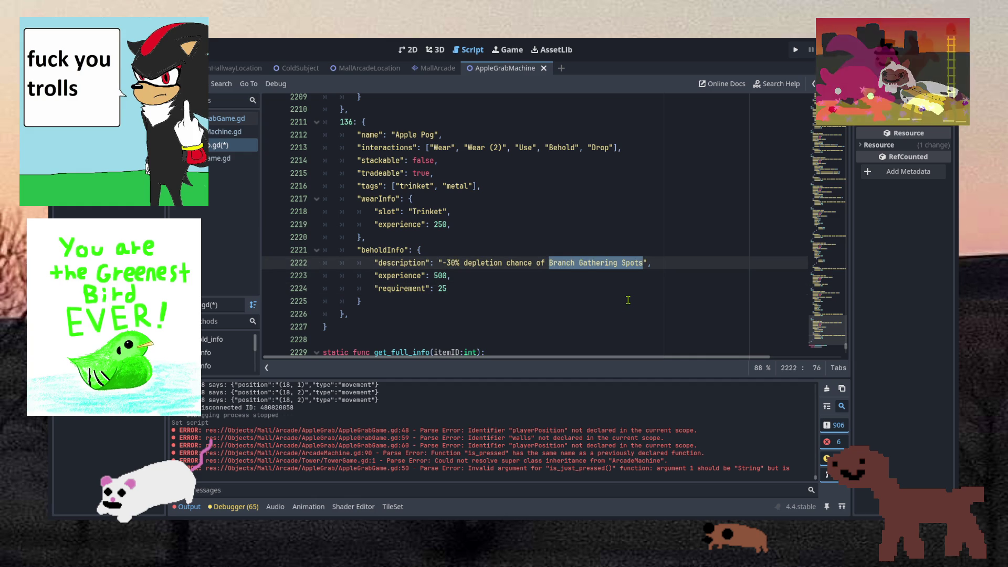
pyautogui.write('Apple Pil')
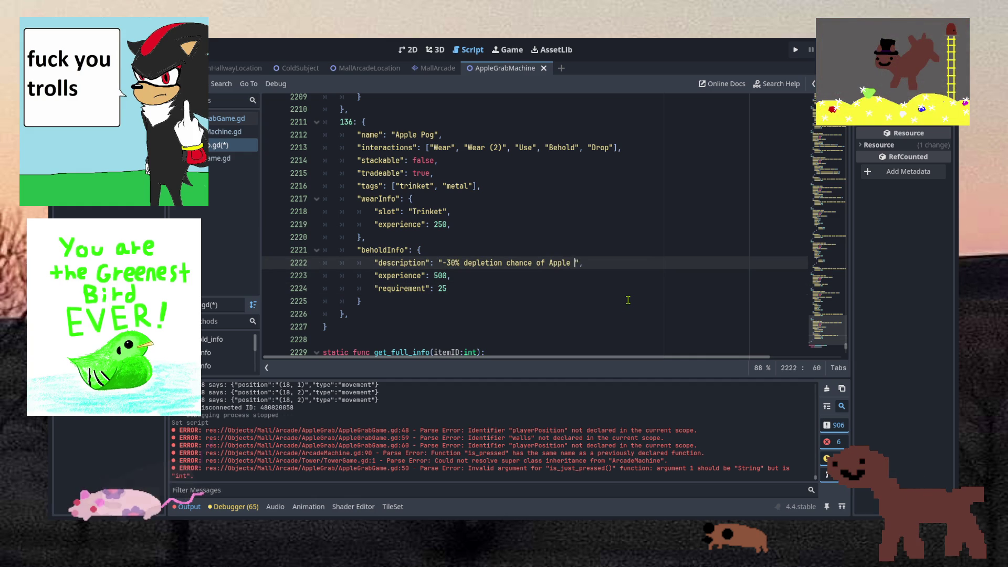
pyautogui.write('es')
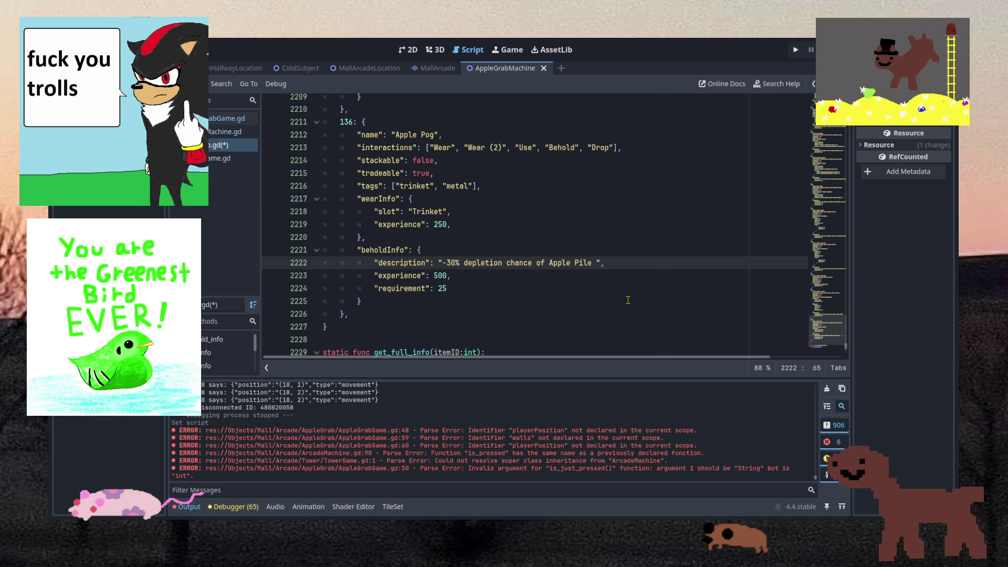
pyautogui.press('BackSpace')
pyautogui.write('s')
pyautogui.hotkey('ctrl', 's')
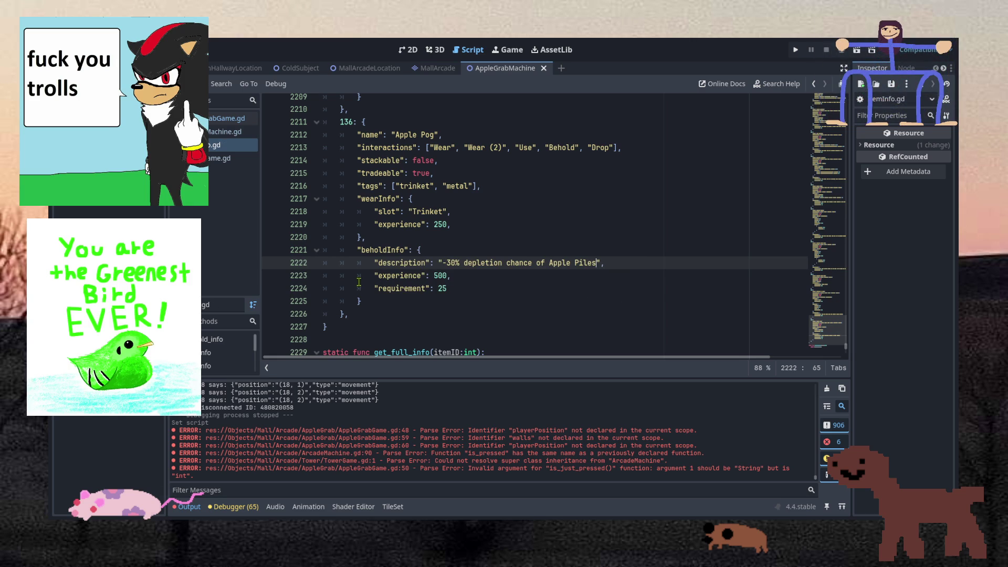
pyautogui.click(458, 288)
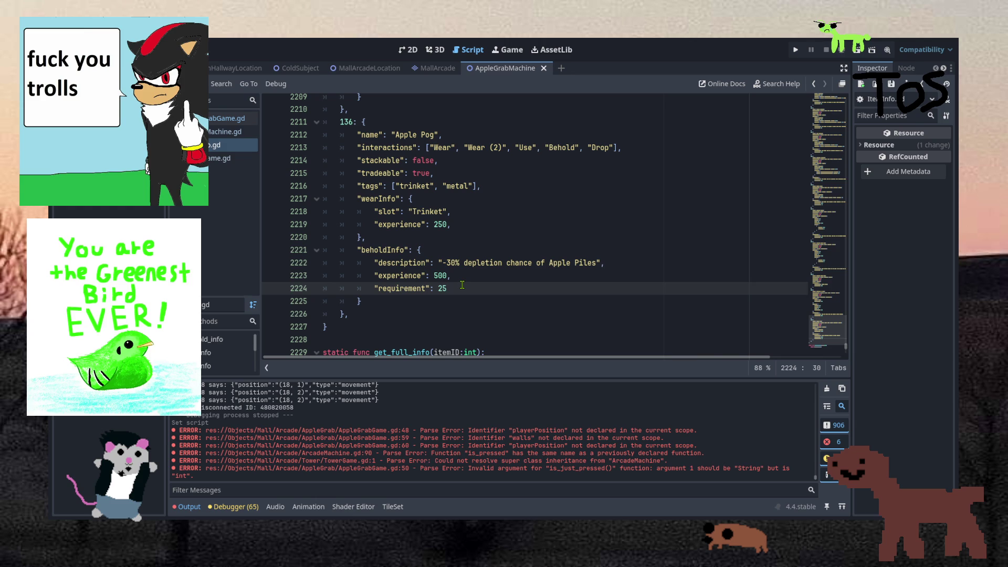
# Set Apple Pog's requirement to 20 and behold experience to 430, saving ItemInfo.gd.
pyautogui.scroll(6, 462, 285)
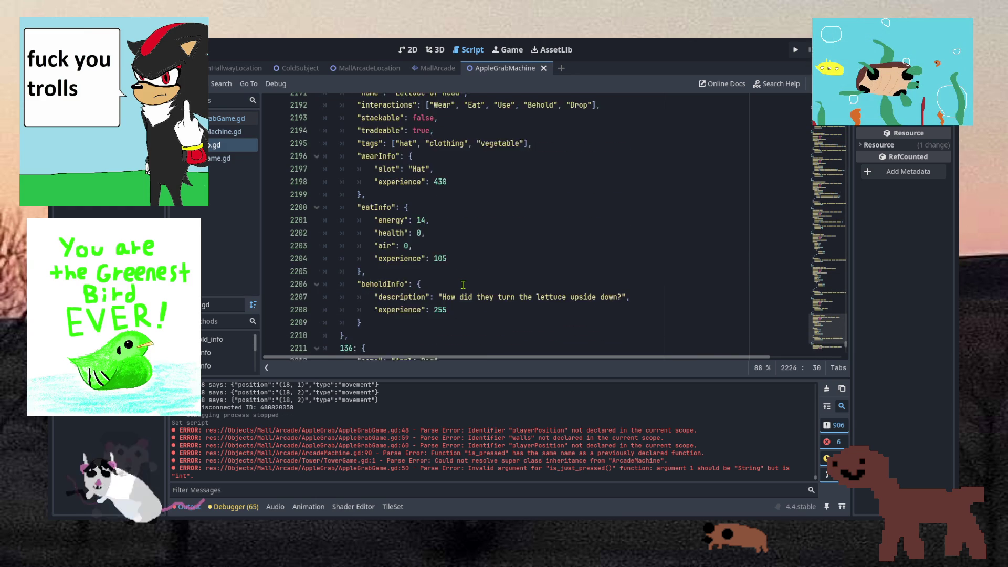
pyautogui.scroll(-9, 463, 285)
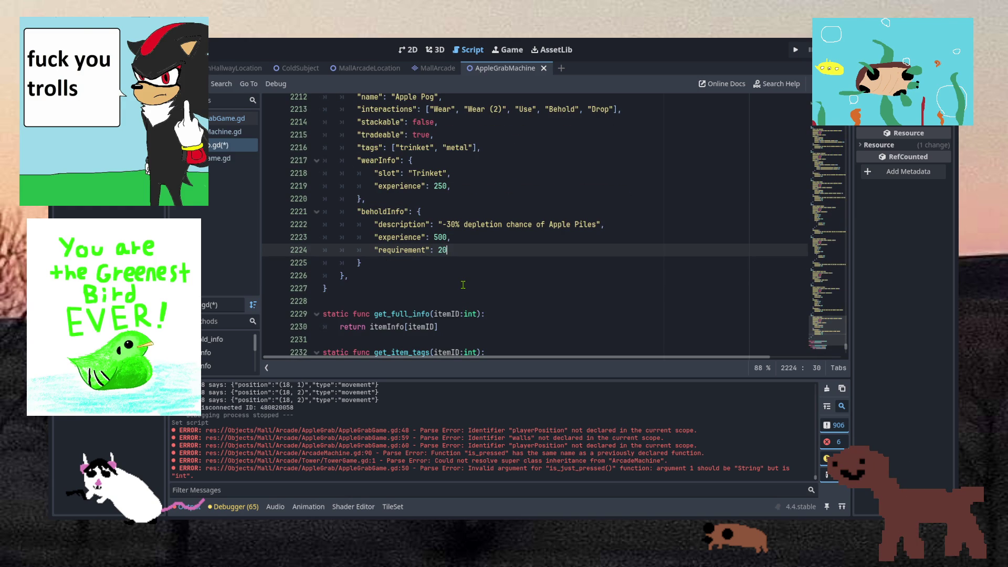
pyautogui.hotkey('ctrl', 's')
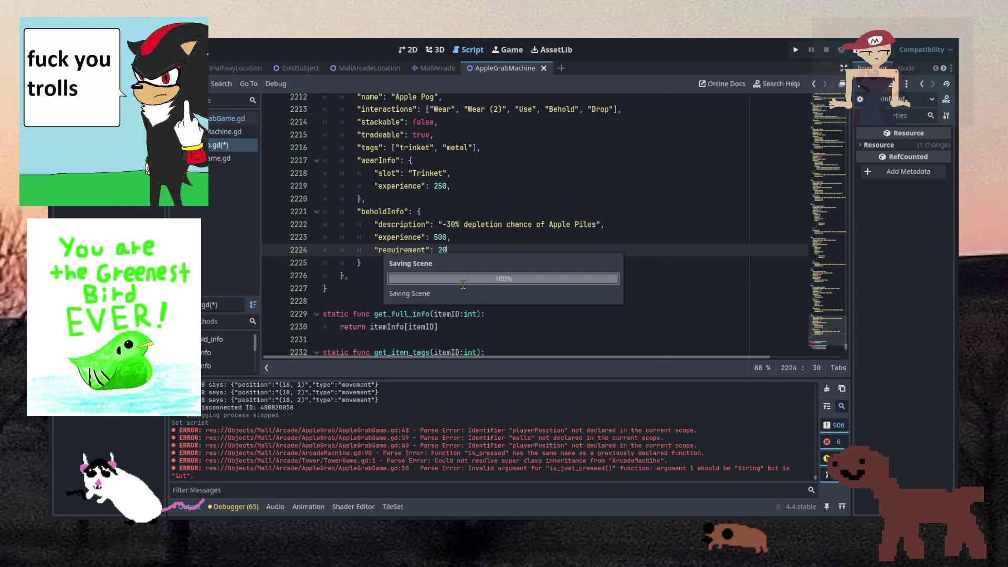
pyautogui.press('Up')
pyautogui.press('Left')
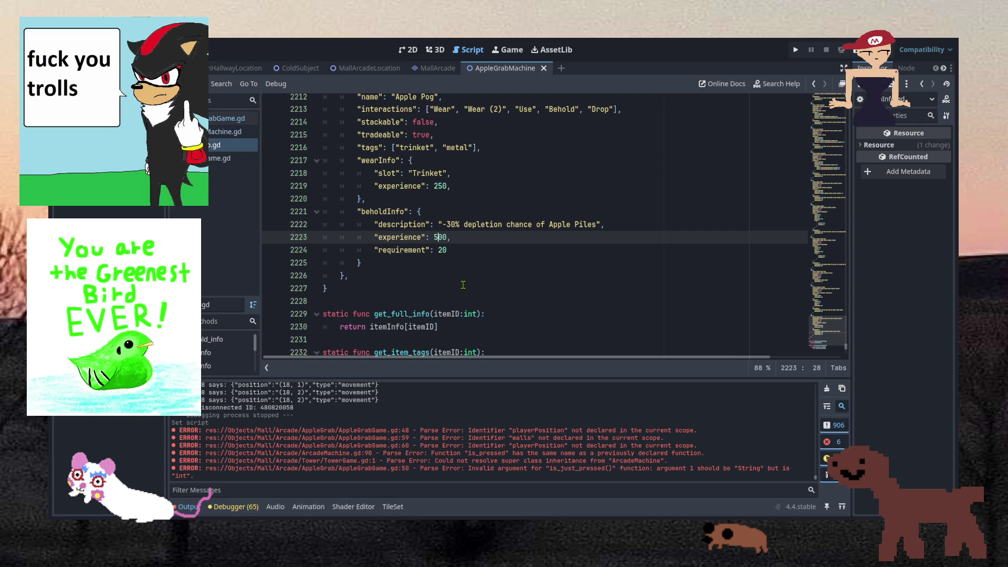
pyautogui.press('BackSpace')
pyautogui.write('43')
pyautogui.hotkey('ctrl', 's')
# Place the caret on Apple Pog's wear experience 250 line.
pyautogui.scroll(3, 464, 278)
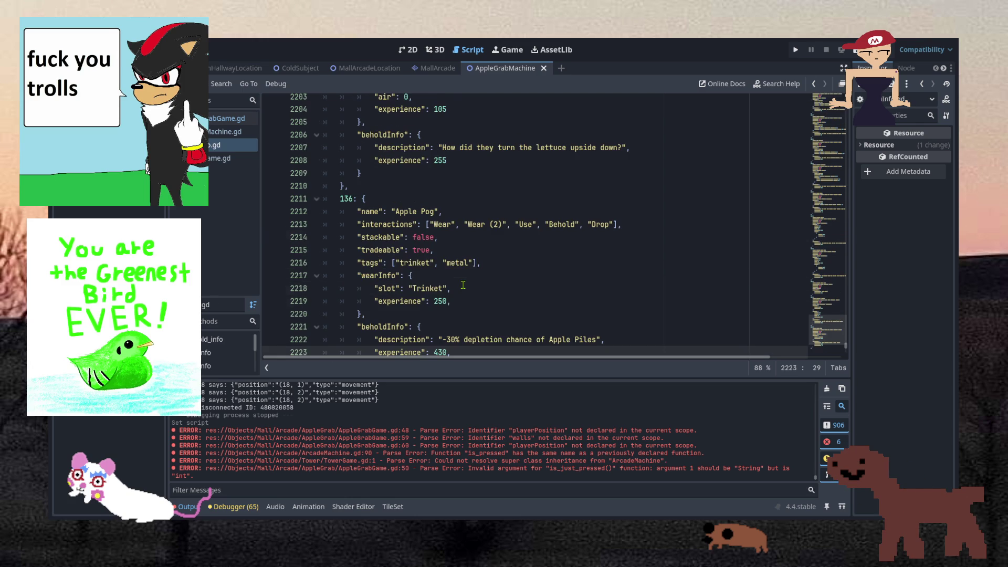
pyautogui.click(440, 301)
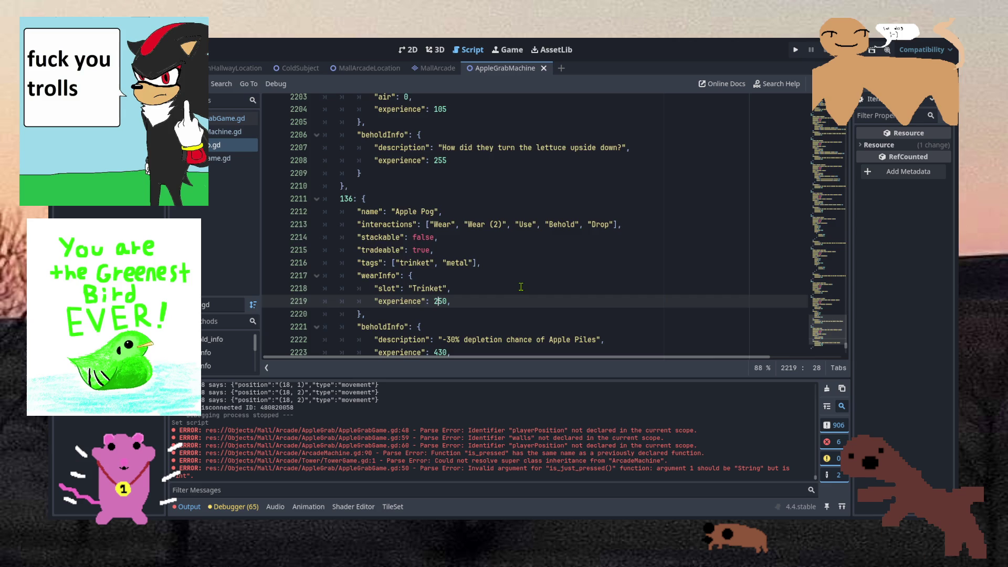
pyautogui.scroll(2, 519, 289)
pyautogui.scroll(-3, 520, 290)
pyautogui.scroll(8, 519, 289)
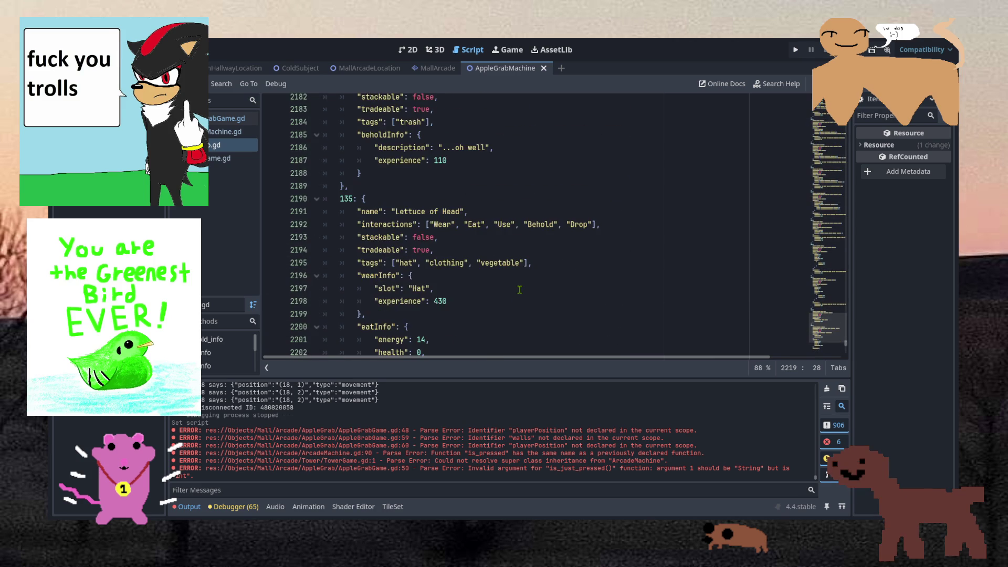
pyautogui.scroll(3, 520, 289)
pyautogui.scroll(-12, 520, 289)
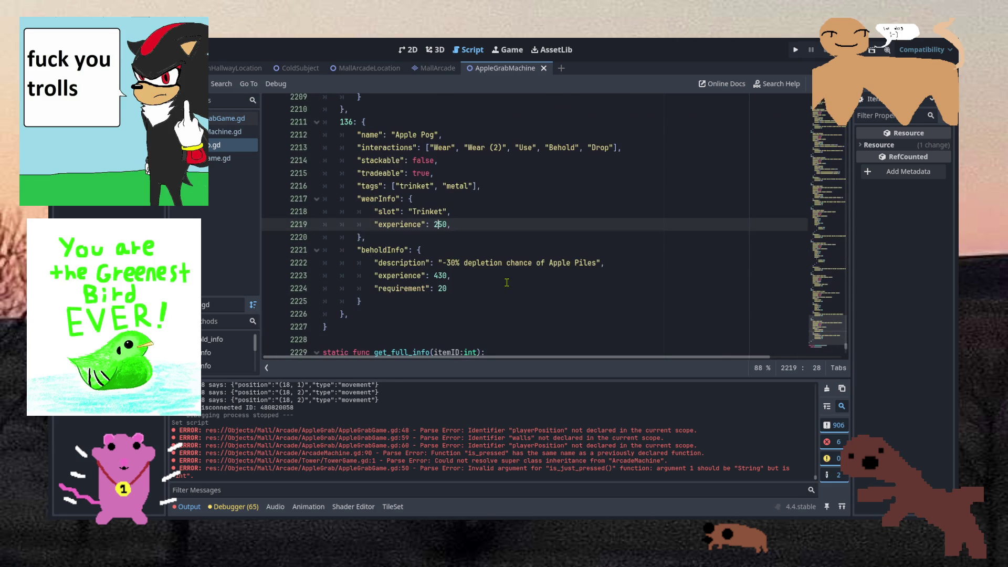
pyautogui.click(464, 211)
pyautogui.click(464, 223)
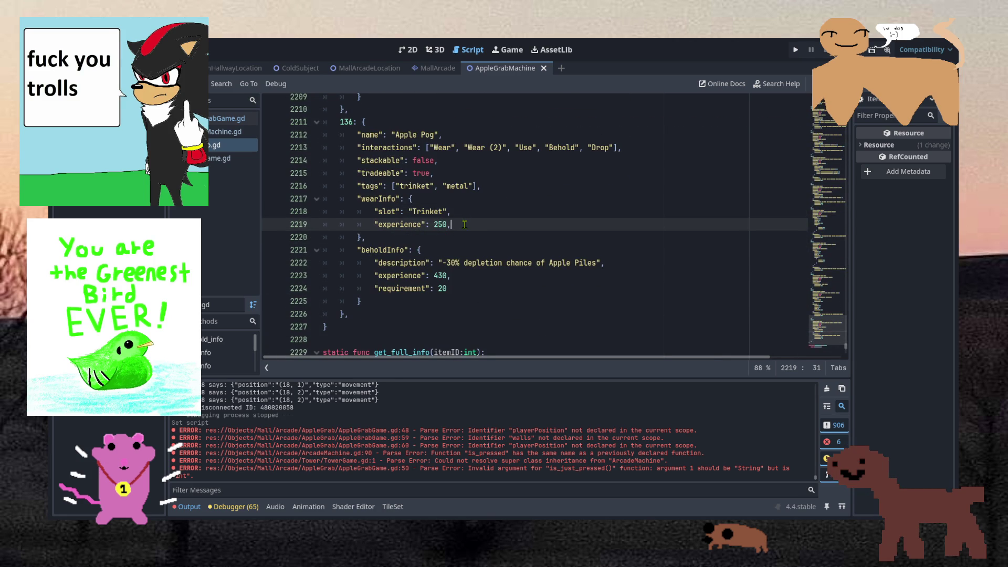
pyautogui.hotkey('shift', 'Up')
pyautogui.hotkey('shift', 'Down')
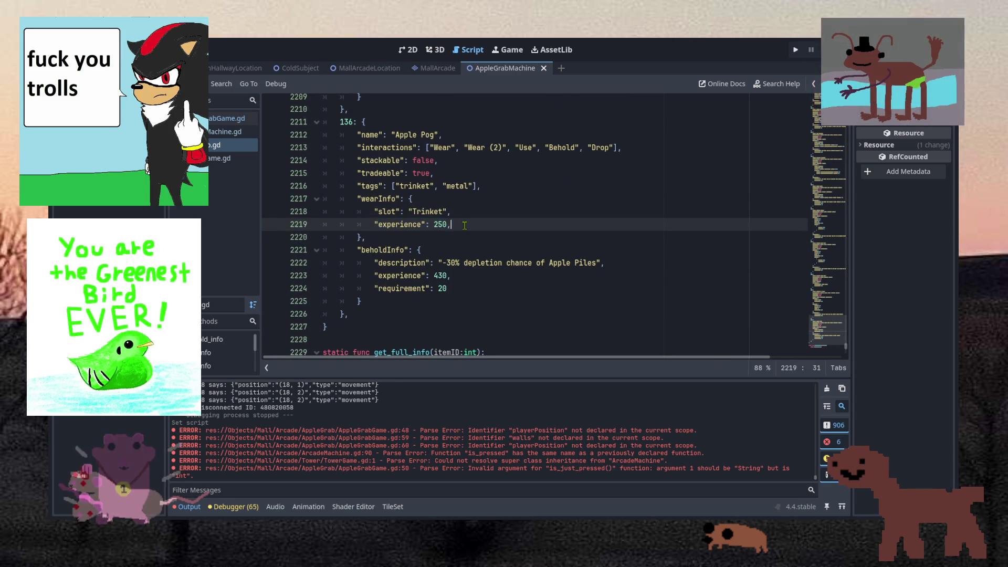
# Scroll up to Birch Beaver (entry 123) and select its Gathering level and GatheringDepletion effect lines.
pyautogui.scroll(19, 465, 225)
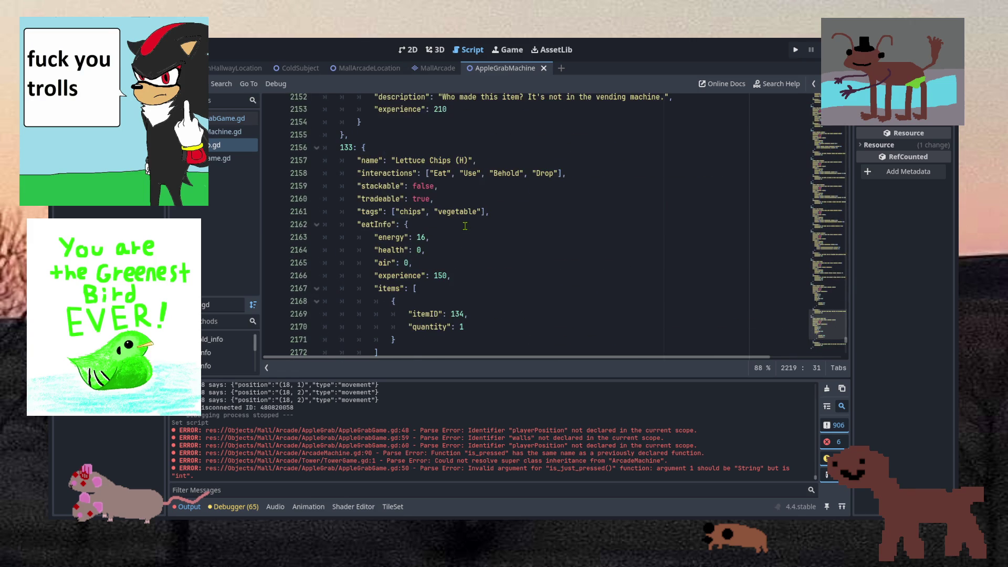
pyautogui.scroll(16, 465, 226)
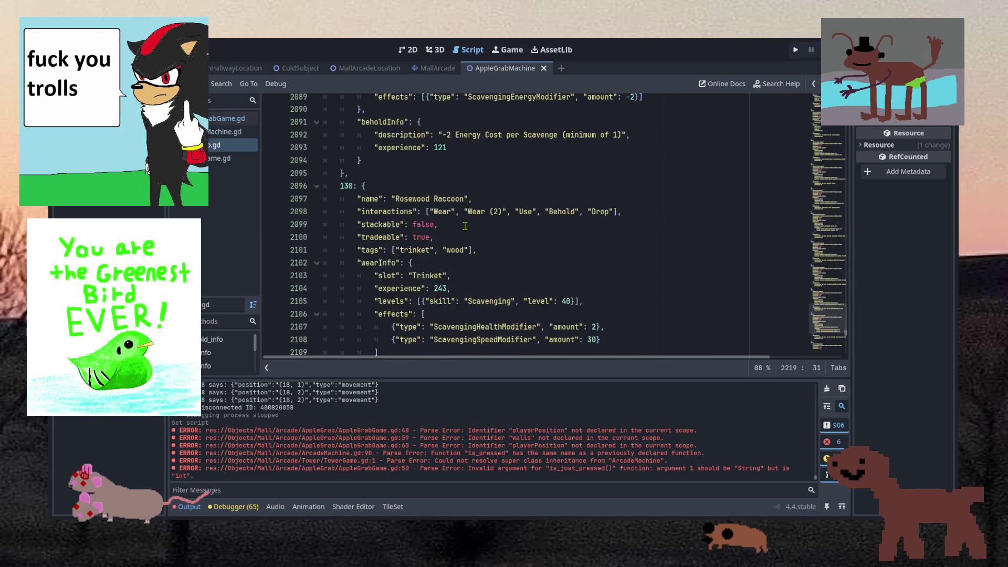
pyautogui.scroll(-3, 465, 226)
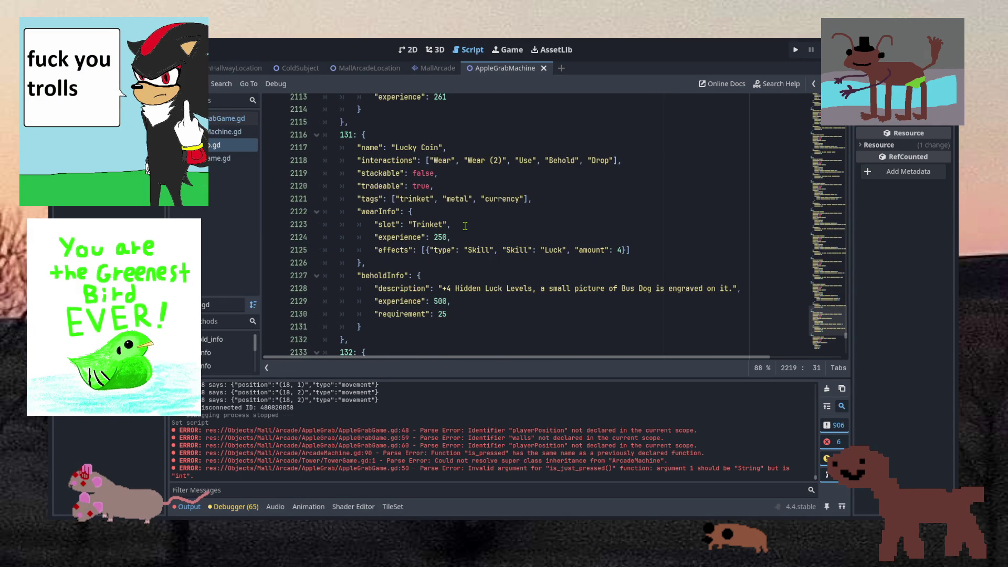
pyautogui.click(465, 225)
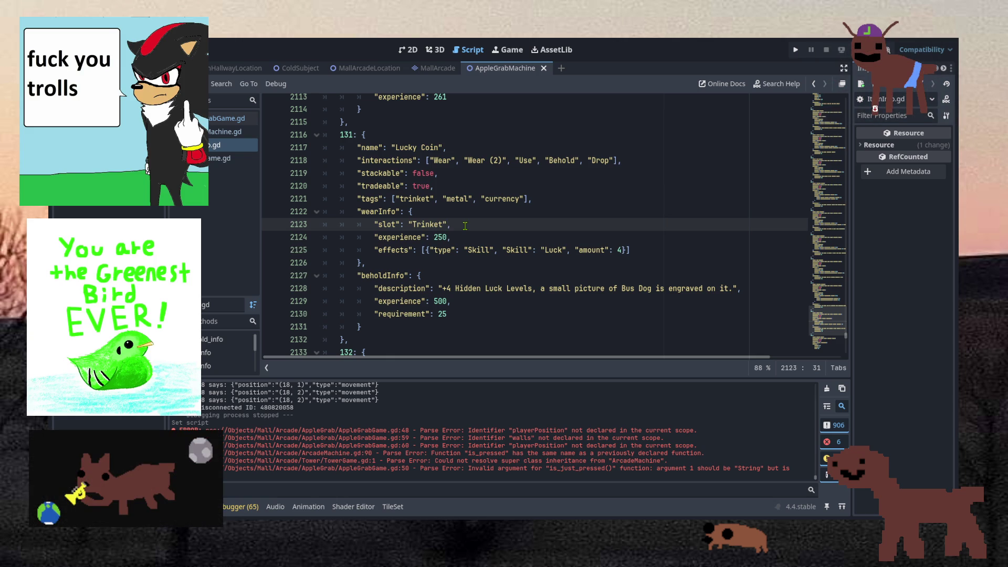
pyautogui.scroll(12, 465, 226)
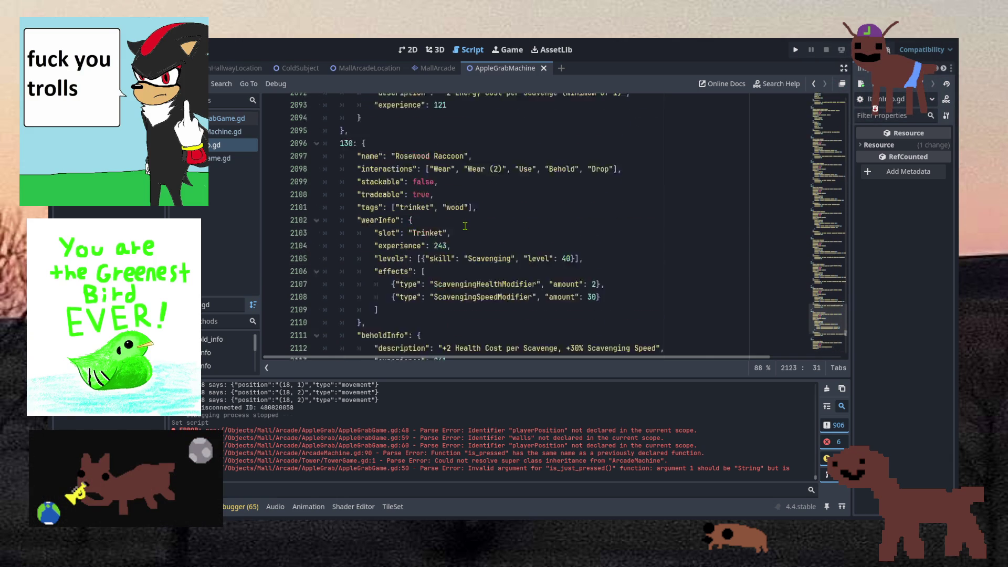
pyautogui.scroll(13, 464, 226)
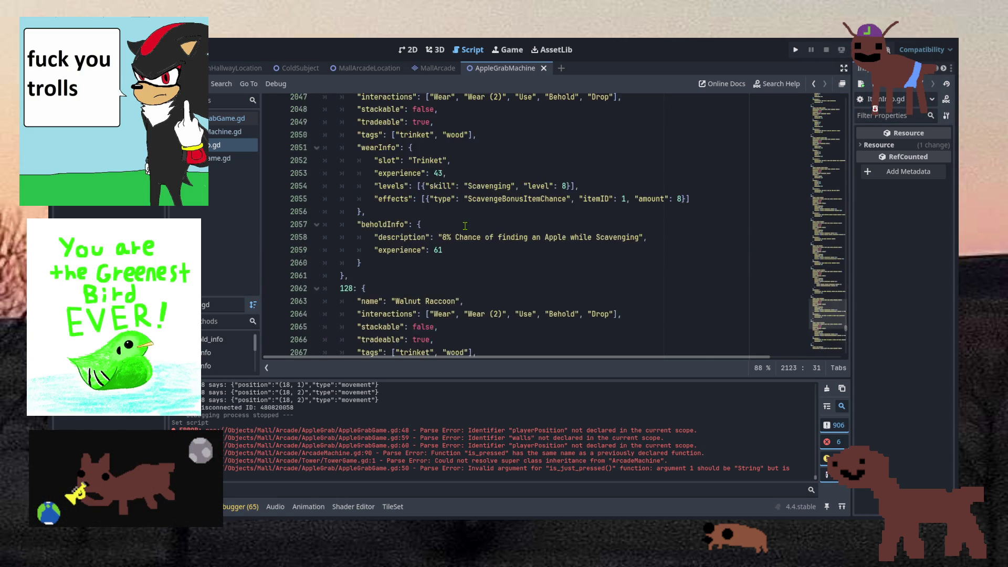
pyautogui.scroll(14, 465, 226)
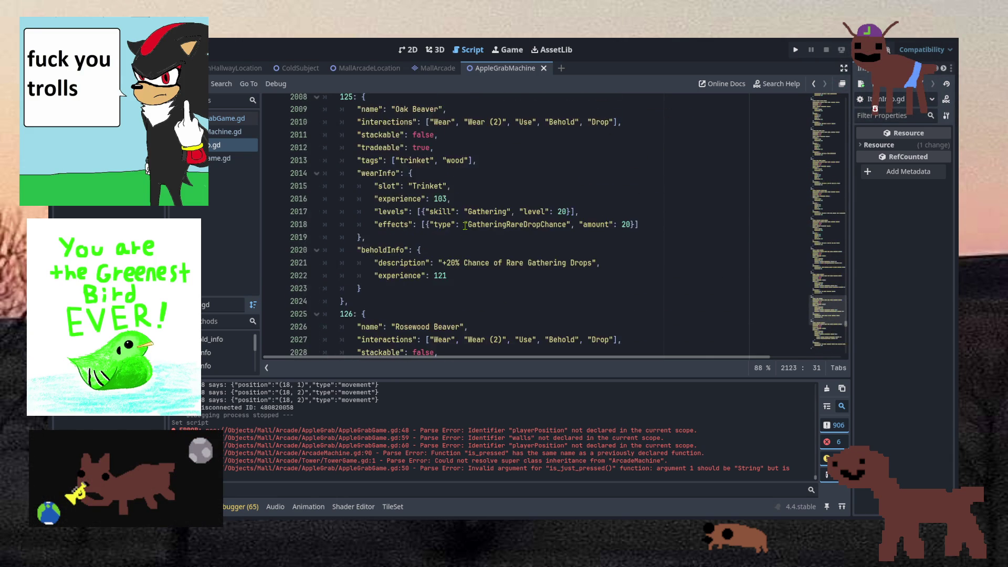
pyautogui.scroll(3, 464, 255)
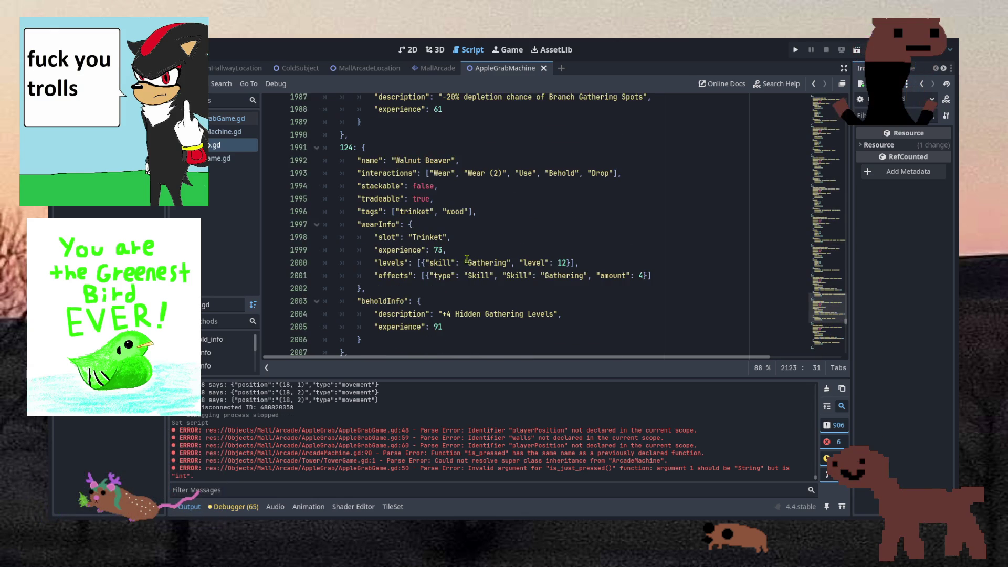
pyautogui.scroll(2, 524, 237)
pyautogui.scroll(17, 524, 237)
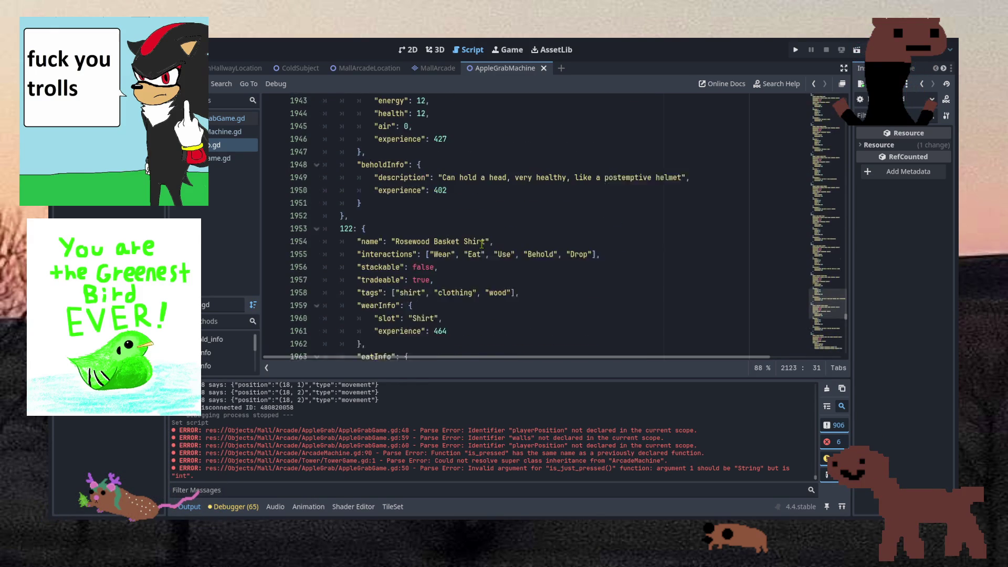
pyautogui.scroll(13, 482, 244)
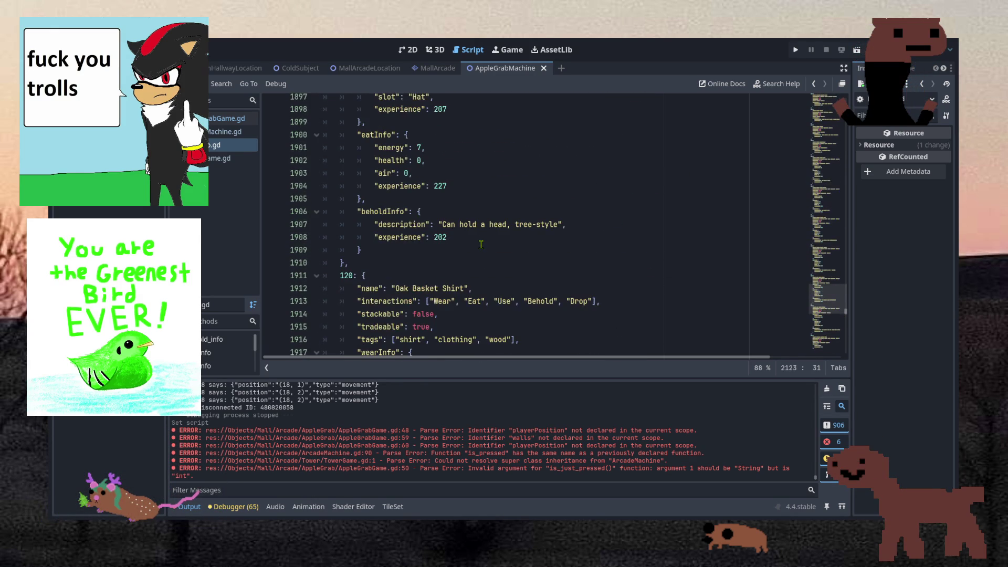
pyautogui.scroll(8, 481, 244)
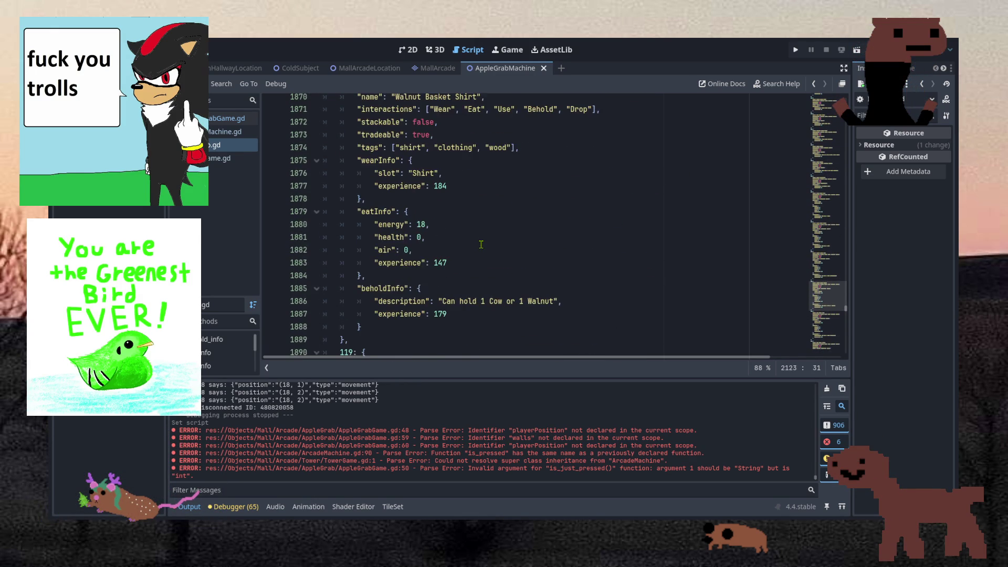
pyautogui.scroll(1, 481, 244)
pyautogui.scroll(5, 481, 245)
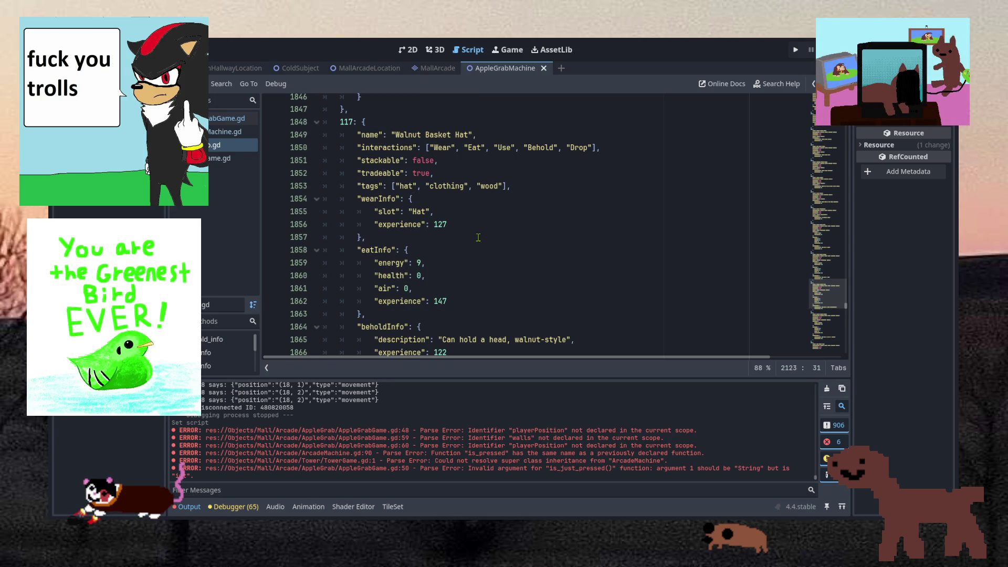
pyautogui.scroll(7, 478, 237)
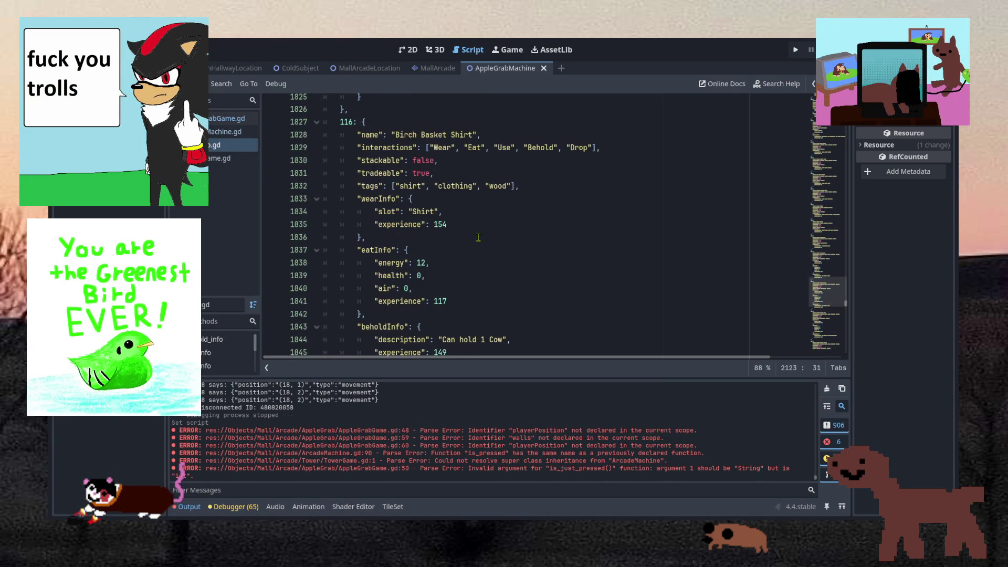
pyautogui.scroll(-15, 478, 237)
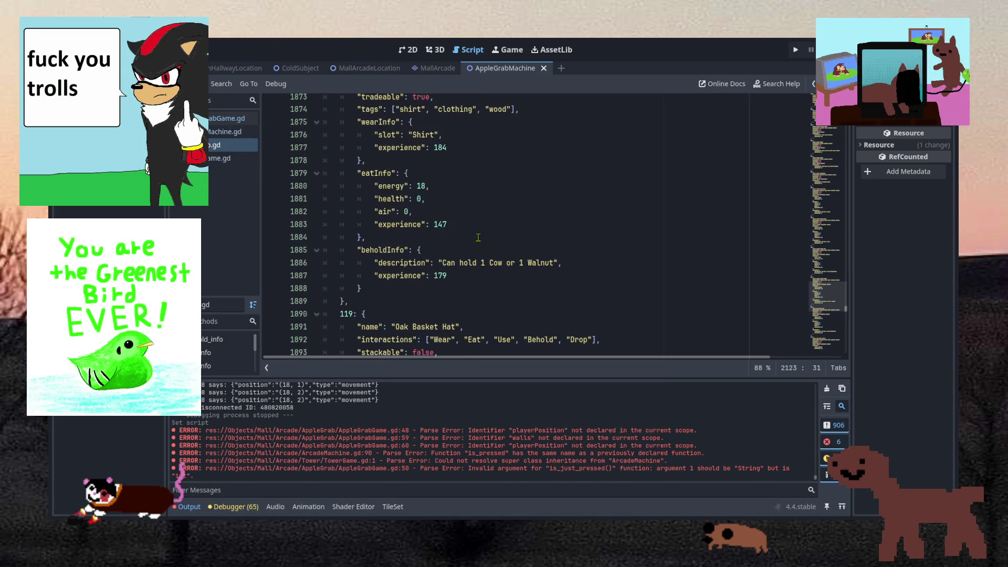
pyautogui.scroll(-20, 479, 237)
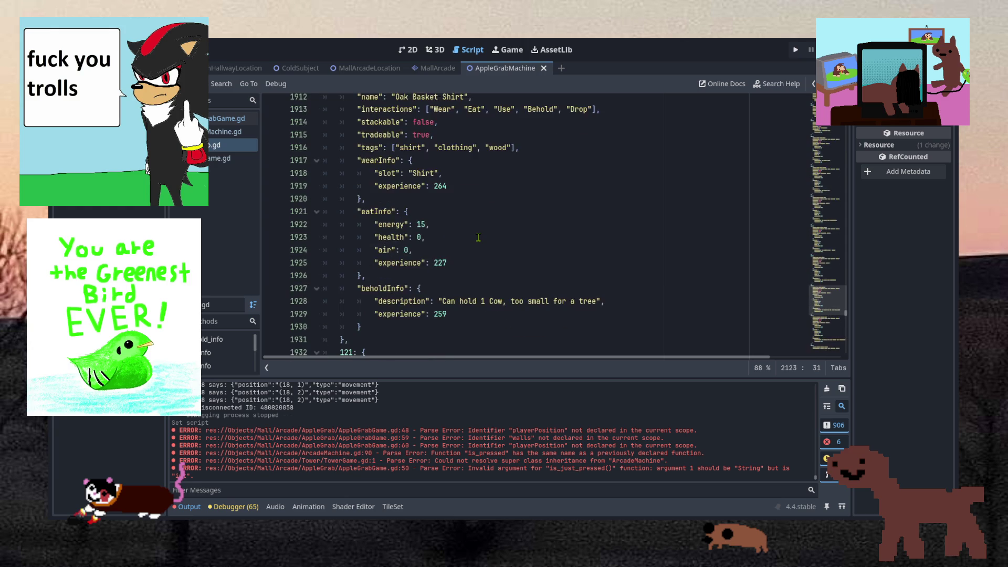
pyautogui.scroll(-15, 478, 237)
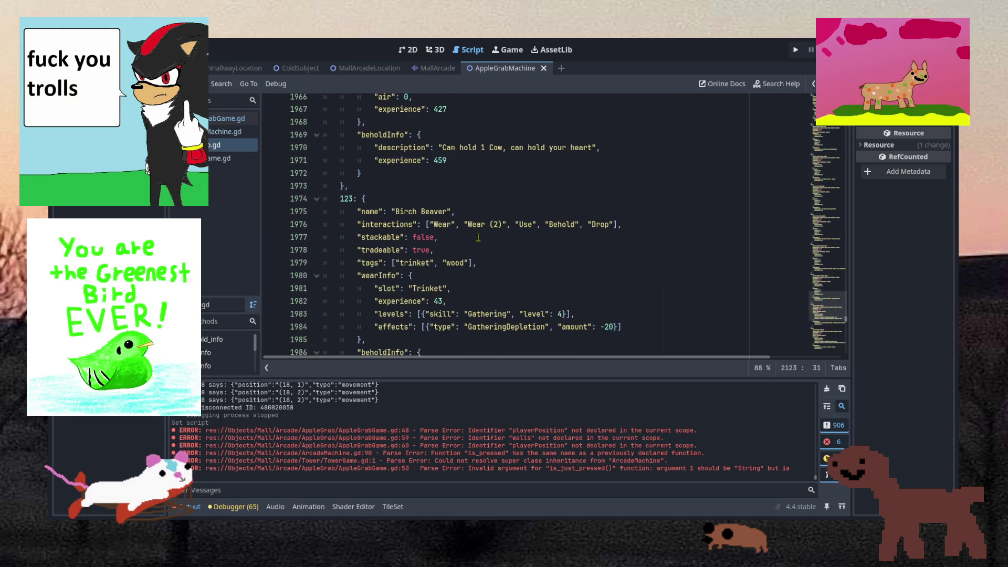
pyautogui.scroll(2, 478, 237)
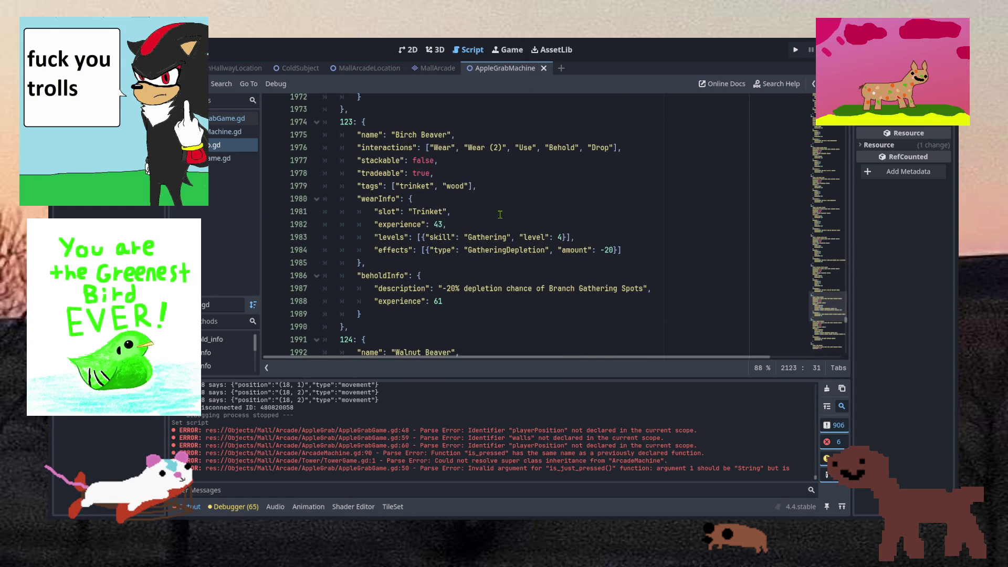
pyautogui.moveTo(583, 237)
pyautogui.mouseDown()
pyautogui.moveTo(591, 224)
pyautogui.moveTo(631, 227)
pyautogui.mouseUp()
pyautogui.hotkey('ctrl', 'c')
# Paste the copied levels and effects lines under Apple Pog's experience value.
pyautogui.click(825, 336)
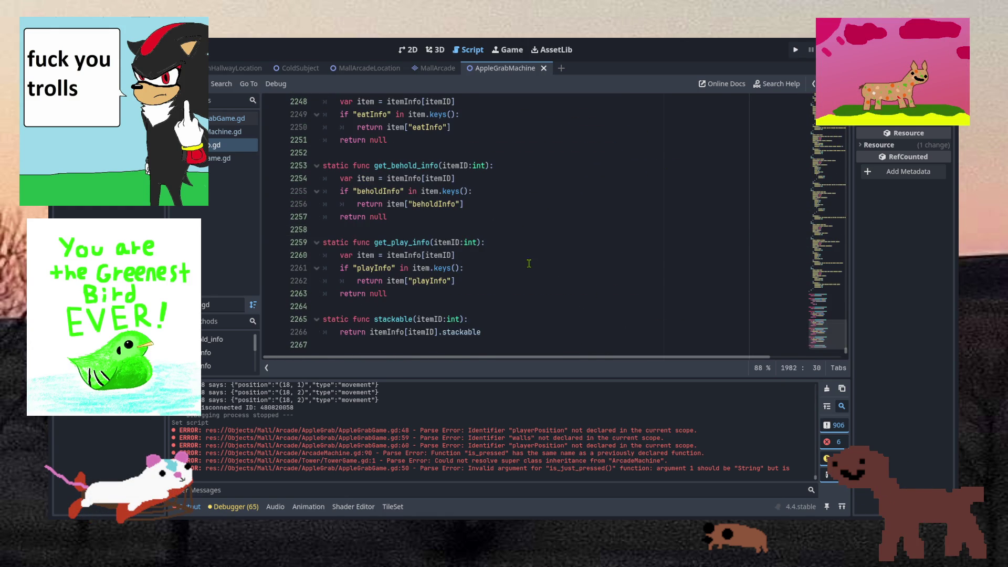
pyautogui.scroll(14, 495, 249)
pyautogui.click(477, 264)
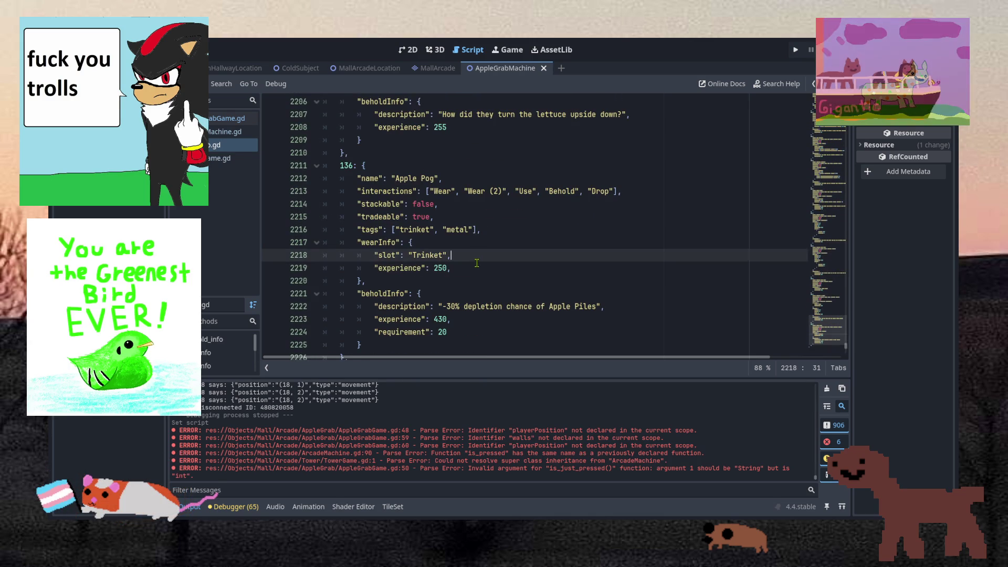
pyautogui.hotkey('ctrl', 'v')
# Rename the effect to AppleDepletion with amount -30 and save the script.
pyautogui.scroll(-1, 477, 264)
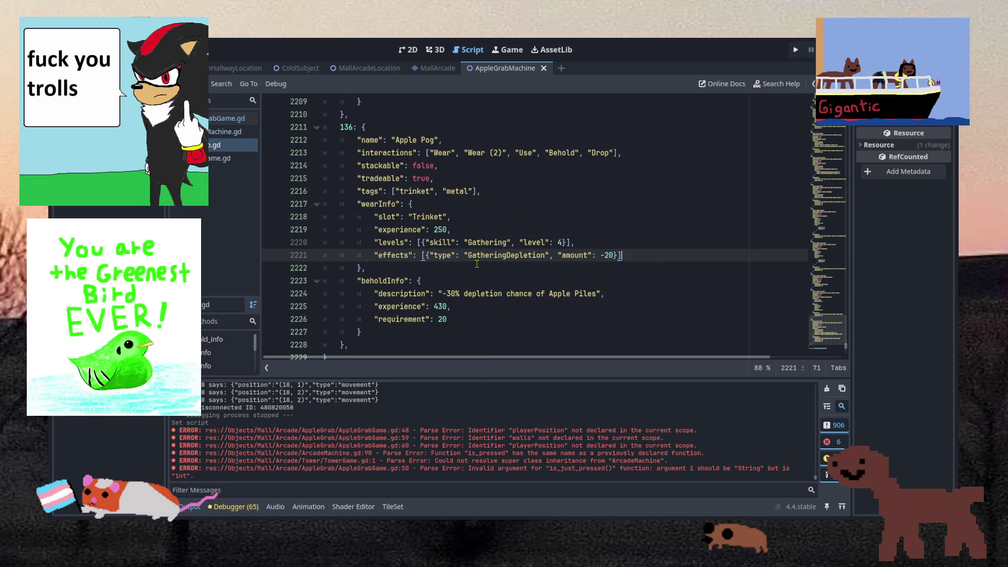
pyautogui.click(533, 259)
pyautogui.moveTo(509, 259); pyautogui.dragTo(468, 261)
pyautogui.write('Apple')
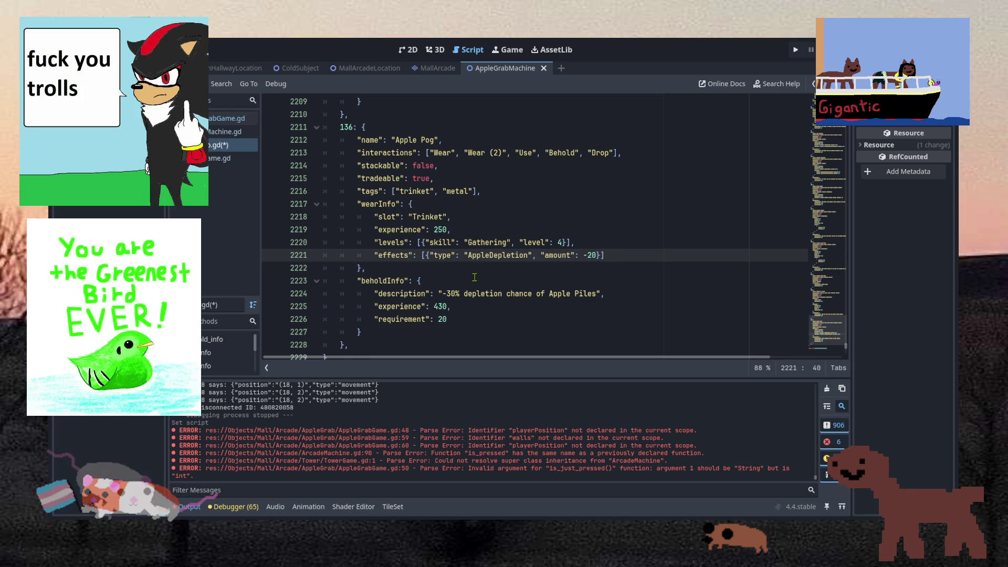
pyautogui.click(592, 255)
pyautogui.press('BackSpace')
pyautogui.write('4')
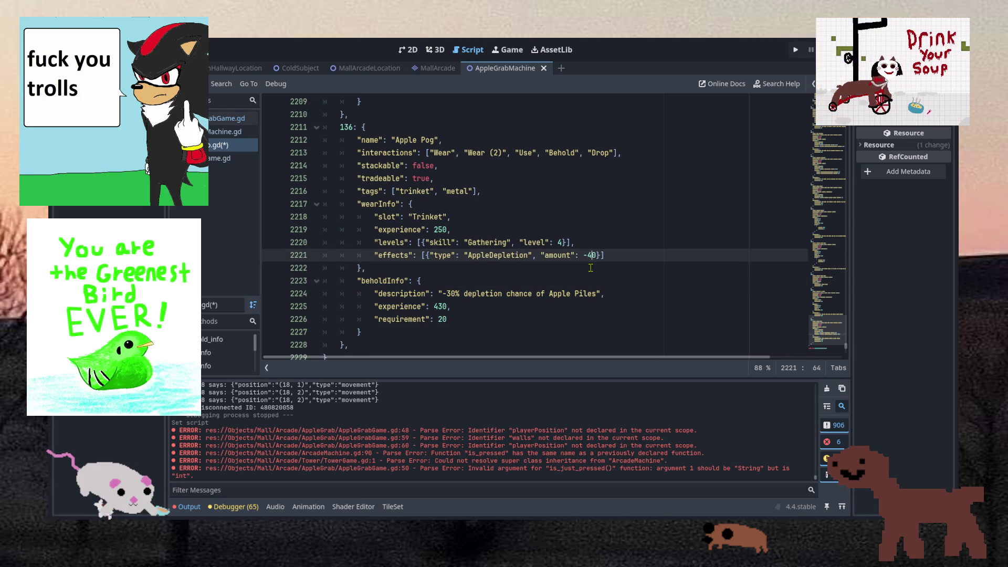
pyautogui.press('BackSpace')
pyautogui.write('3')
pyautogui.hotkey('ctrl', 's')
pyautogui.doubleClick(491, 243)
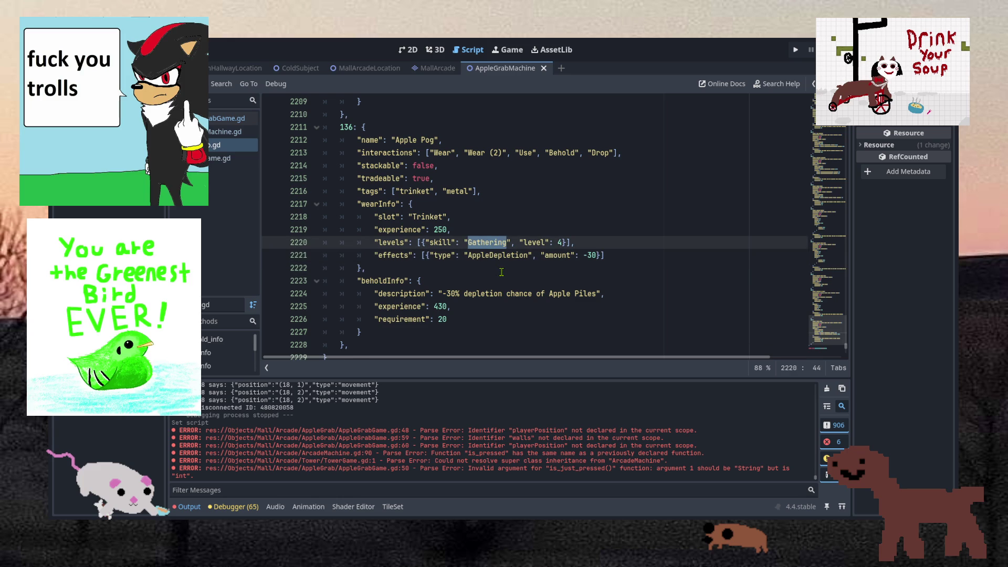
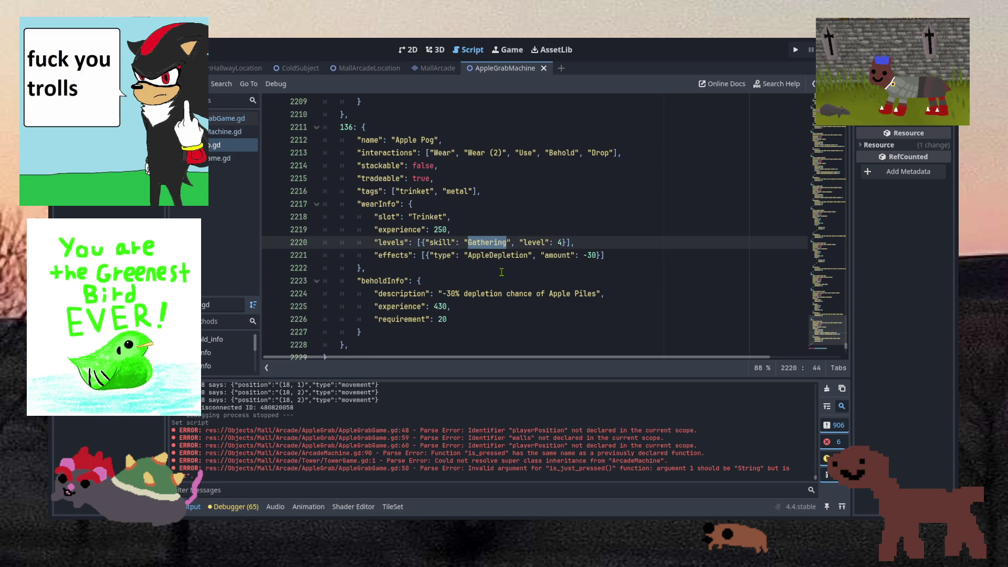
# Change the Apple Pog requirement from Gathering to Gaming at level 12 and save.
pyautogui.write('Gaming')
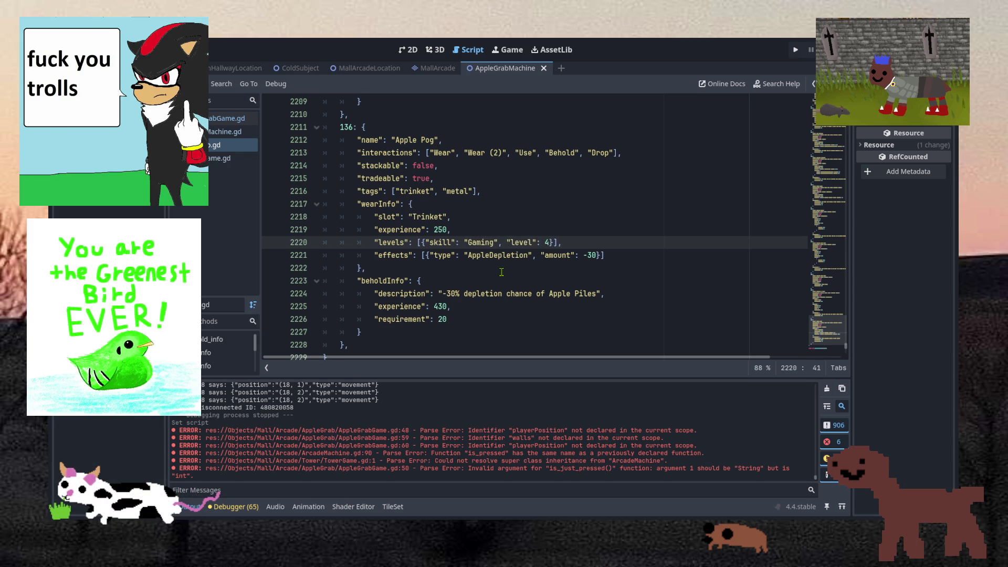
pyautogui.click(520, 256)
pyautogui.click(543, 232)
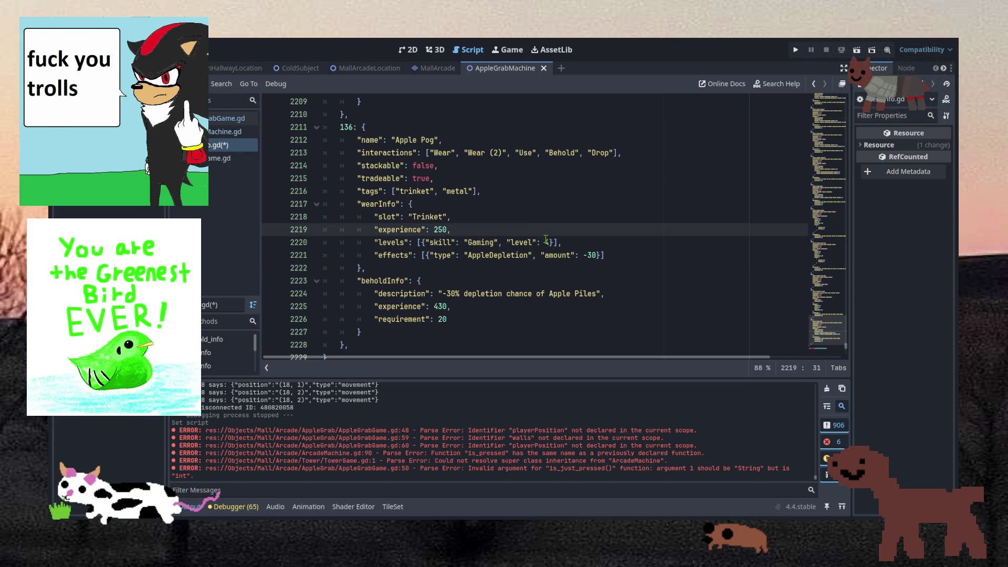
pyautogui.click(545, 241)
pyautogui.doubleClick(546, 241)
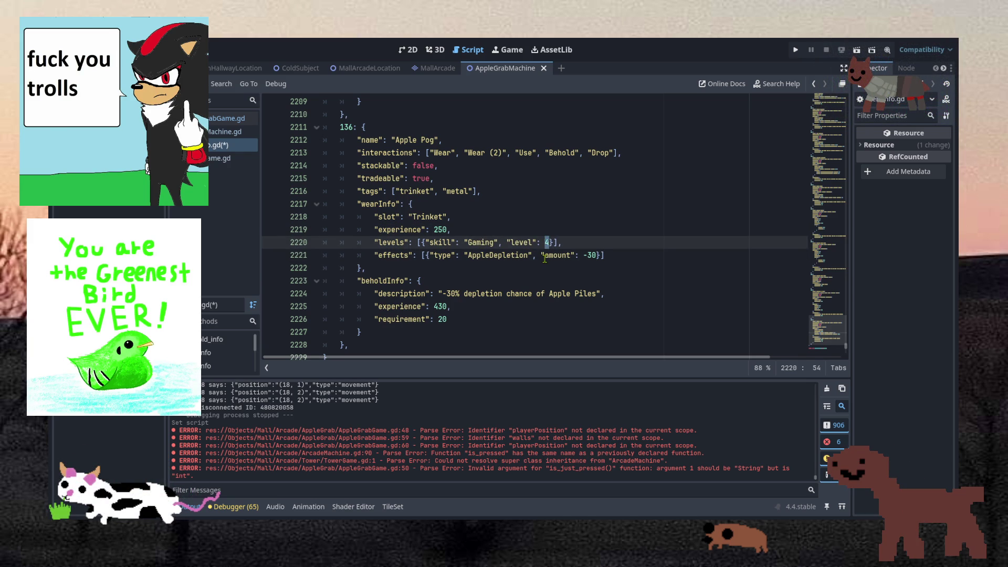
pyautogui.write('12')
pyautogui.click(546, 231)
pyautogui.hotkey('ctrl', 's')
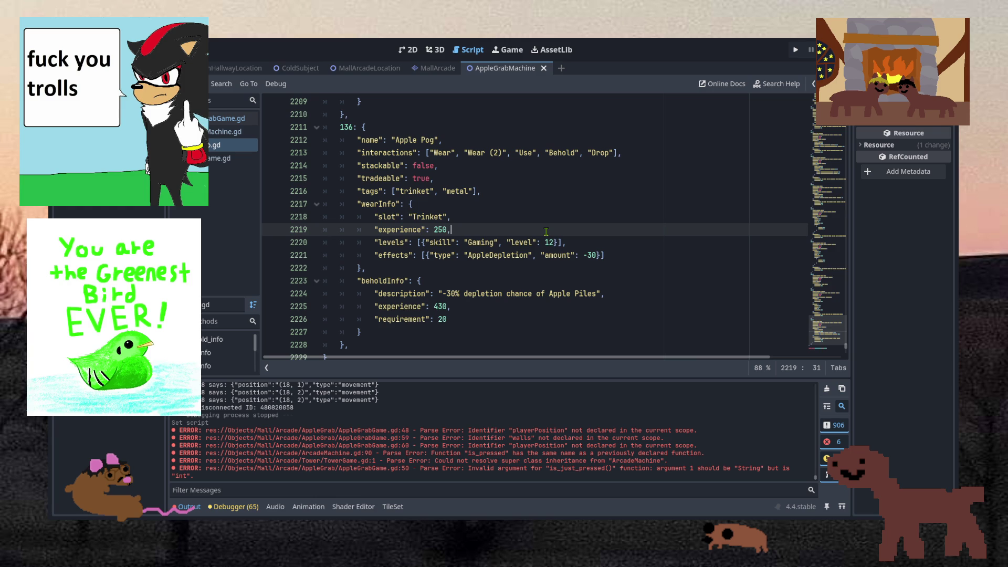
# Raise the Apple Pog wear experience from 250 to 310.
pyautogui.doubleClick(441, 230)
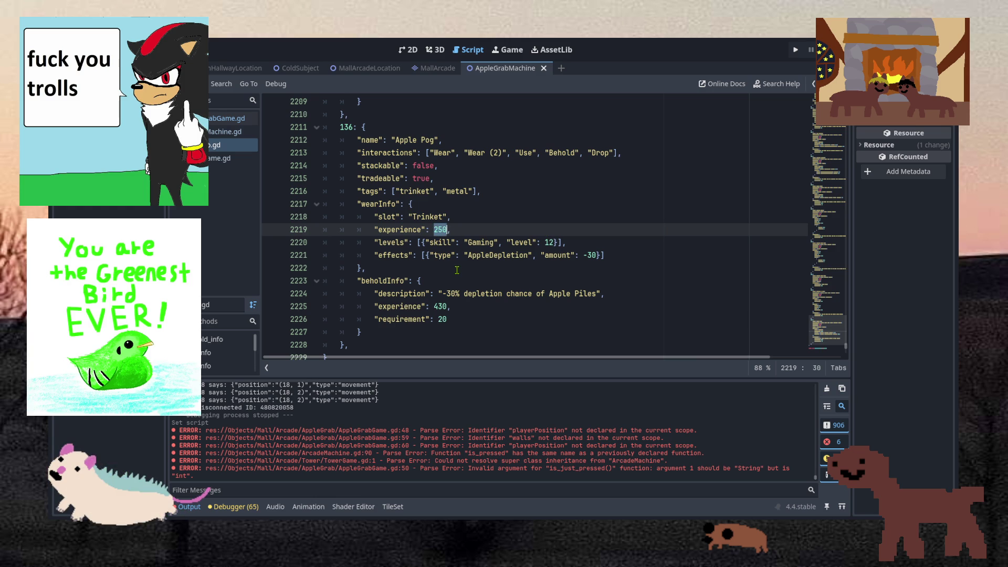
pyautogui.write('310')
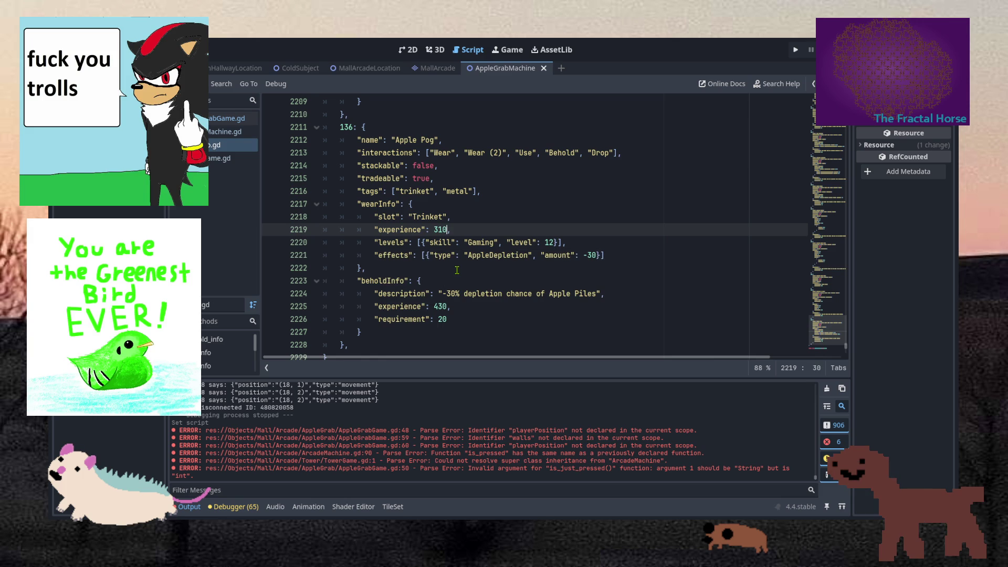
pyautogui.click(457, 270)
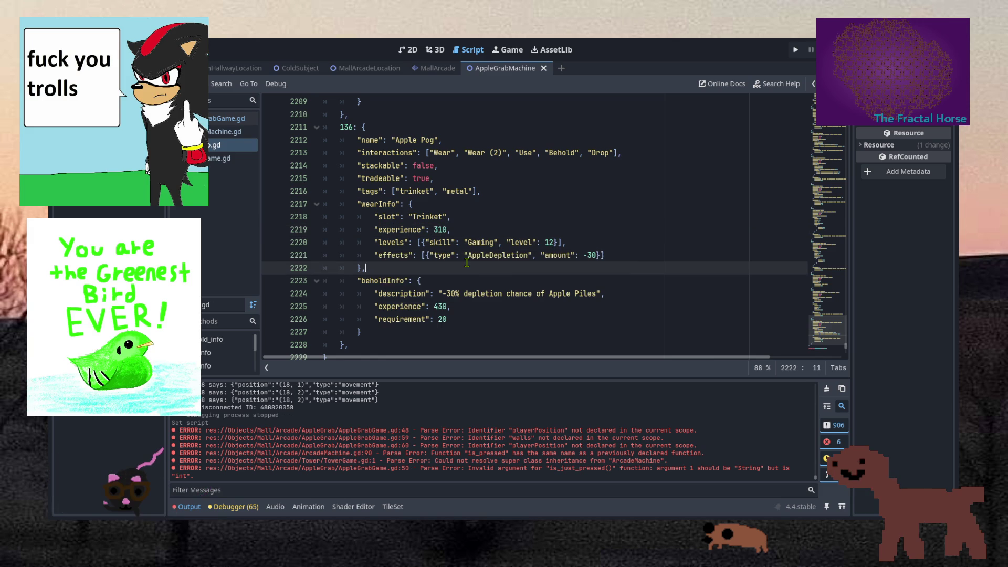
pyautogui.click(551, 306)
pyautogui.press('Down')
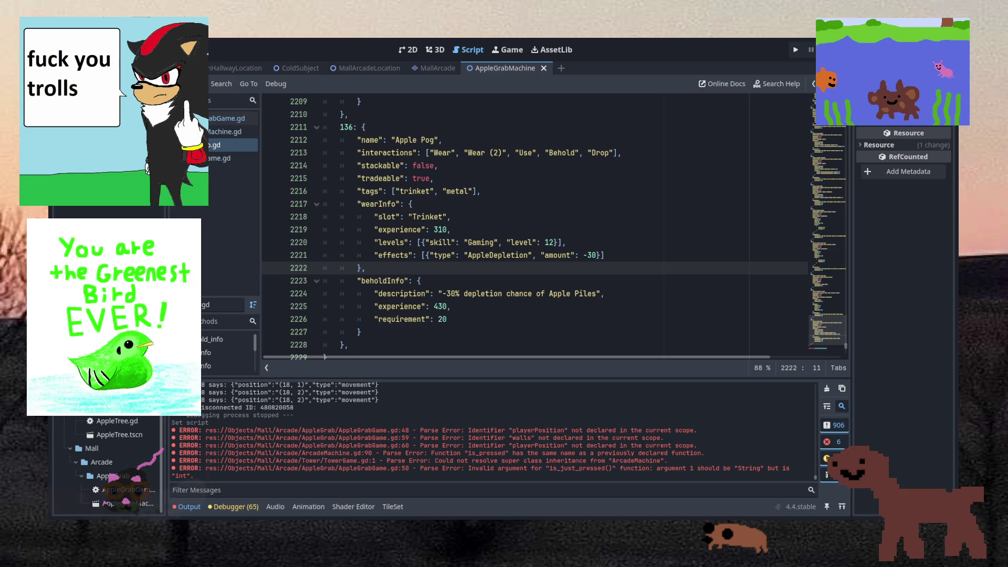
# Switch to the apple grab script and scroll through its graze and harvesting functions.
pyautogui.click(383, 294)
pyautogui.click(554, 269)
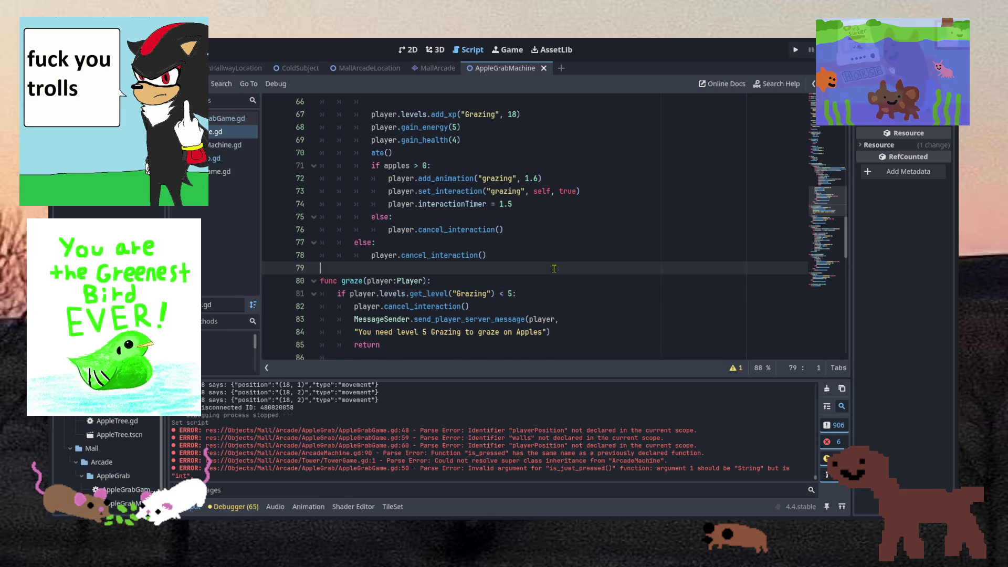
pyautogui.scroll(15, 554, 269)
pyautogui.scroll(3, 555, 269)
pyautogui.scroll(-15, 554, 269)
pyautogui.scroll(-15, 554, 268)
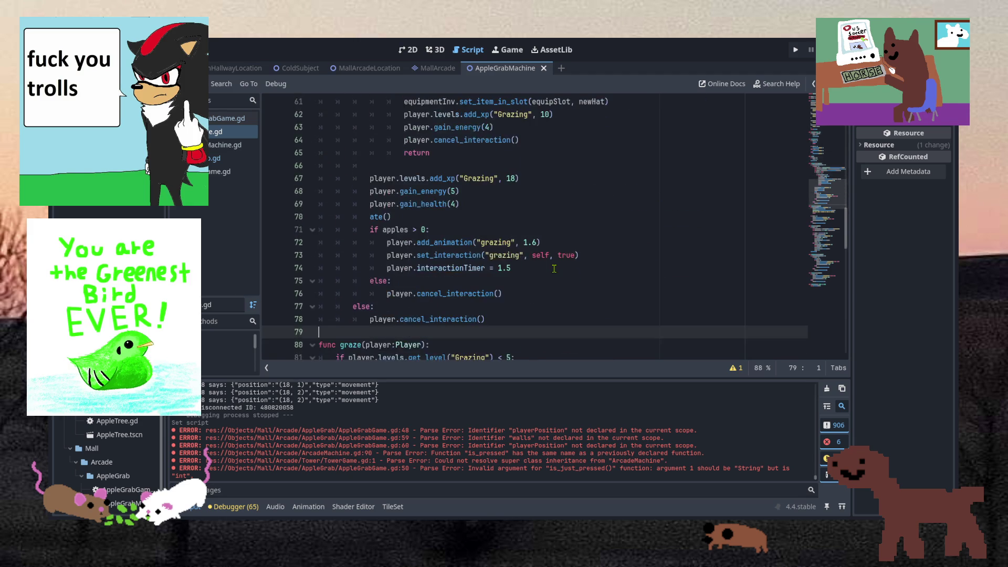
pyautogui.scroll(-9, 554, 268)
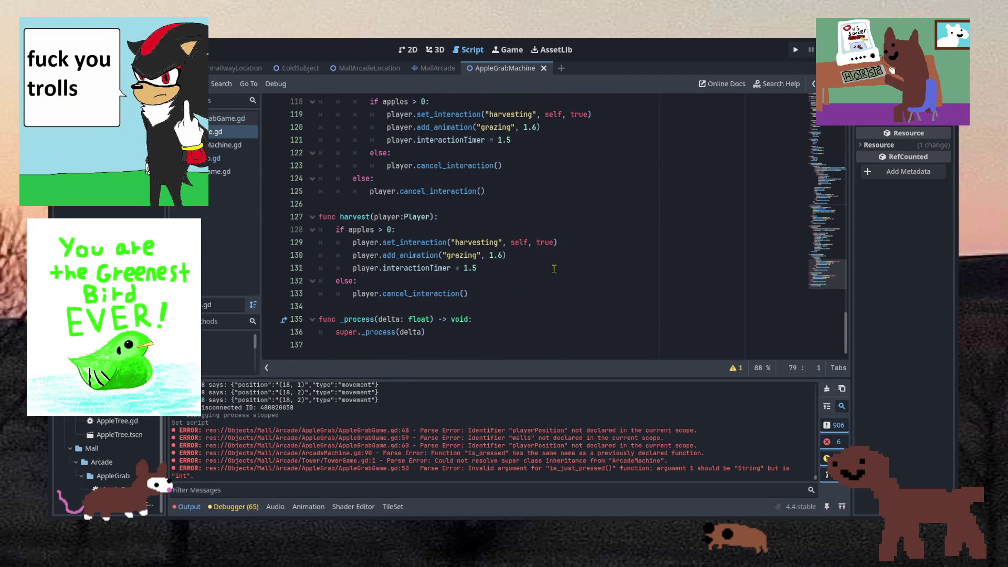
pyautogui.scroll(3, 554, 268)
pyautogui.scroll(-2, 554, 269)
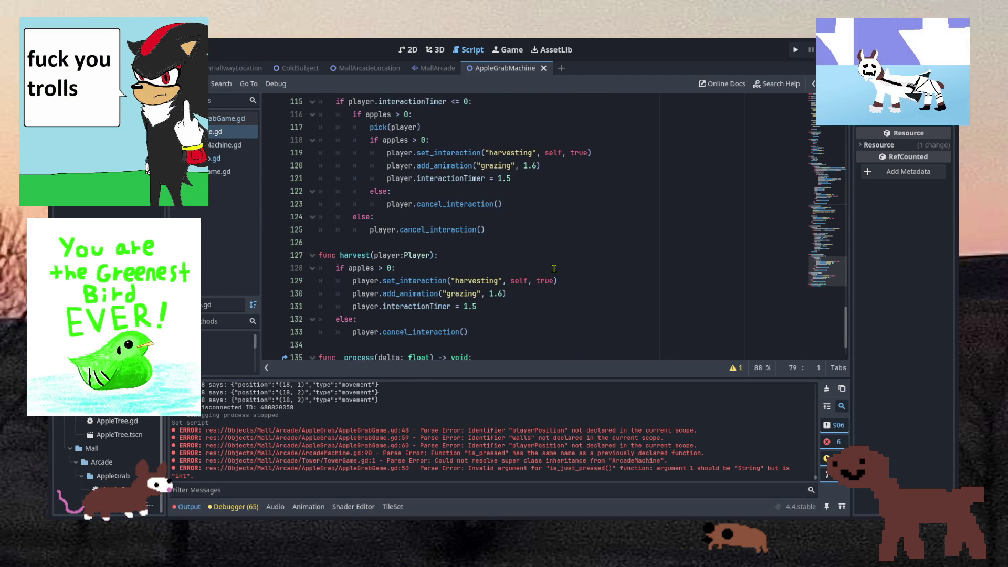
pyautogui.scroll(1, 554, 268)
pyautogui.scroll(-1, 555, 268)
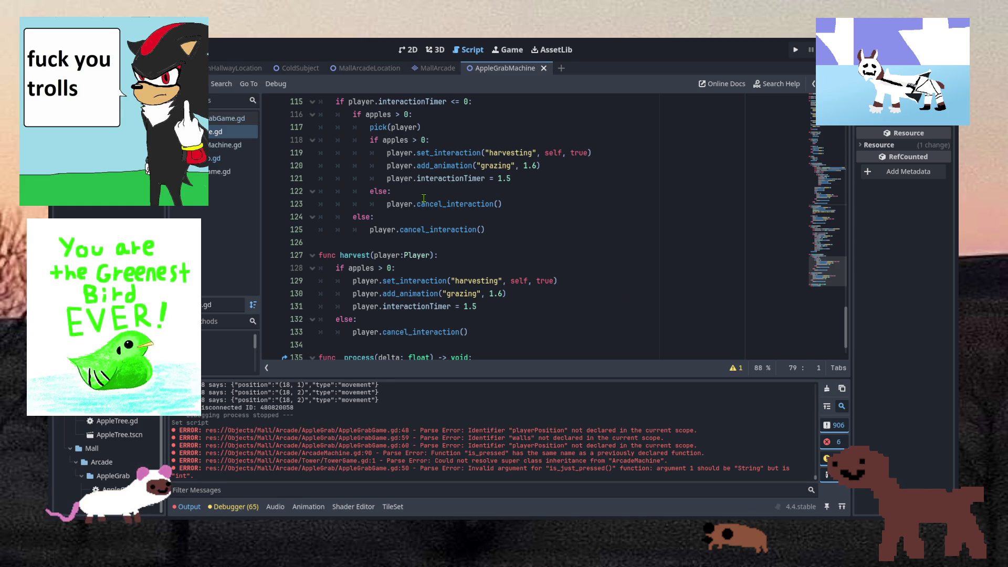
pyautogui.scroll(2, 434, 241)
pyautogui.scroll(-3, 395, 257)
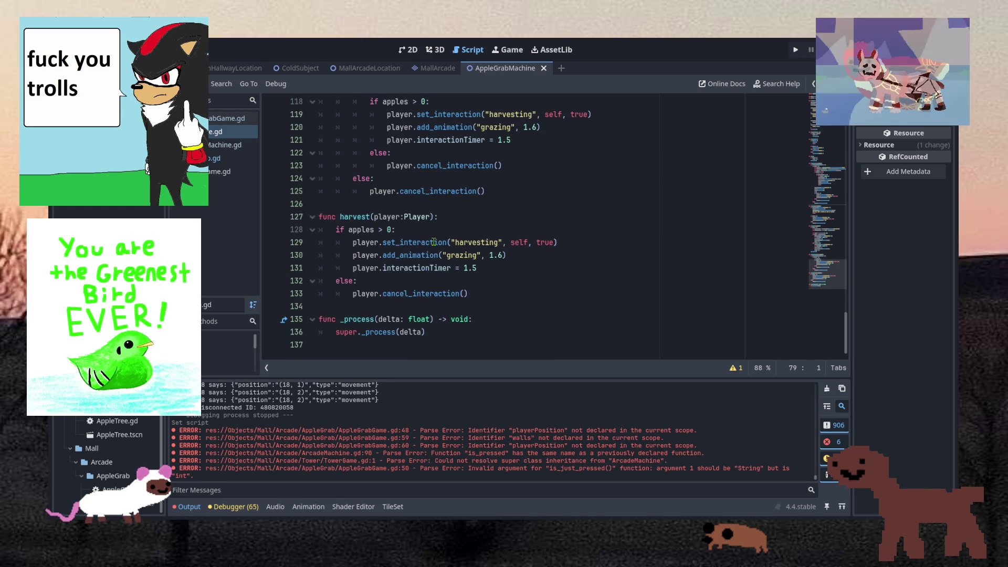
# Inspect the pick call, apples check and harvesting level lookup in pick.
pyautogui.click(395, 257)
pyautogui.click(402, 226)
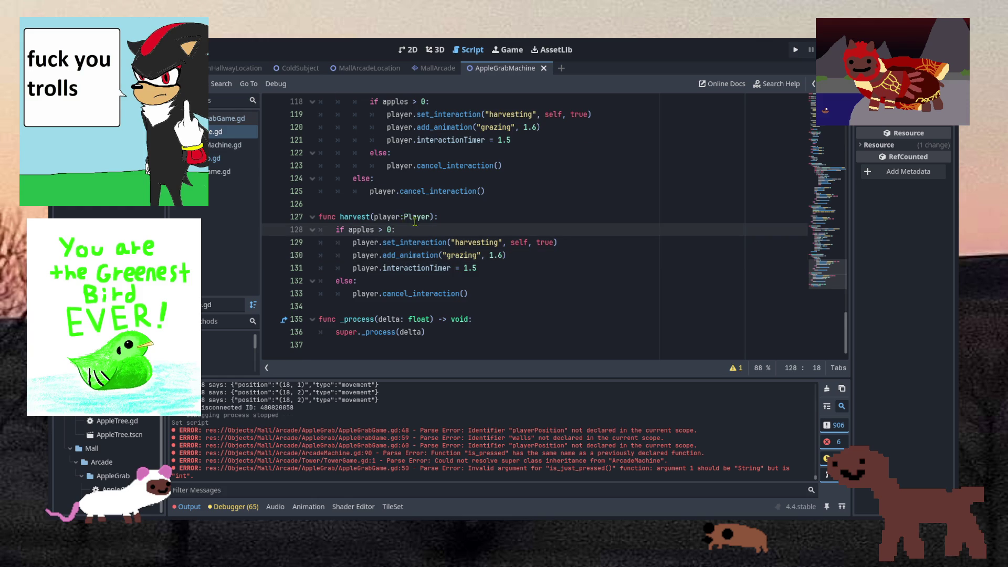
pyautogui.scroll(3, 412, 220)
pyautogui.click(429, 202)
pyautogui.click(434, 188)
pyautogui.scroll(10, 463, 195)
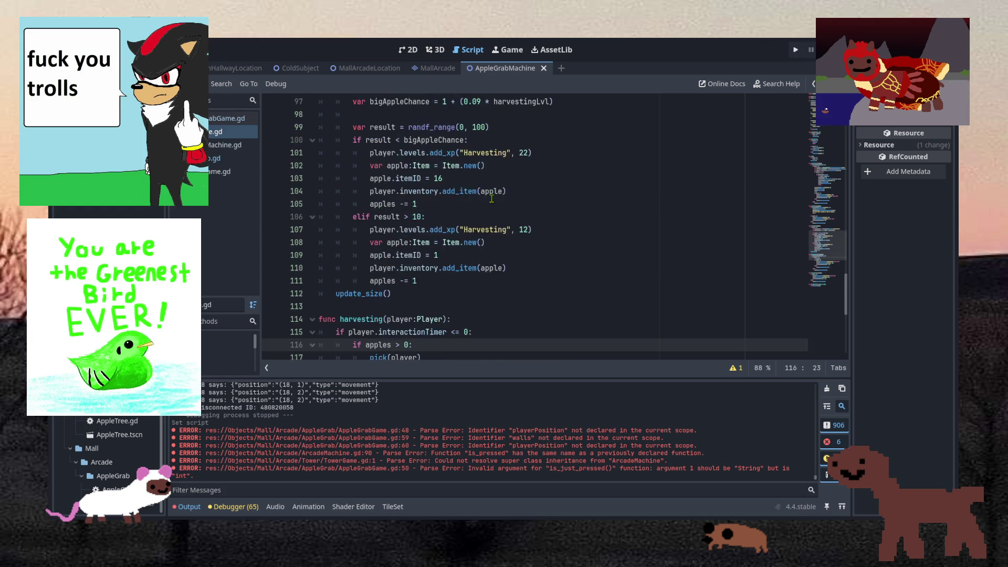
pyautogui.scroll(-5, 492, 199)
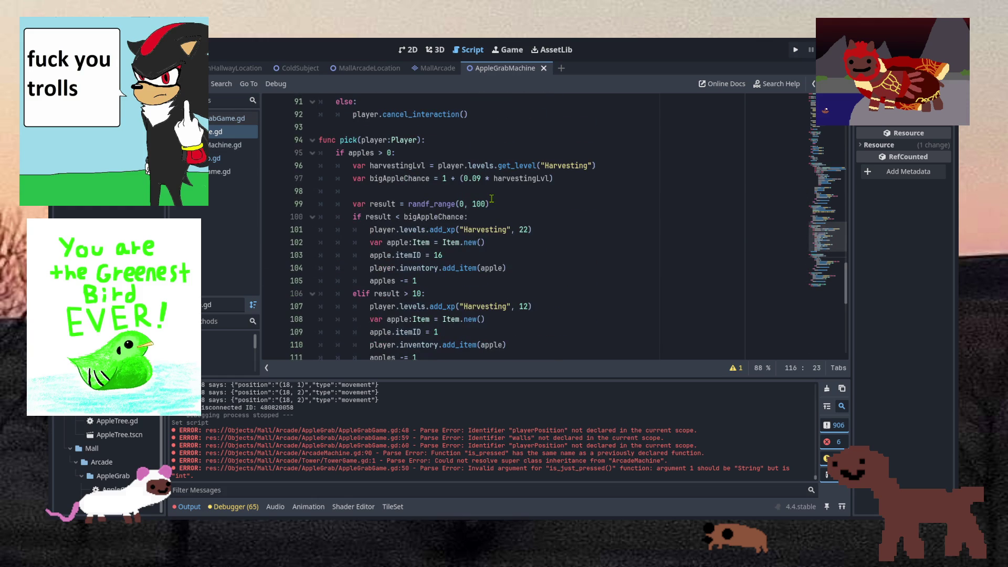
pyautogui.click(371, 165)
pyautogui.scroll(-5, 386, 161)
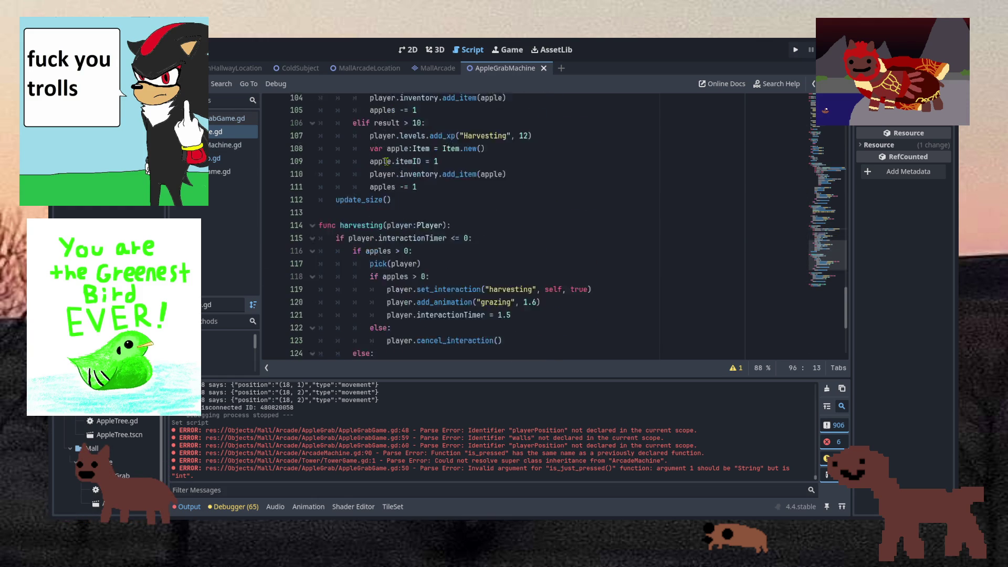
pyautogui.scroll(5, 386, 161)
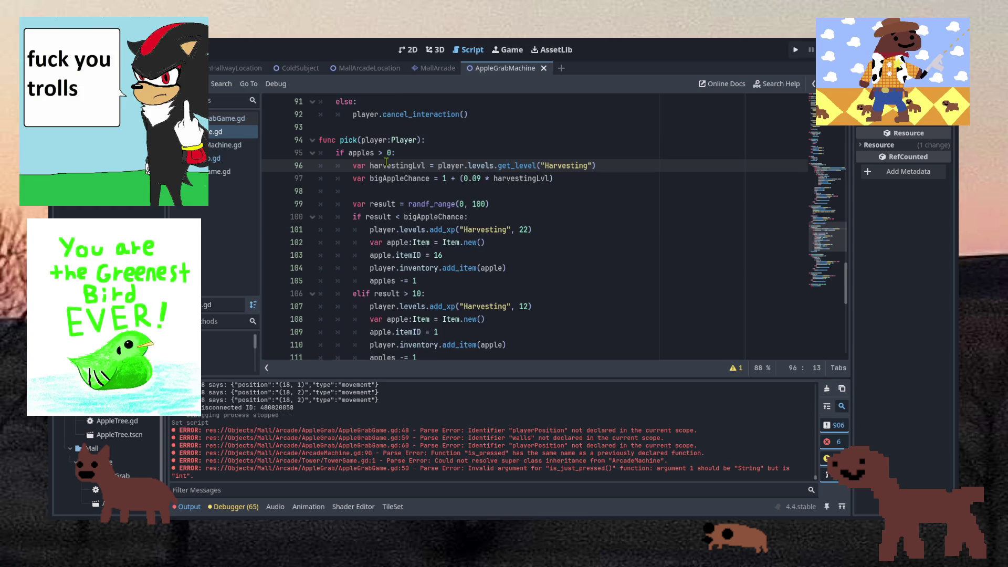
pyautogui.scroll(-1, 386, 162)
# Review pick's big-apple add_item call, the elif result > 10 branch and both apples decrements.
pyautogui.click(460, 307)
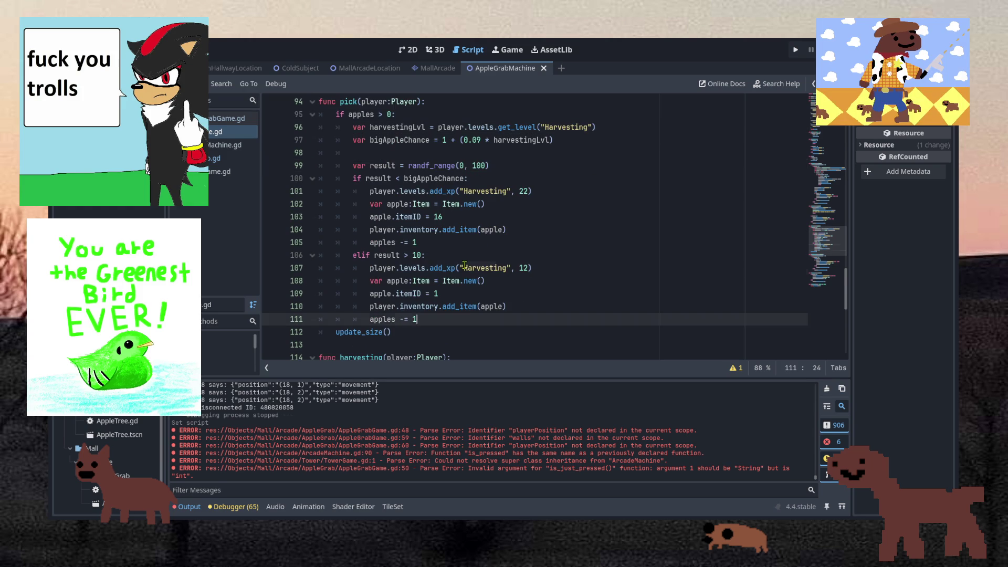
pyautogui.click(465, 233)
pyautogui.click(438, 320)
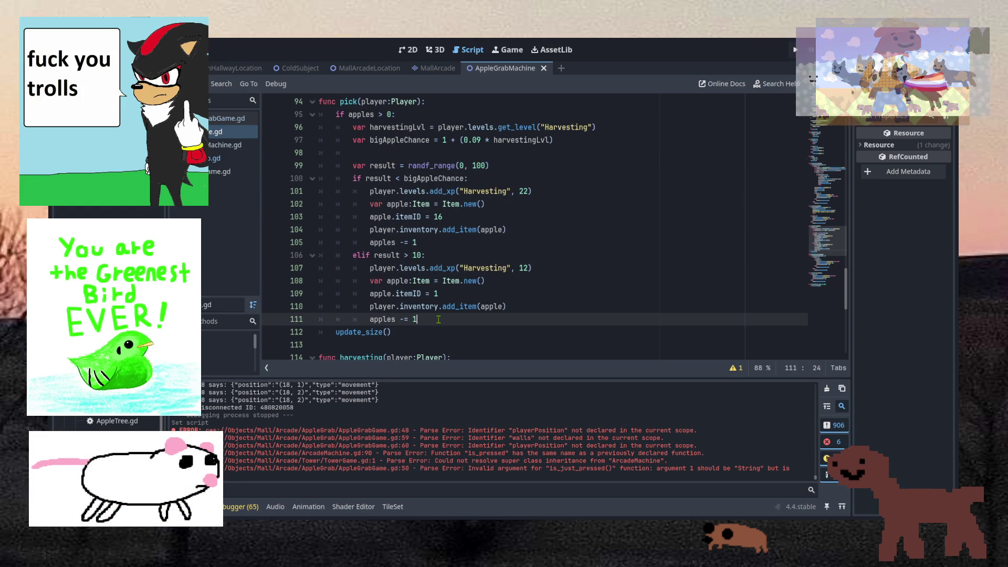
pyautogui.click(493, 293)
pyautogui.click(500, 254)
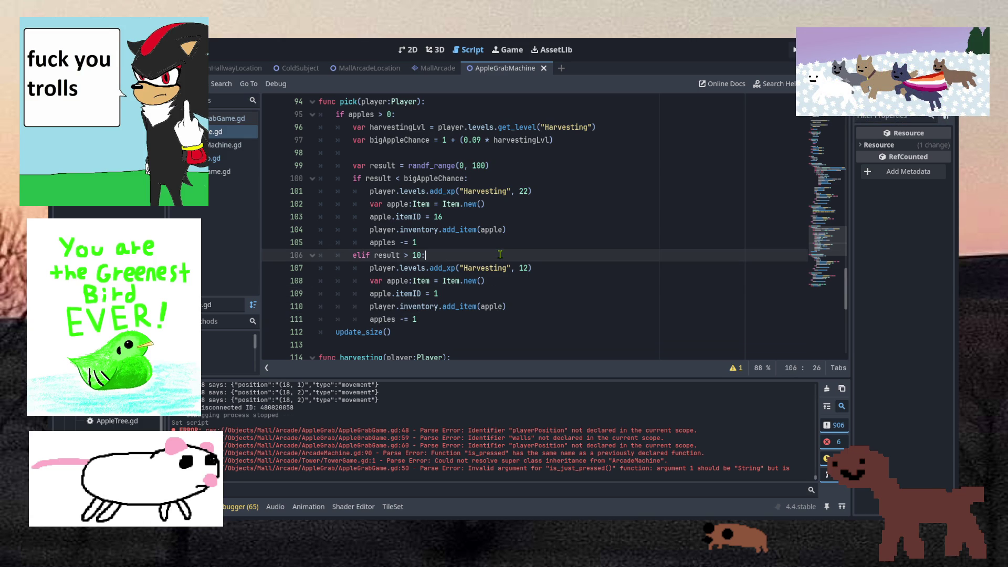
pyautogui.click(522, 243)
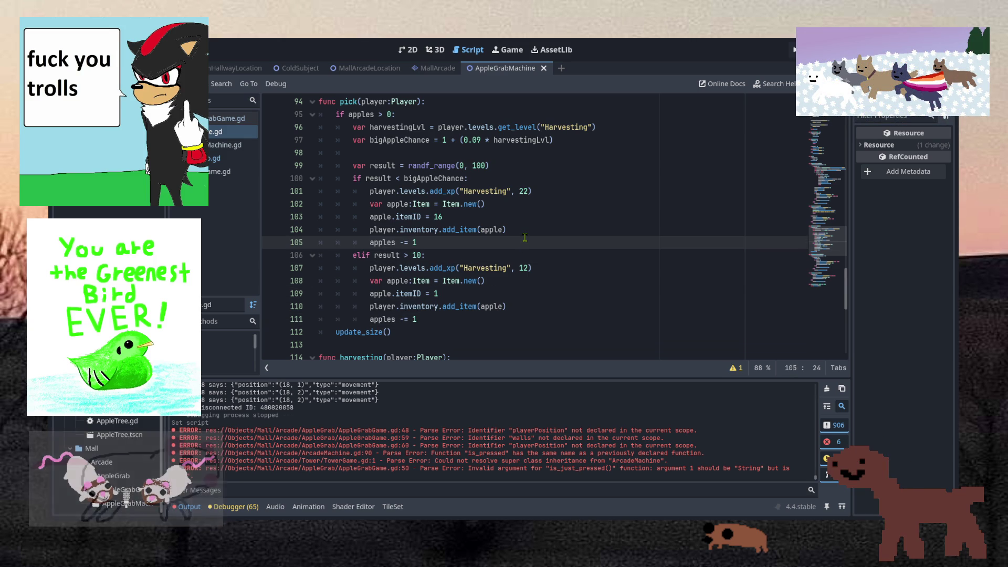
pyautogui.click(372, 322)
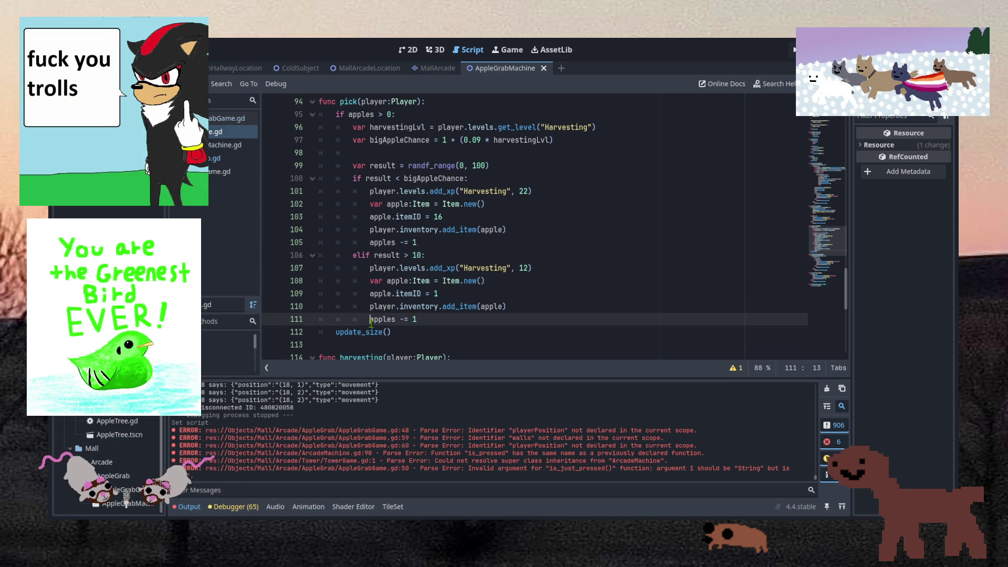
# Move the apples decrement out of the elif branch and reselect the first branch's decrement.
pyautogui.press('Return')
pyautogui.press('BackSpace')
pyautogui.click(500, 246)
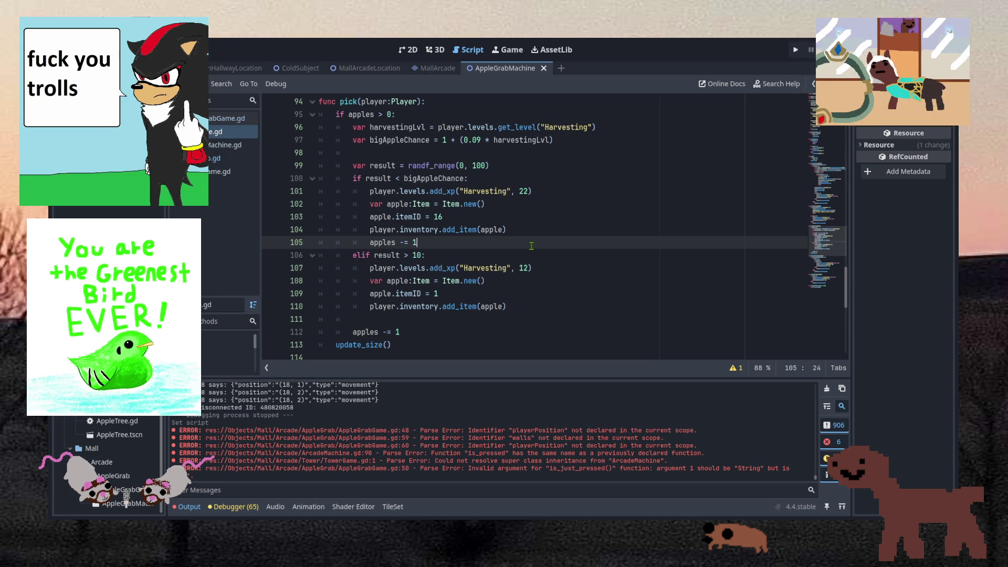
pyautogui.moveTo(532, 246); pyautogui.dragTo(539, 232)
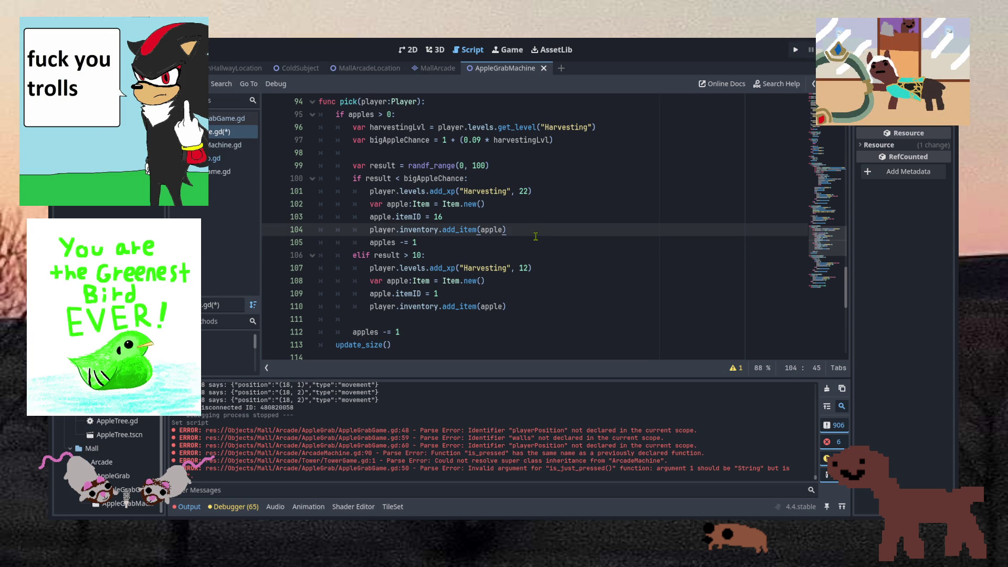
pyautogui.click(535, 243)
pyautogui.moveTo(536, 238); pyautogui.dragTo(538, 232)
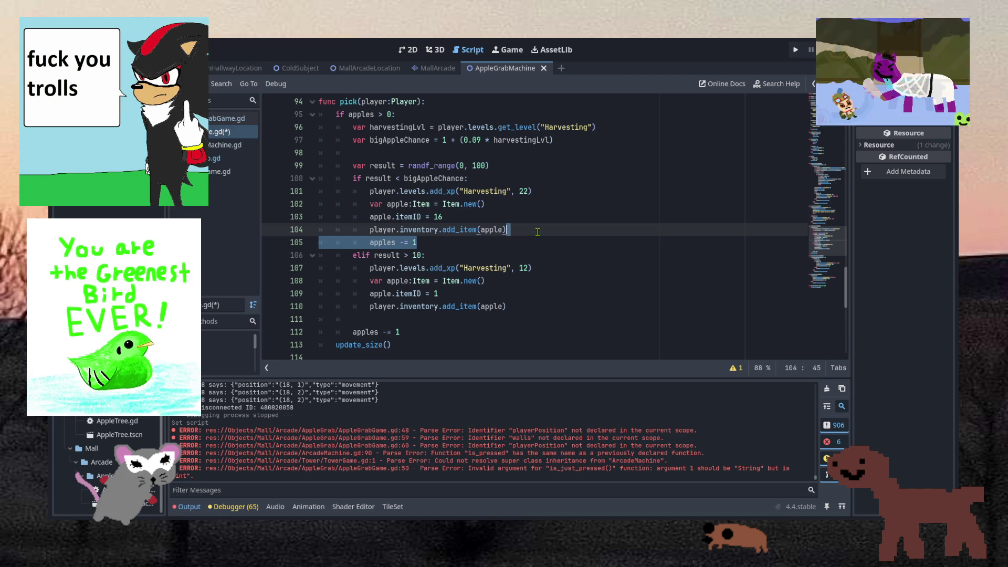
pyautogui.press('Right')
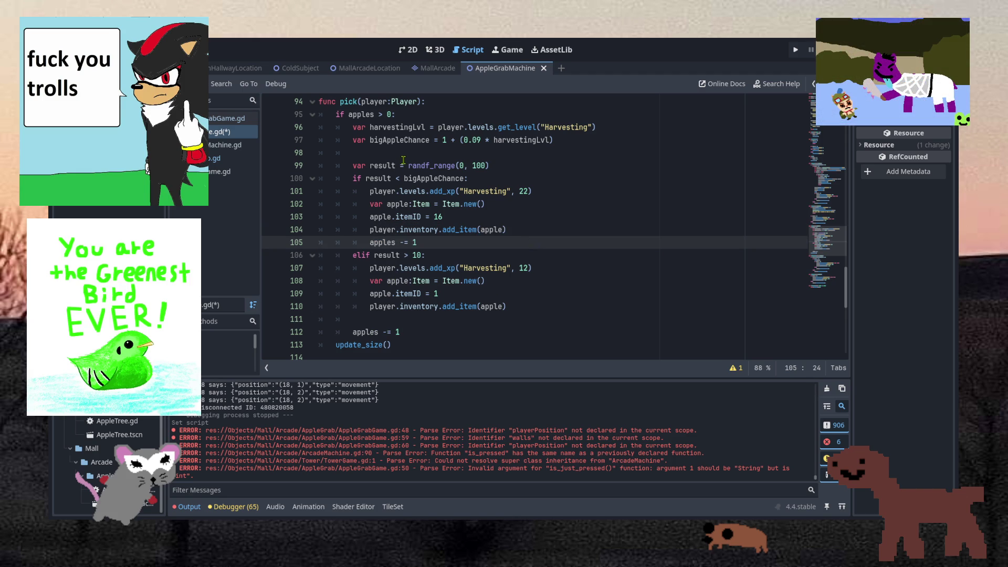
# Add 'var applePicked = false' above the random roll and copy the variable name.
pyautogui.click(513, 157)
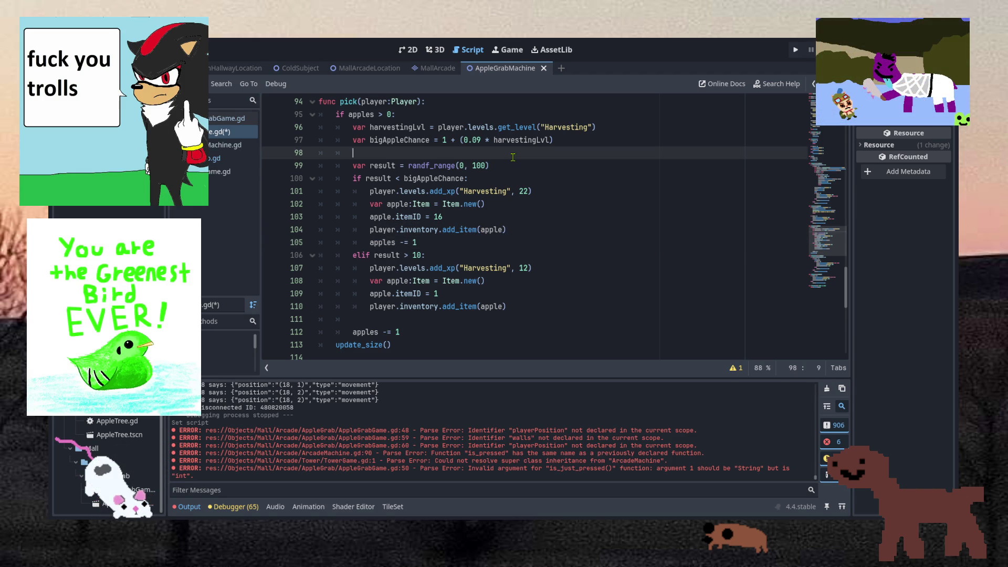
pyautogui.press('Return')
pyautogui.write('var ap')
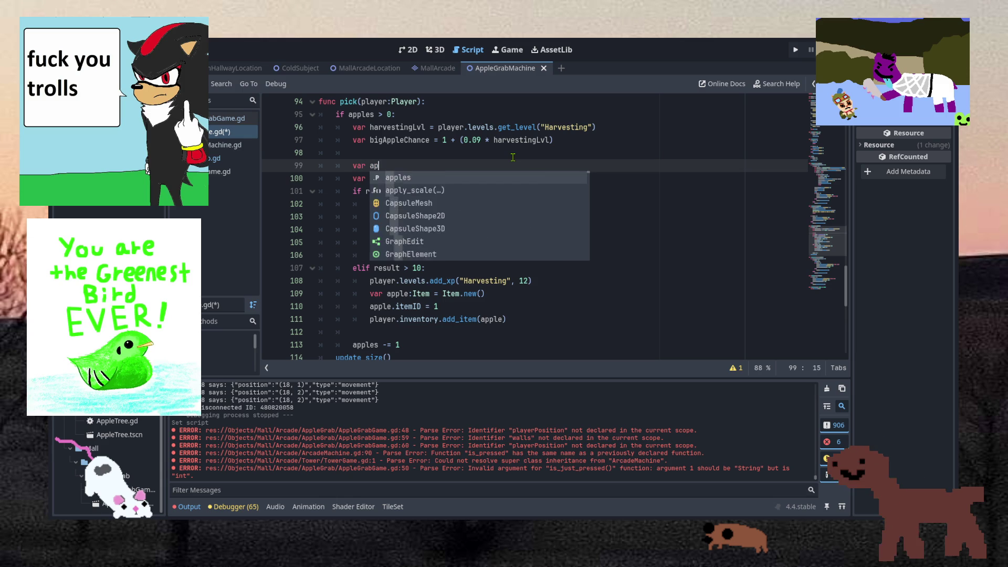
pyautogui.write('plePicked = fal')
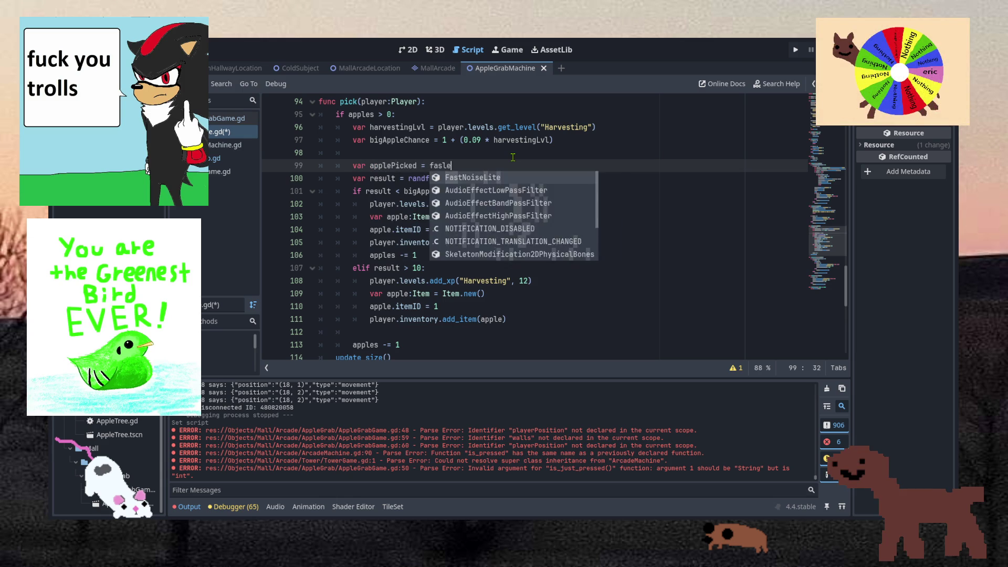
pyautogui.press('Return')
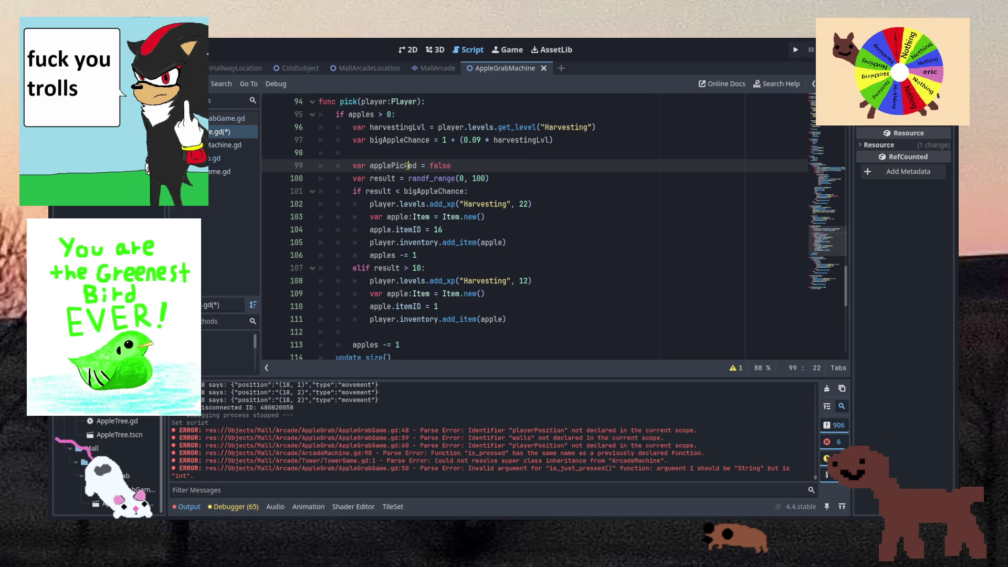
pyautogui.doubleClick(394, 165)
pyautogui.hotkey('ctrl', 'c')
# Replace the rare-apple branch's decrement with 'applePicked = true'.
pyautogui.doubleClick(384, 255)
pyautogui.hotkey('shift', 'End')
pyautogui.hotkey('ctrl', 'v')
pyautogui.write('= true')
pyautogui.scroll(-2, 443, 260)
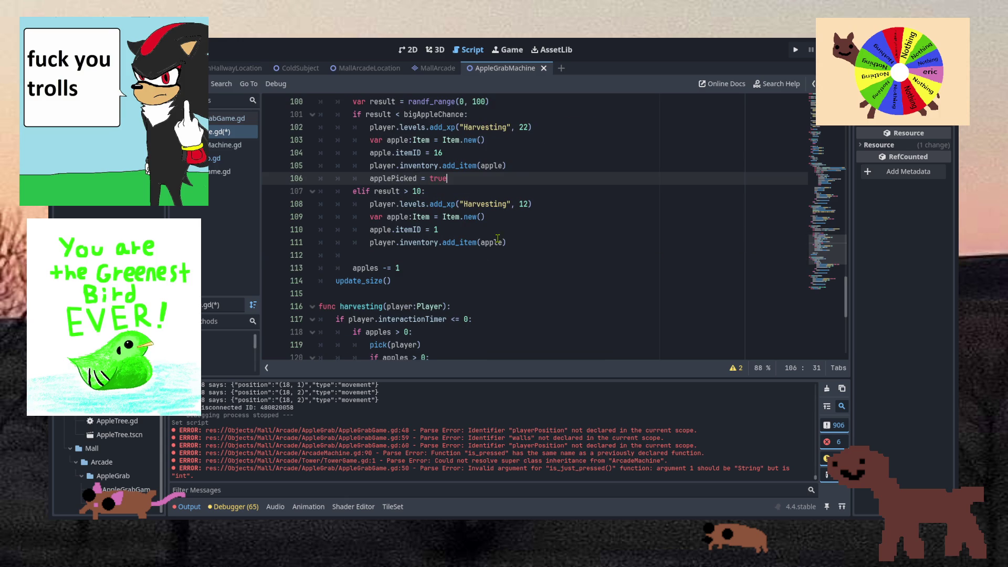
pyautogui.click(531, 166)
# Set applePicked in the common-apple branch and indent 'apples -= 1' under a new 'if applePicked:'.
pyautogui.click(528, 243)
pyautogui.press('Return')
pyautogui.hotkey('ctrl', 'v')
pyautogui.press('Return')
pyautogui.press('Return')
pyautogui.write('if applePicked')
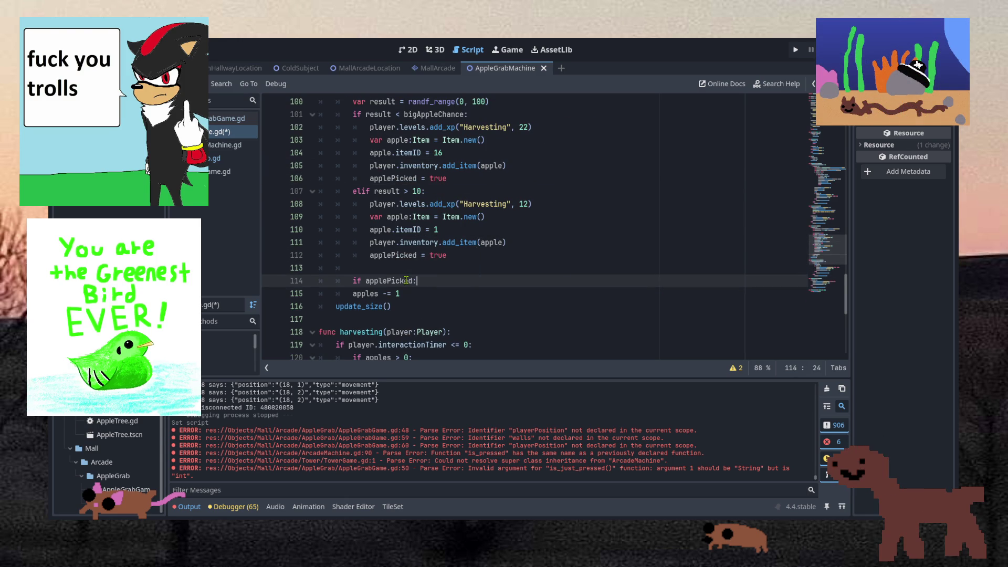
pyautogui.press('Down')
pyautogui.press('Home')
pyautogui.press('Tab')
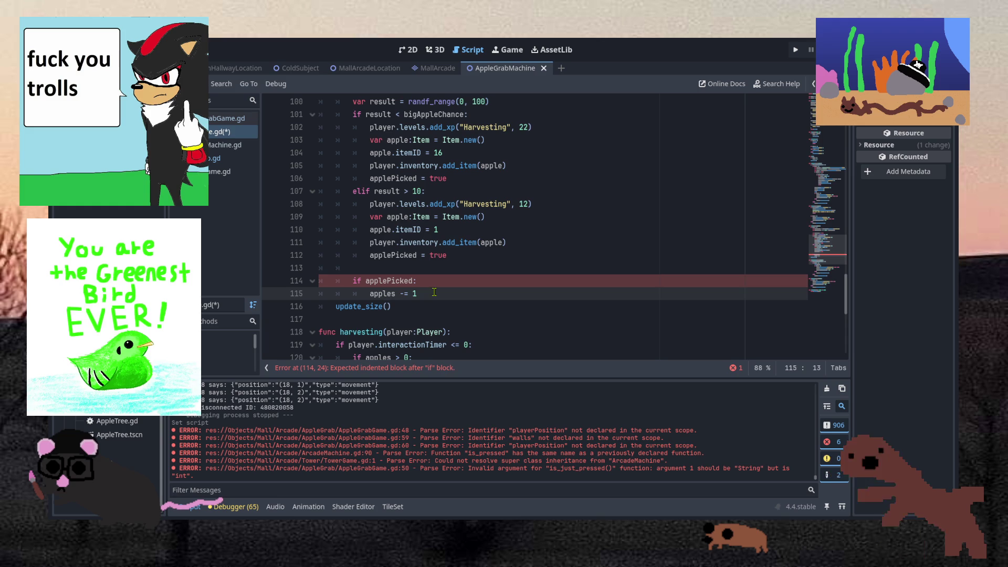
pyautogui.press('Down')
pyautogui.click(434, 293)
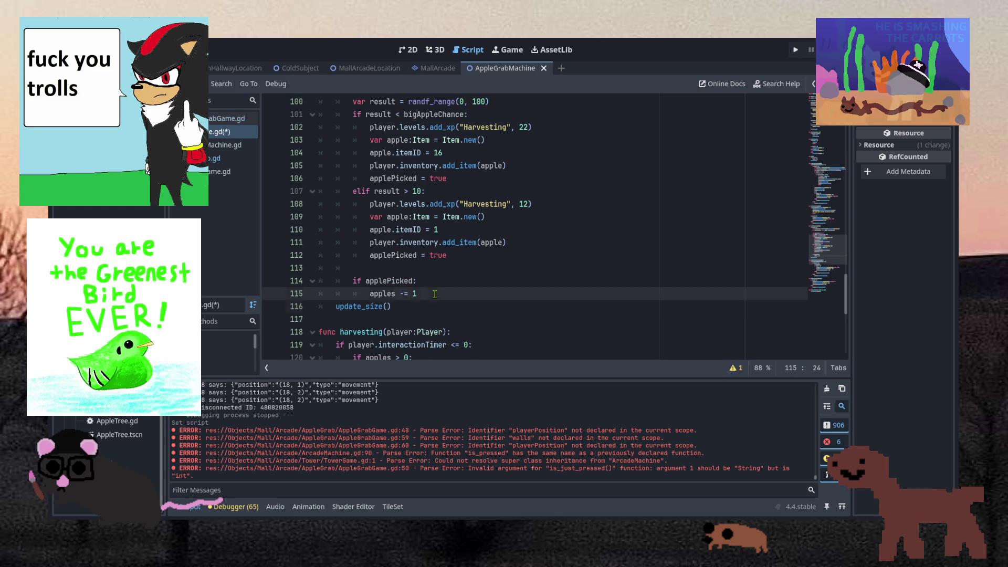
pyautogui.press('Return')
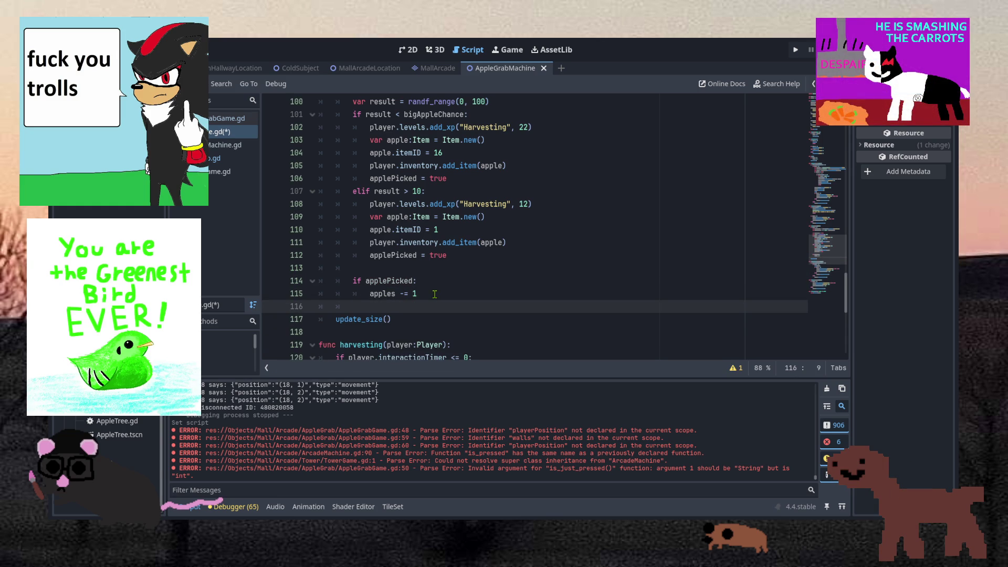
# Begin a 'var' line inside the applePicked condition, then open the oak branch gather-spot script.
pyautogui.scroll(-3, 436, 278)
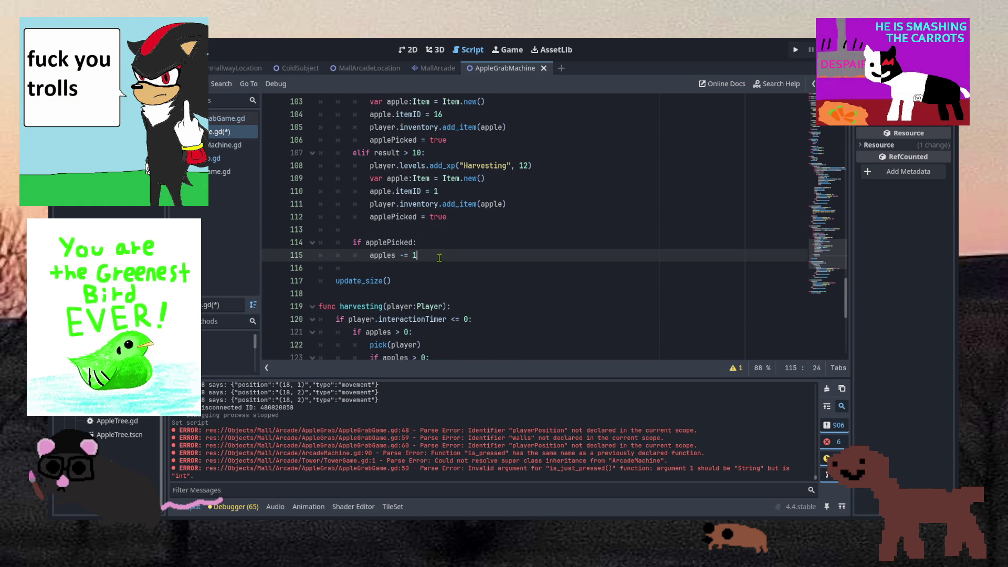
pyautogui.click(443, 244)
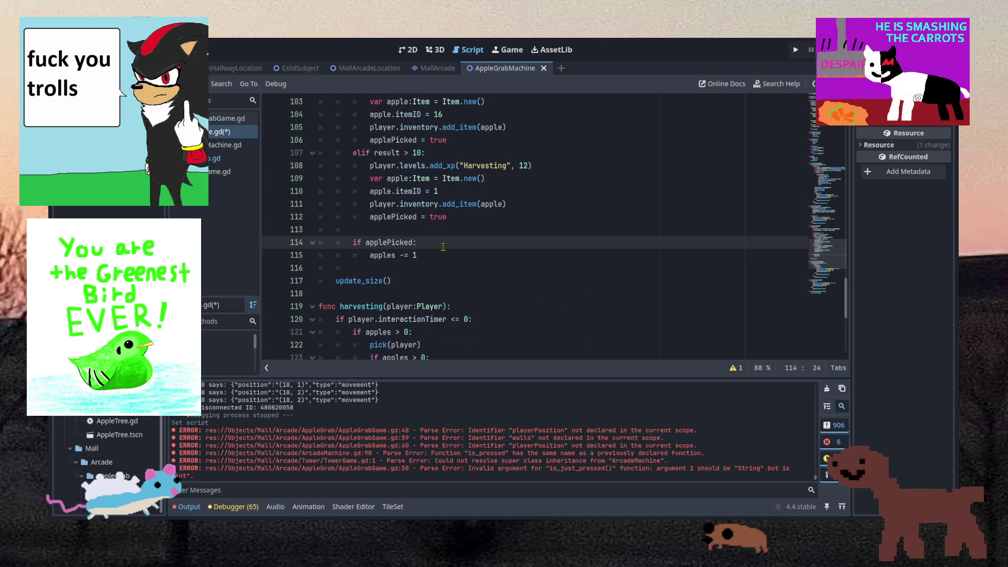
pyautogui.press('Return')
pyautogui.write('var')
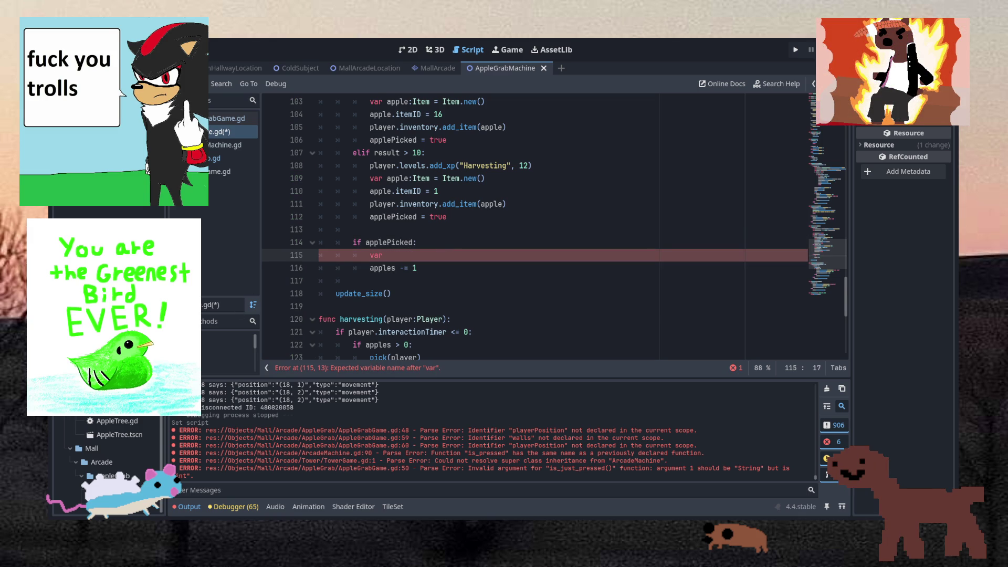
pyautogui.scroll(3, 140, 419)
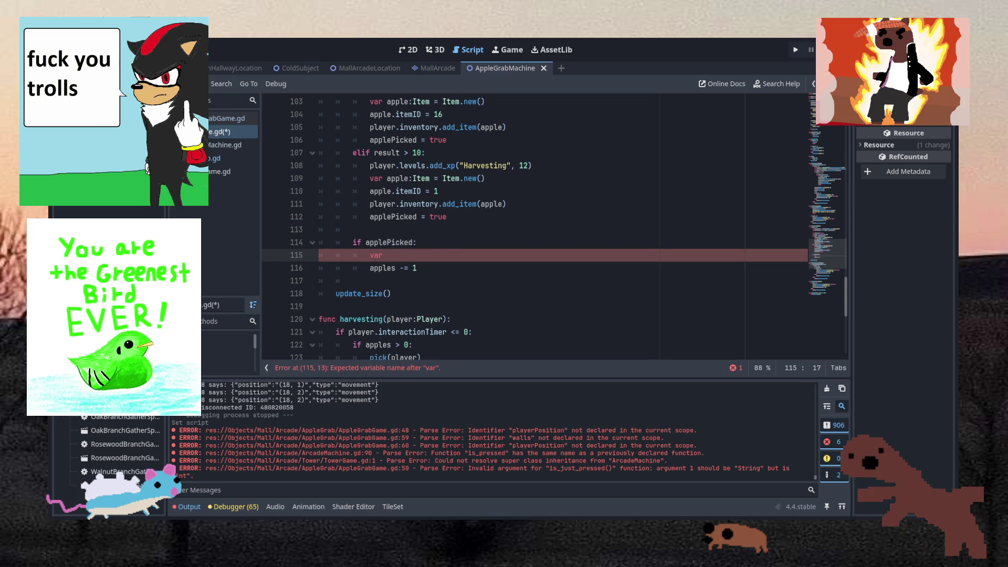
pyautogui.doubleClick(140, 419)
pyautogui.click(526, 226)
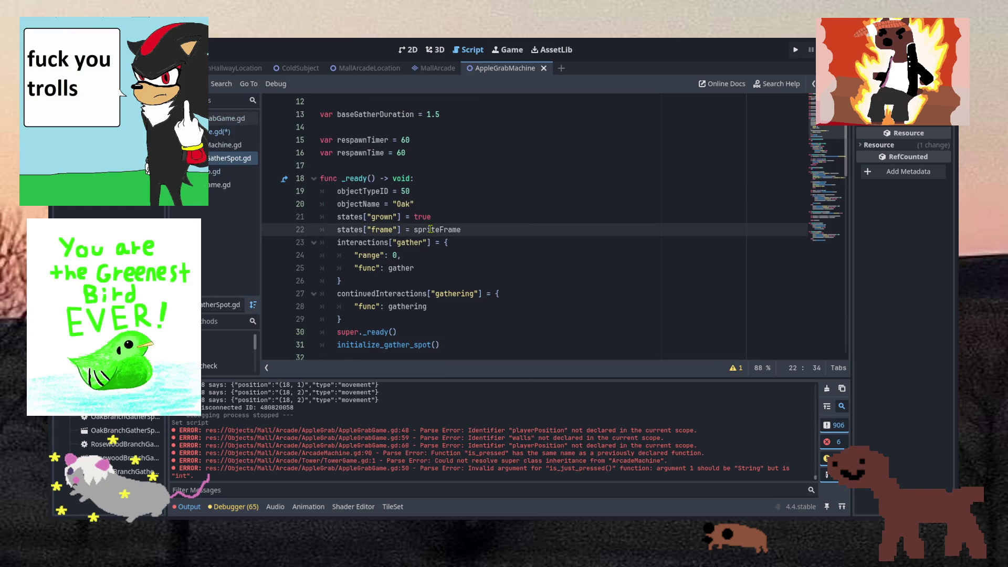
pyautogui.scroll(4, 430, 229)
pyautogui.scroll(-8, 429, 229)
pyautogui.scroll(7, 430, 227)
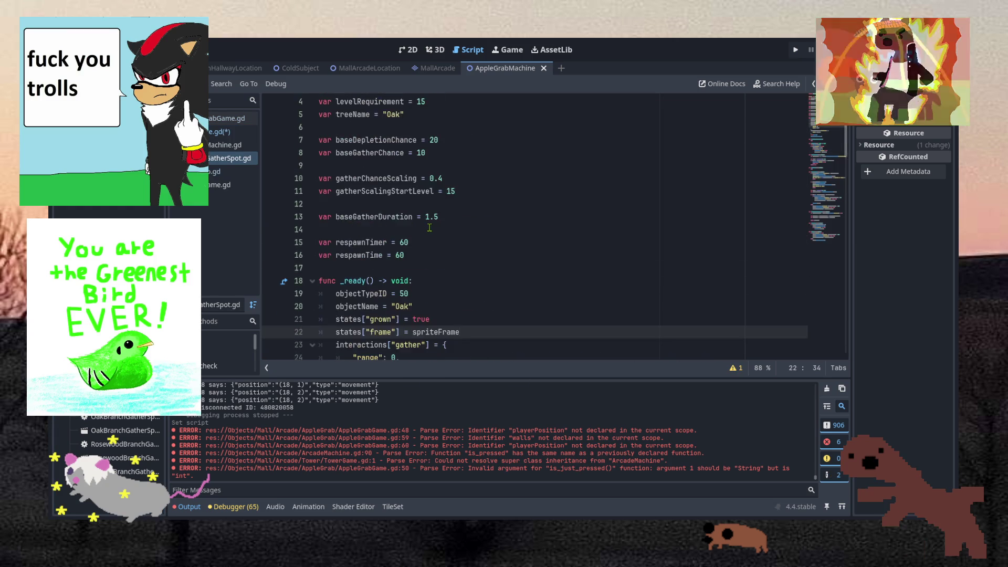
pyautogui.scroll(-5, 430, 227)
pyautogui.scroll(4, 430, 228)
pyautogui.scroll(-2, 430, 228)
pyautogui.click(430, 242)
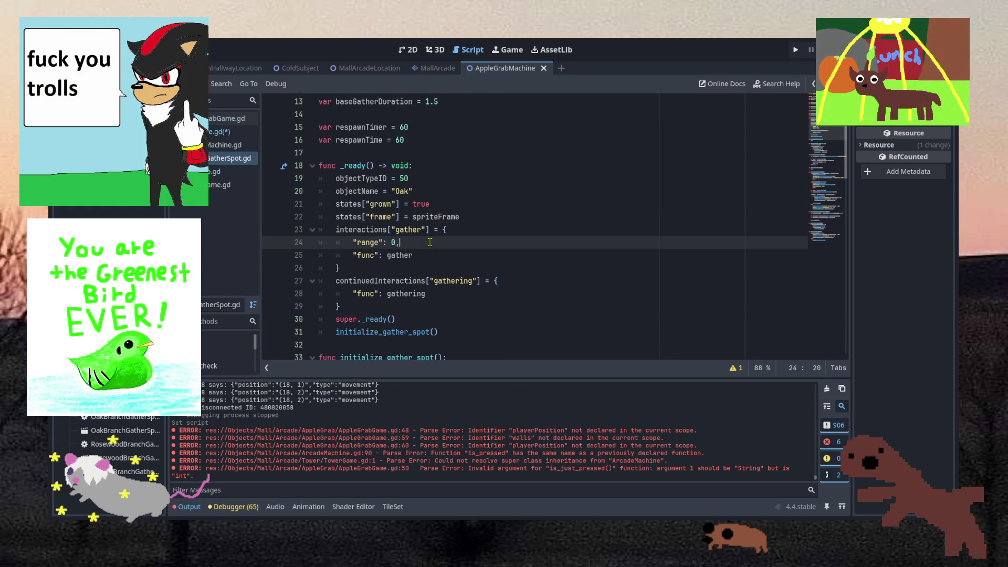
pyautogui.click(449, 259)
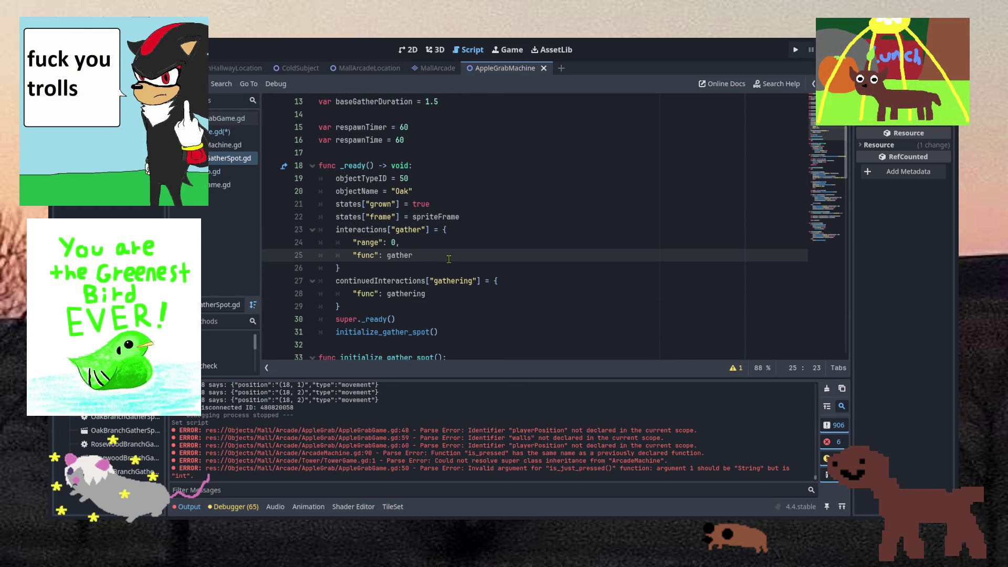
pyautogui.click(449, 249)
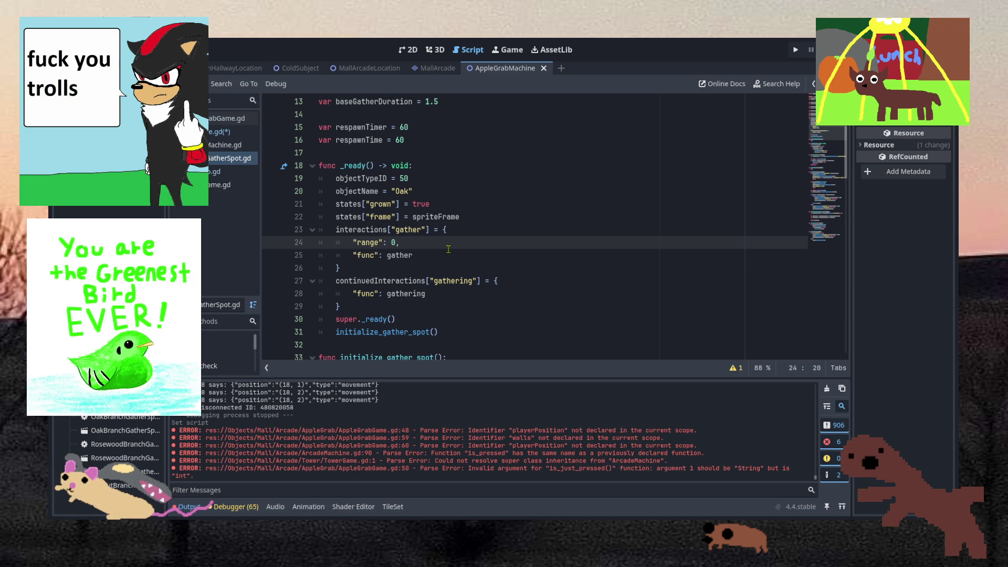
pyautogui.scroll(-8, 449, 249)
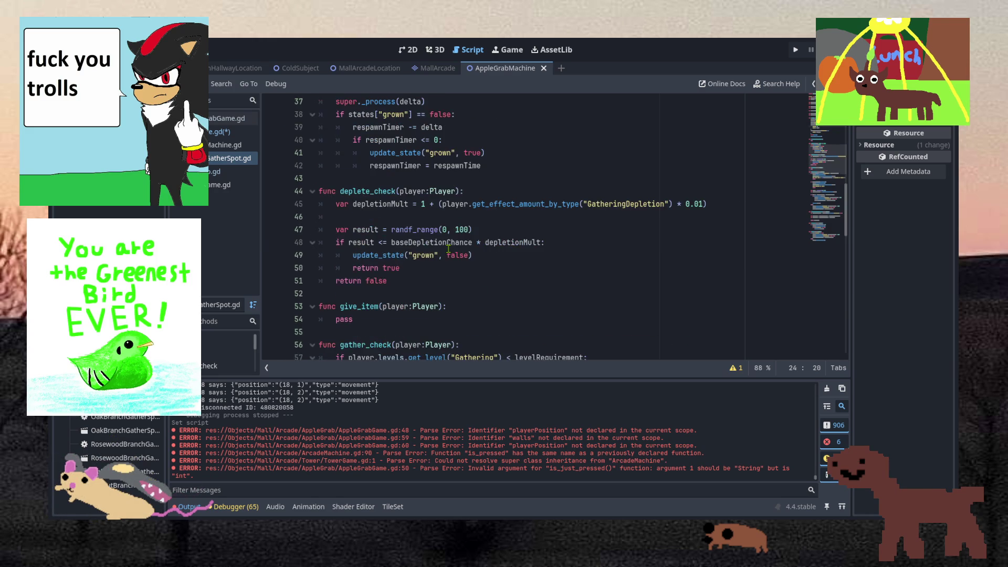
pyautogui.scroll(-2, 448, 249)
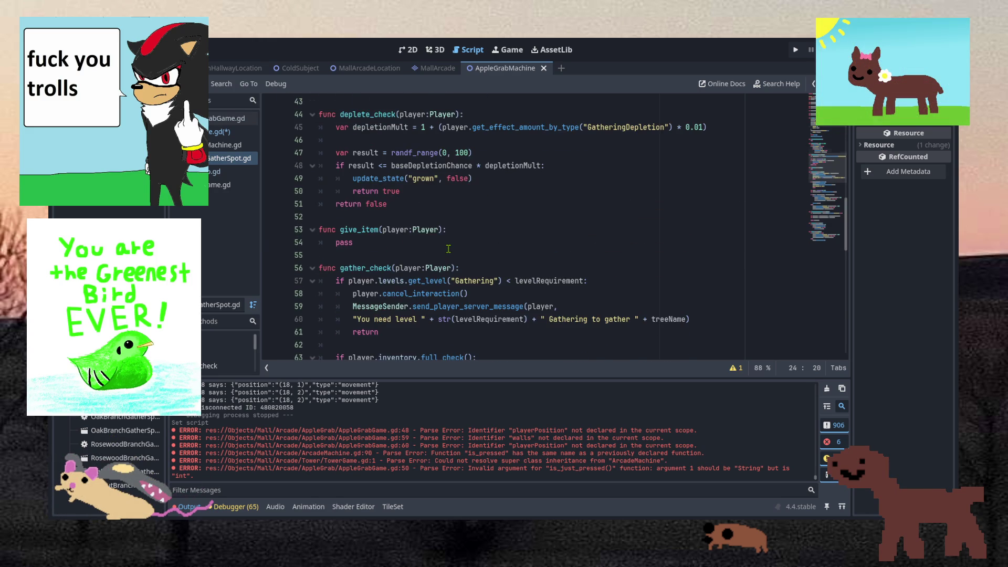
pyautogui.scroll(1, 448, 249)
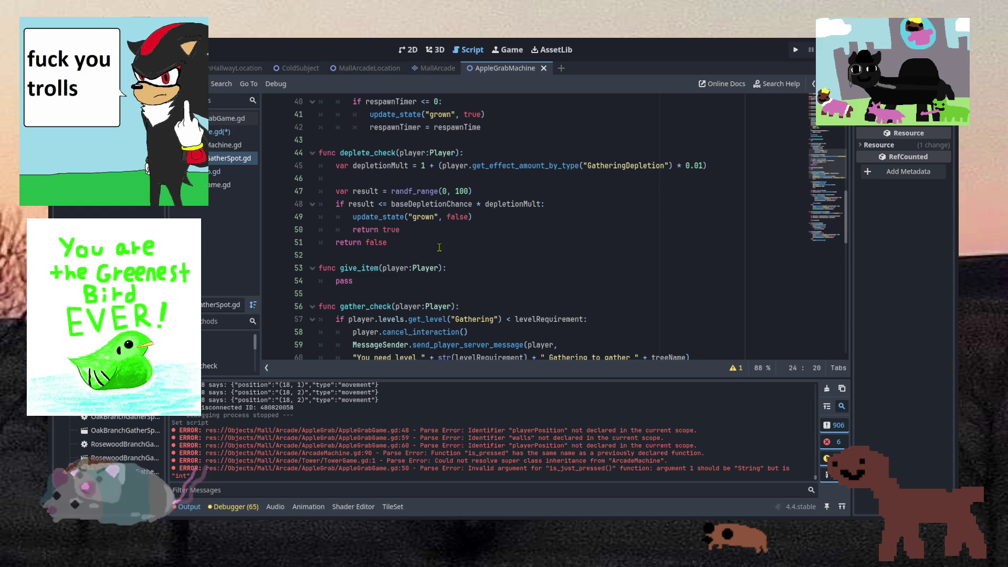
pyautogui.click(433, 235)
pyautogui.moveTo(500, 218)
pyautogui.mouseDown()
pyautogui.moveTo(549, 203)
pyautogui.moveTo(465, 153)
pyautogui.mouseUp()
pyautogui.click(223, 132)
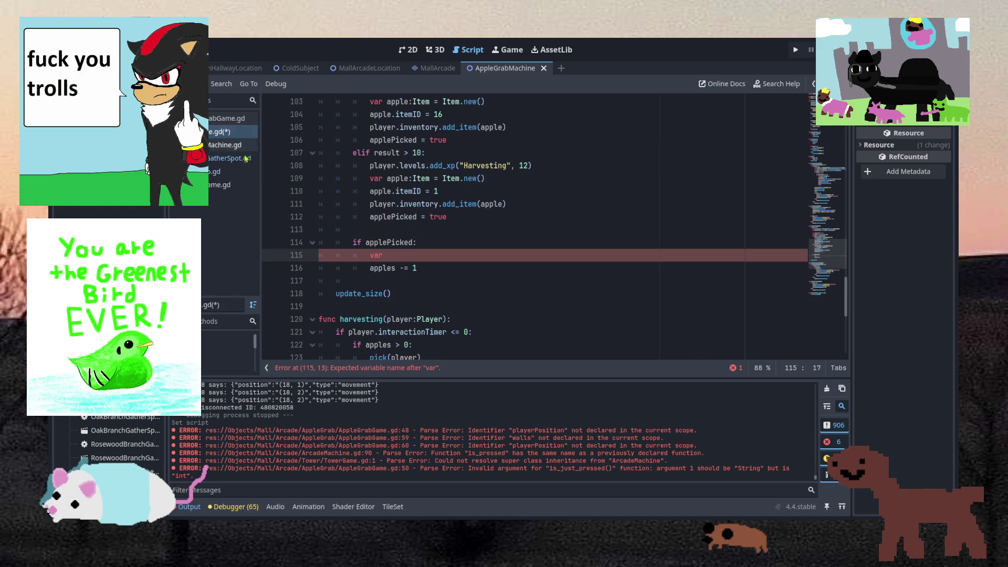
# Paste and indent the depletion lines under applePicked, renaming GatheringDepletion to AppleDepletion.
pyautogui.hotkey('ctrl', 'v')
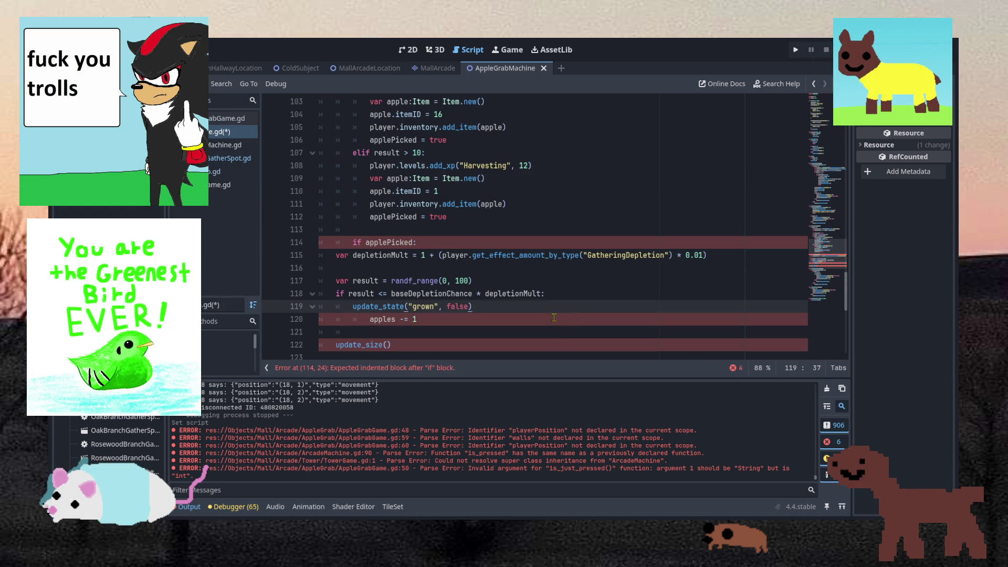
pyautogui.hotkey('shift', 'Up')
pyautogui.hotkey('shift', 'Up')
pyautogui.hotkey('shift', 'Up')
pyautogui.hotkey('shift', 'Up')
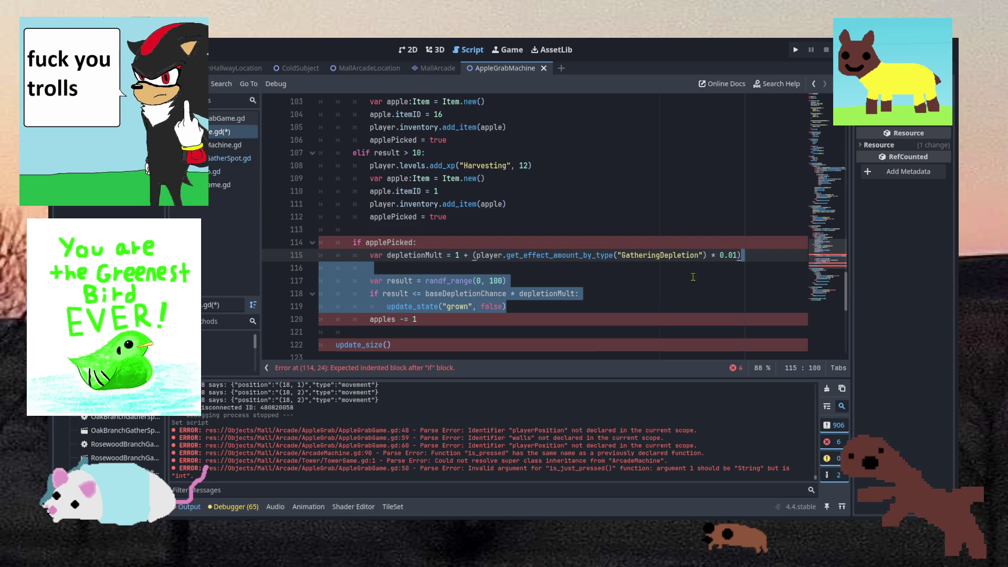
pyautogui.press('Tab')
pyautogui.press('Tab')
pyautogui.doubleClick(651, 255)
pyautogui.click(620, 256)
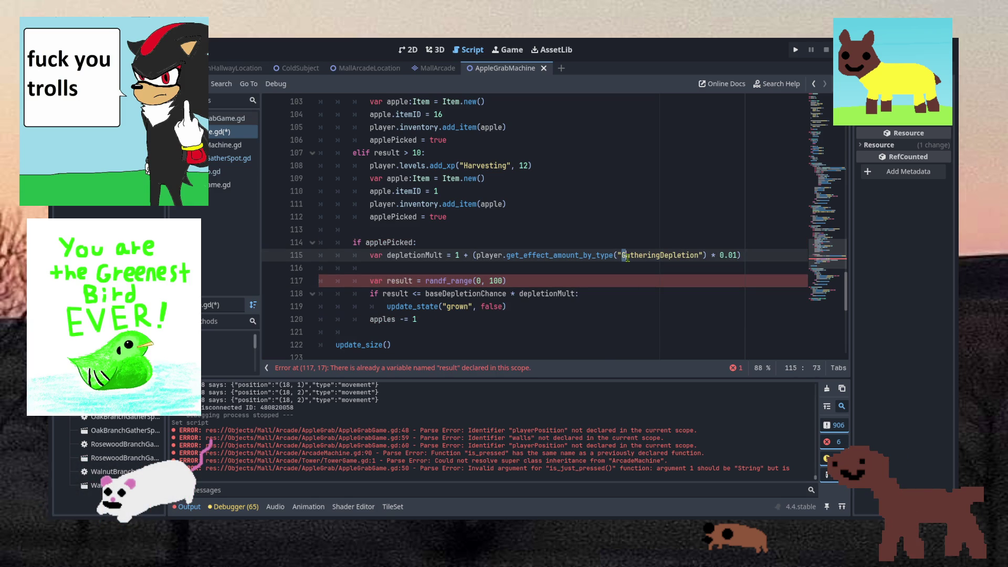
pyautogui.moveTo(623, 256); pyautogui.dragTo(666, 258)
pyautogui.write('Apple')
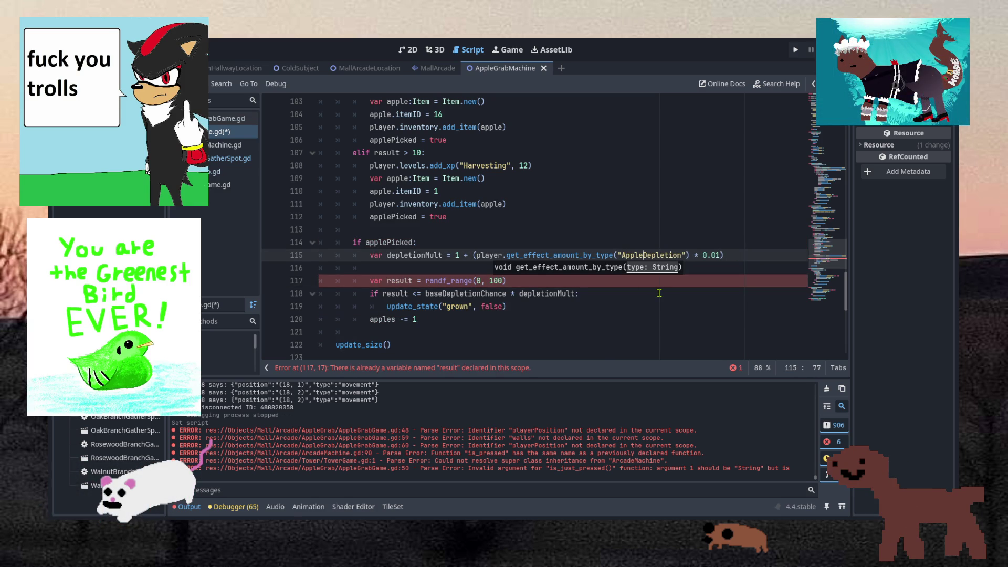
# Replace baseDepletionChance with 100 and rename the roll variable to pickResult.
pyautogui.click(660, 306)
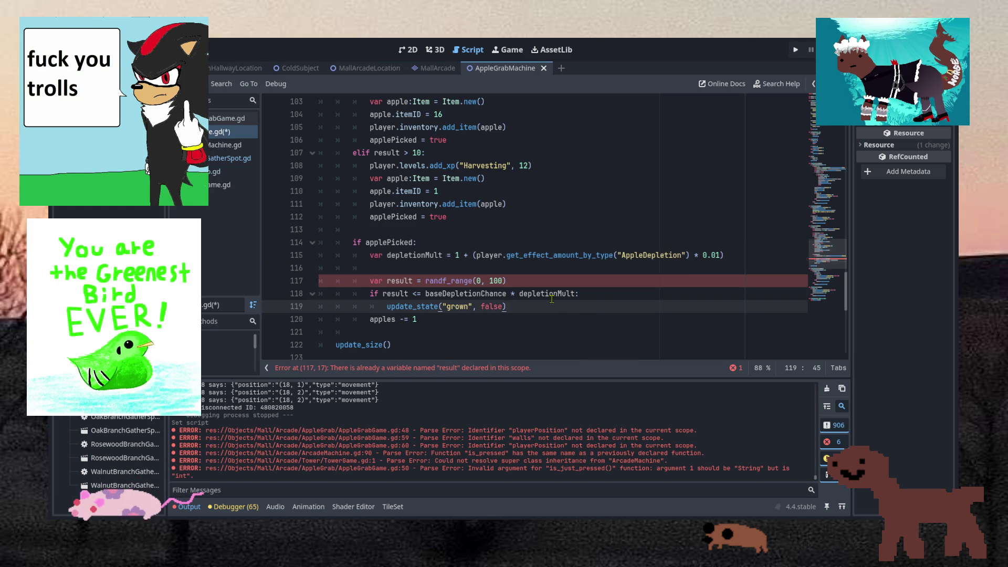
pyautogui.scroll(-1, 525, 273)
pyautogui.doubleClick(476, 256)
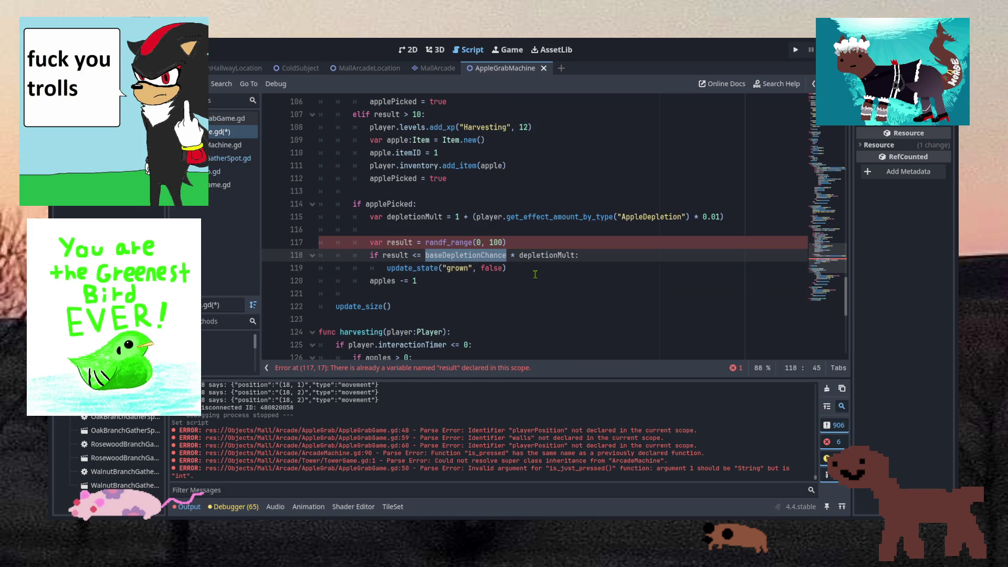
pyautogui.write('100')
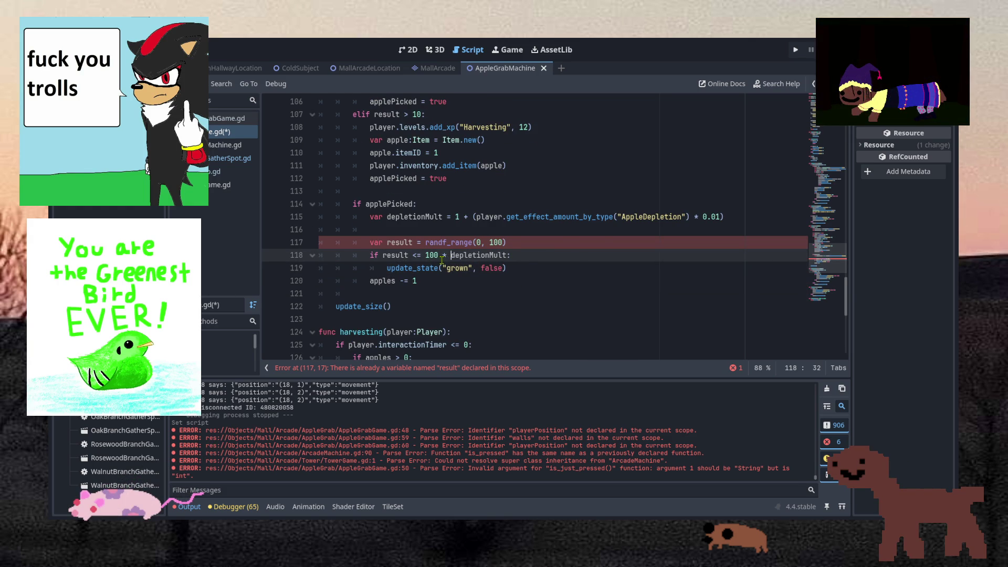
pyautogui.doubleClick(401, 240)
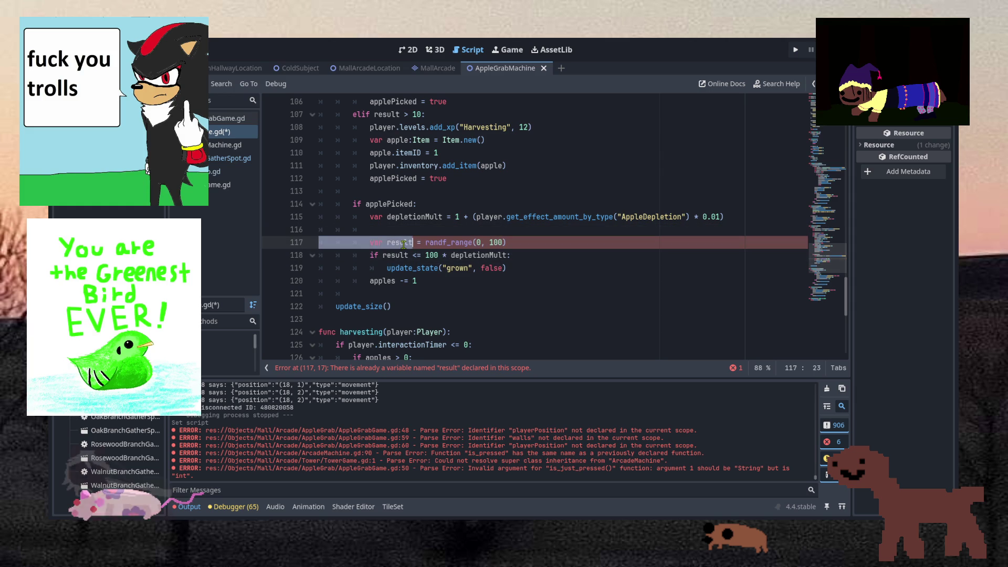
pyautogui.write('pickResult')
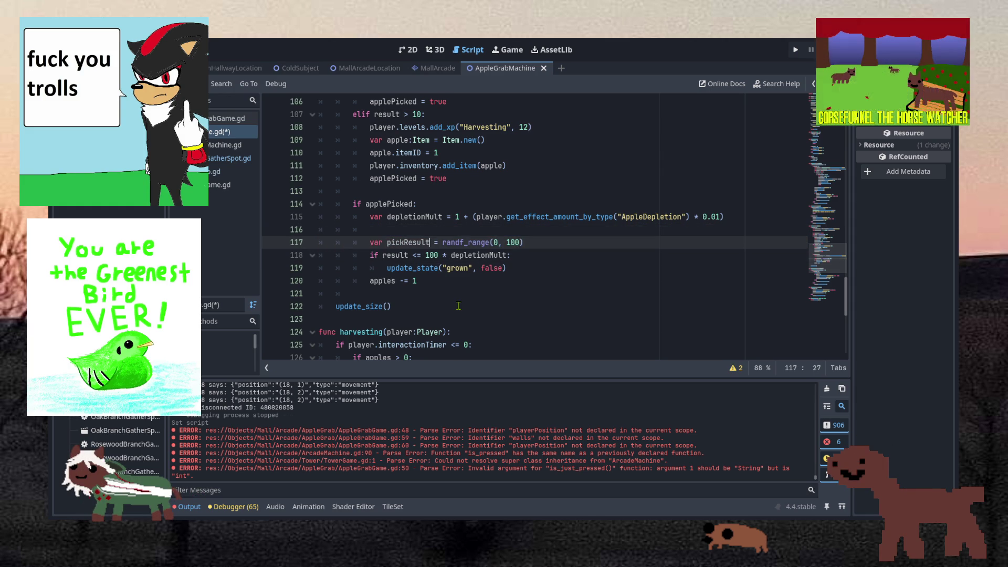
pyautogui.click(460, 278)
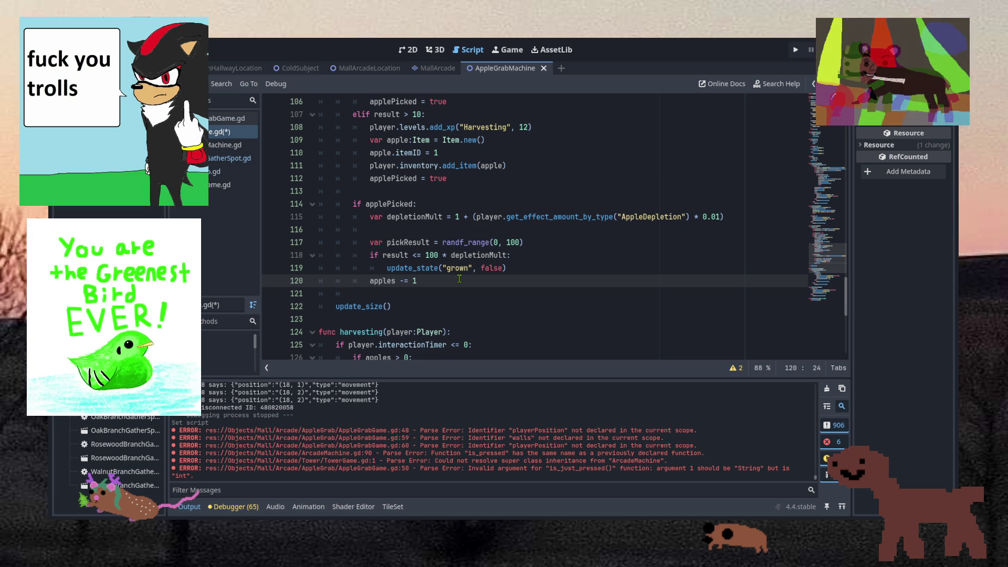
# Move up to the update_state line in the depletion check.
pyautogui.press('Up')
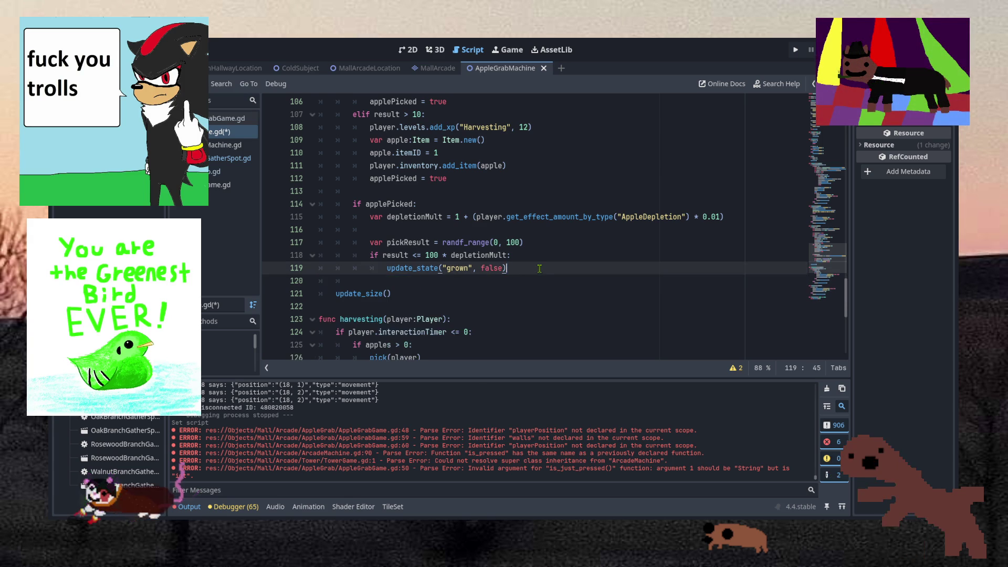
# Delete the update_state line leaving apples -= 1, save AppleGrabMachine, and switch to the item data script.
pyautogui.hotkey('ctrl', 'shift', 'k')
pyautogui.write('apples -= 1')
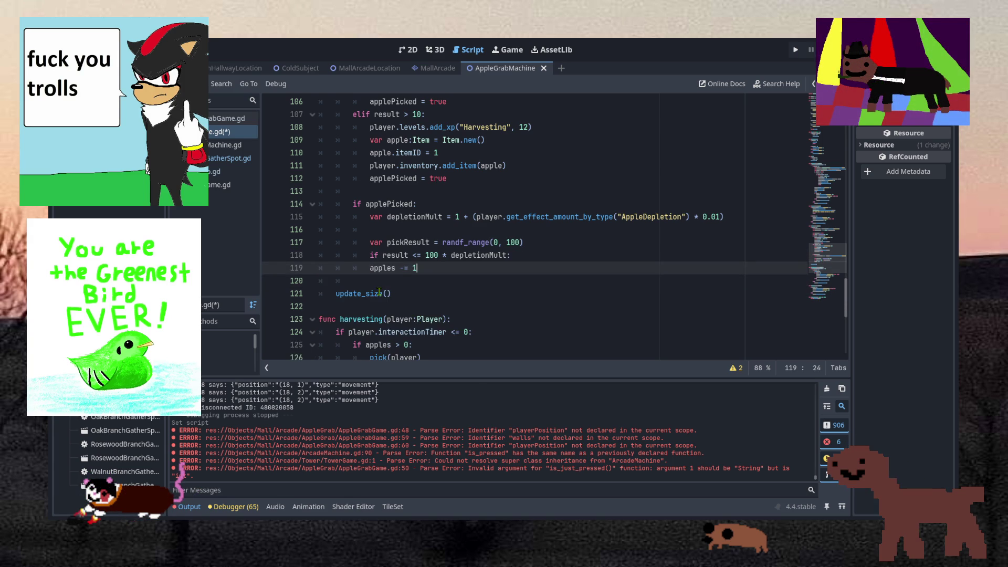
pyautogui.press('End')
pyautogui.hotkey('ctrl', 's')
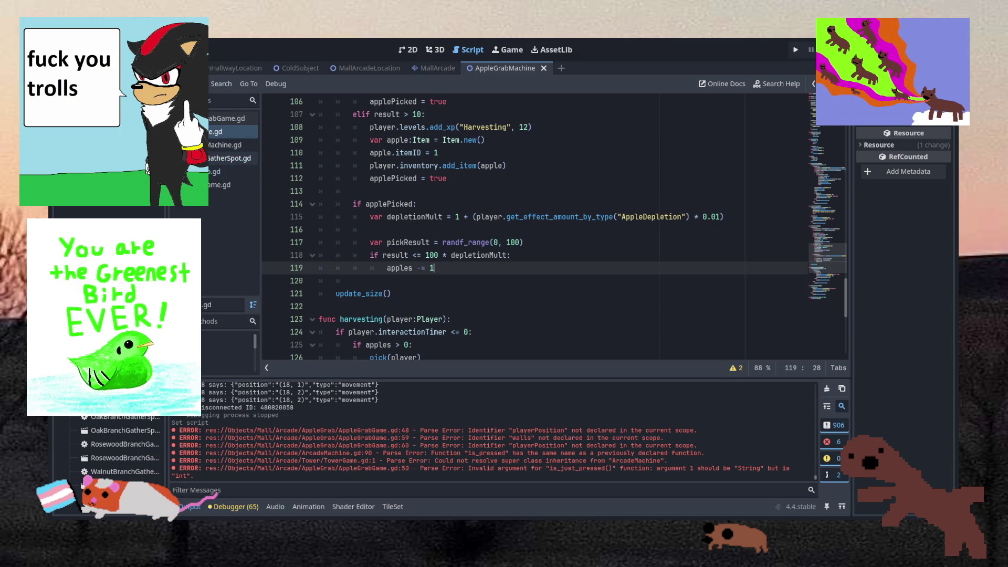
pyautogui.click(213, 171)
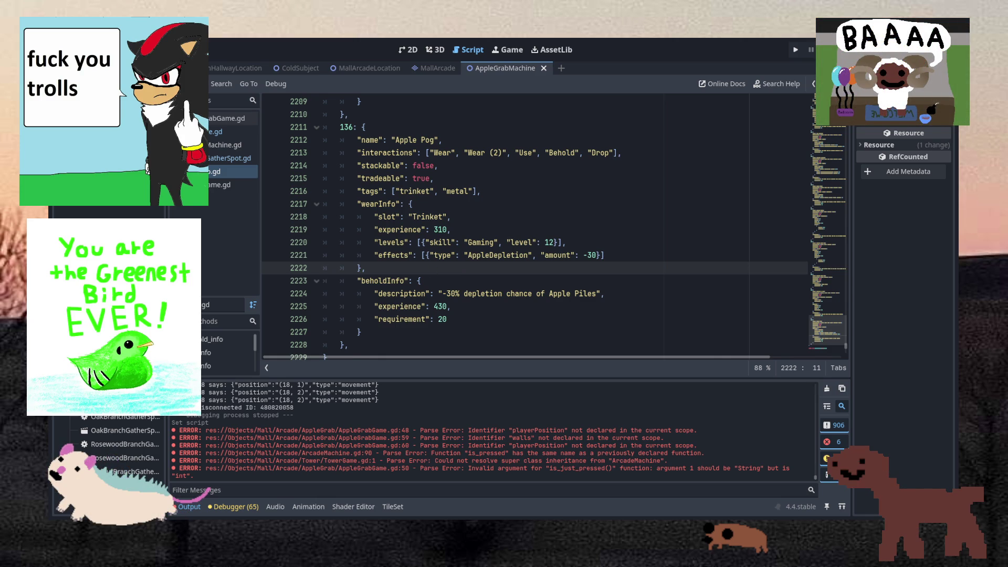
# Open BossManager.gd from Objects > Rivals > Elevator and scroll toward its top.
pyautogui.scroll(3, 111, 447)
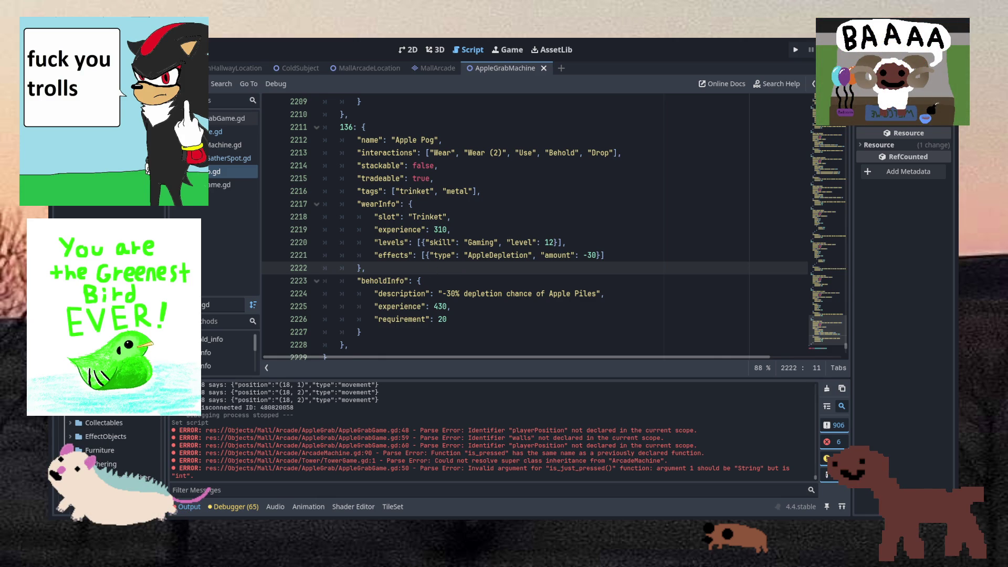
pyautogui.scroll(2, 110, 447)
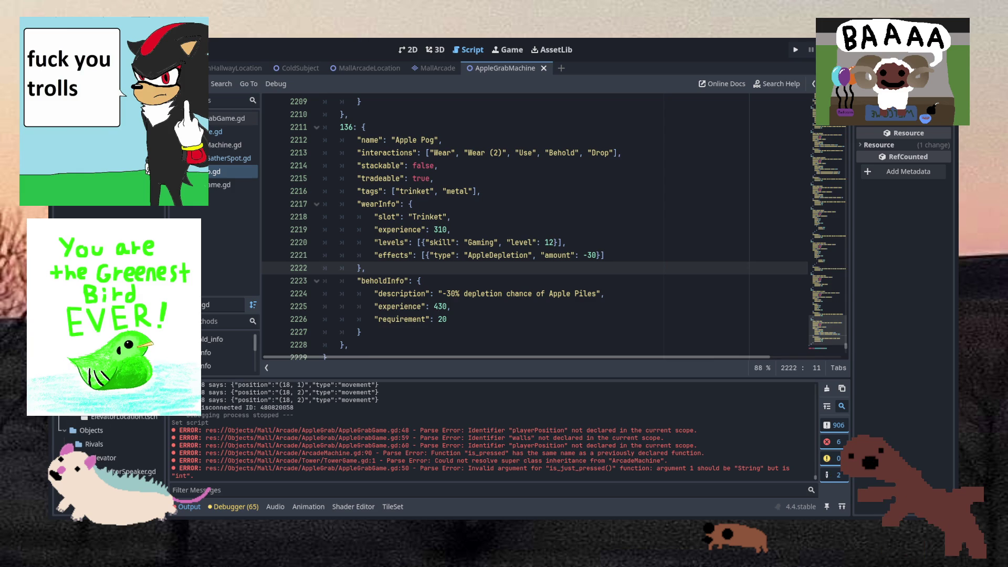
pyautogui.doubleClick(120, 471)
pyautogui.click(573, 194)
pyautogui.scroll(20, 594, 192)
pyautogui.scroll(20, 616, 187)
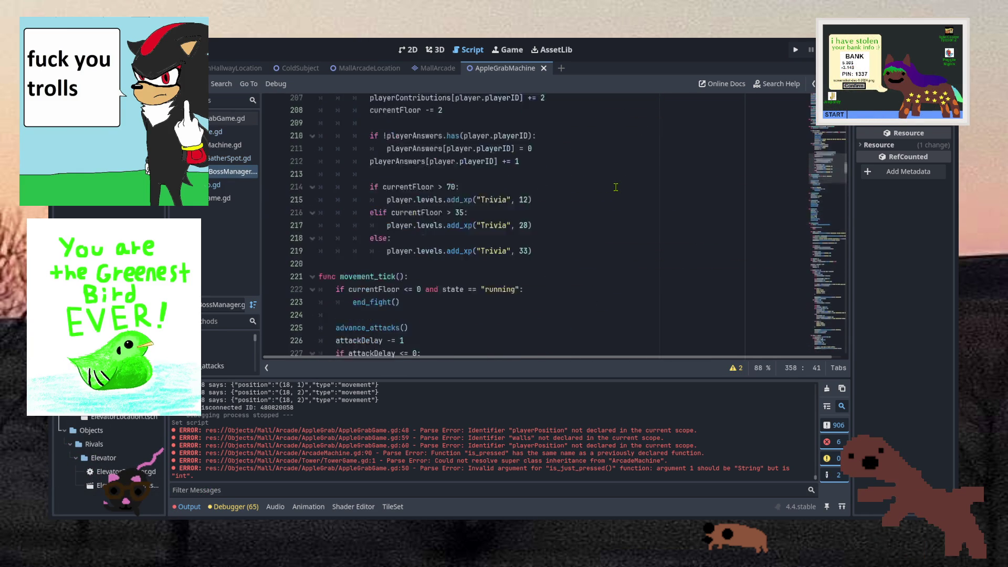
# Scroll to spawn_orbs and place the caret after 'if result <= 5' on line 400.
pyautogui.scroll(20, 616, 187)
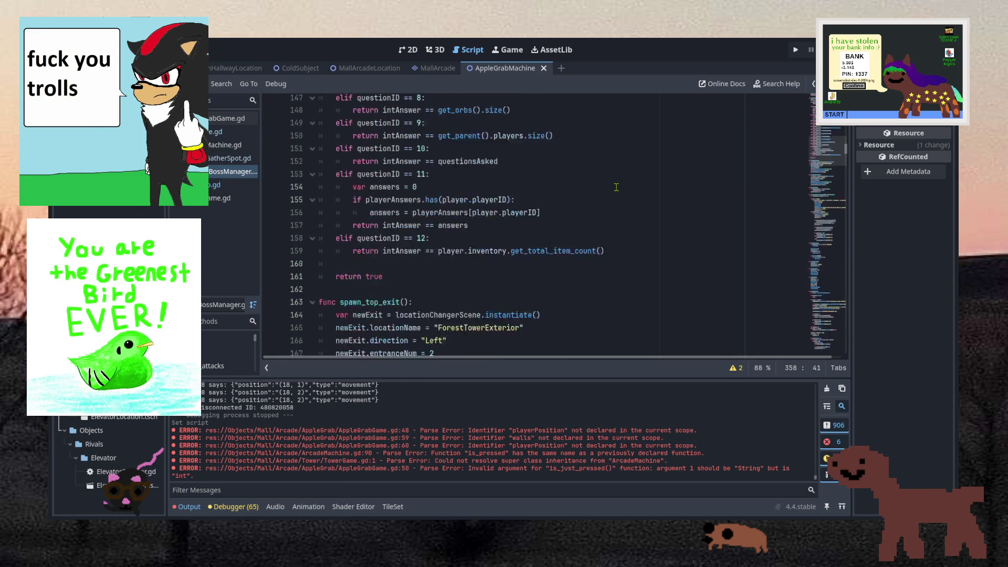
pyautogui.scroll(20, 617, 186)
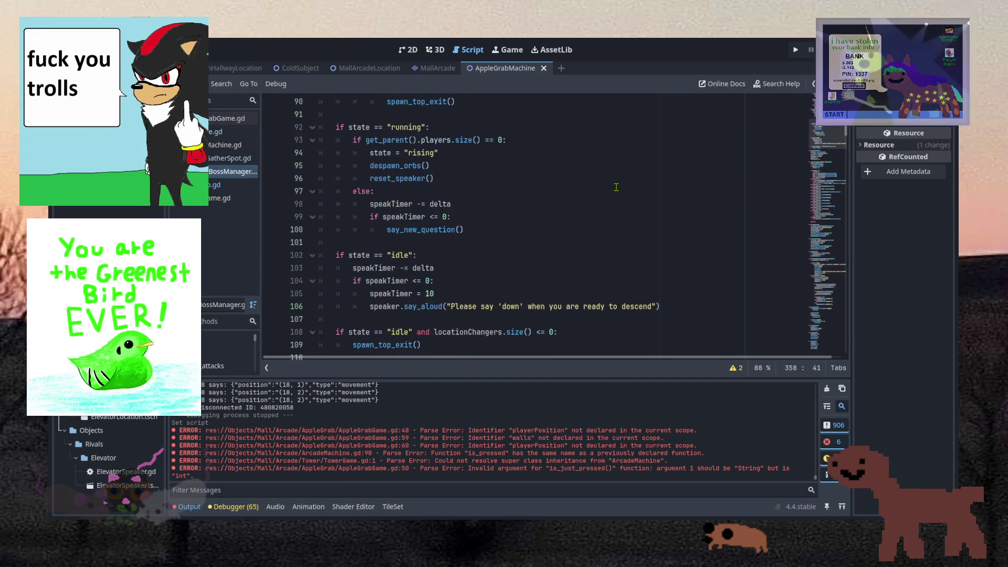
pyautogui.scroll(20, 617, 187)
pyautogui.scroll(-20, 612, 191)
pyautogui.scroll(-20, 612, 190)
pyautogui.scroll(-20, 613, 191)
pyautogui.scroll(-20, 613, 192)
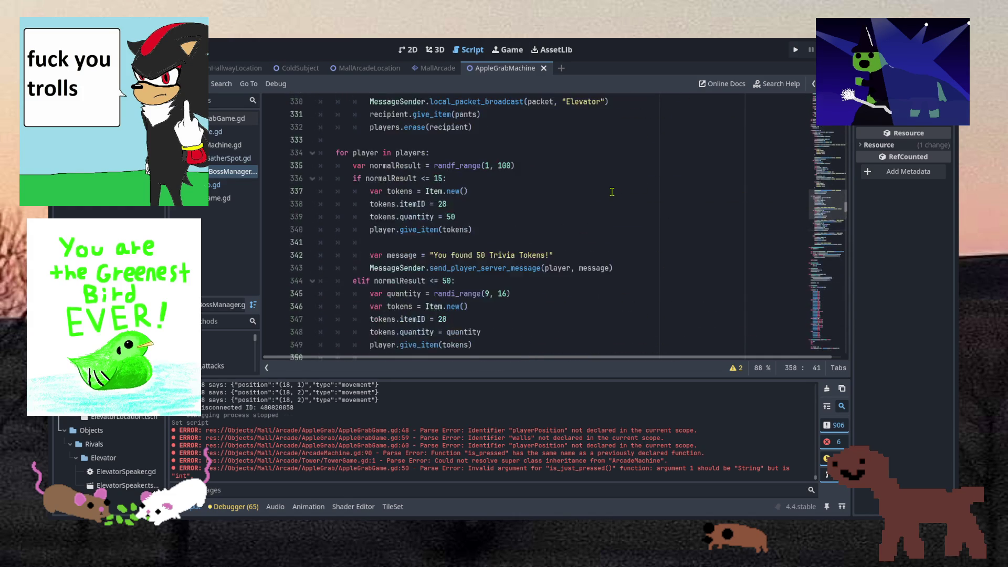
pyautogui.scroll(-19, 612, 192)
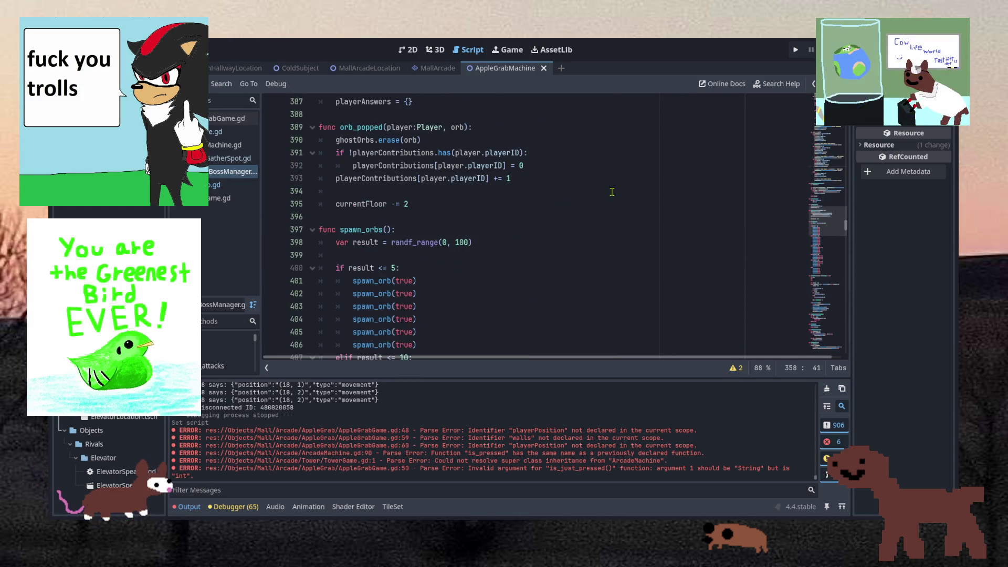
pyautogui.scroll(2, 612, 192)
pyautogui.scroll(-5, 612, 192)
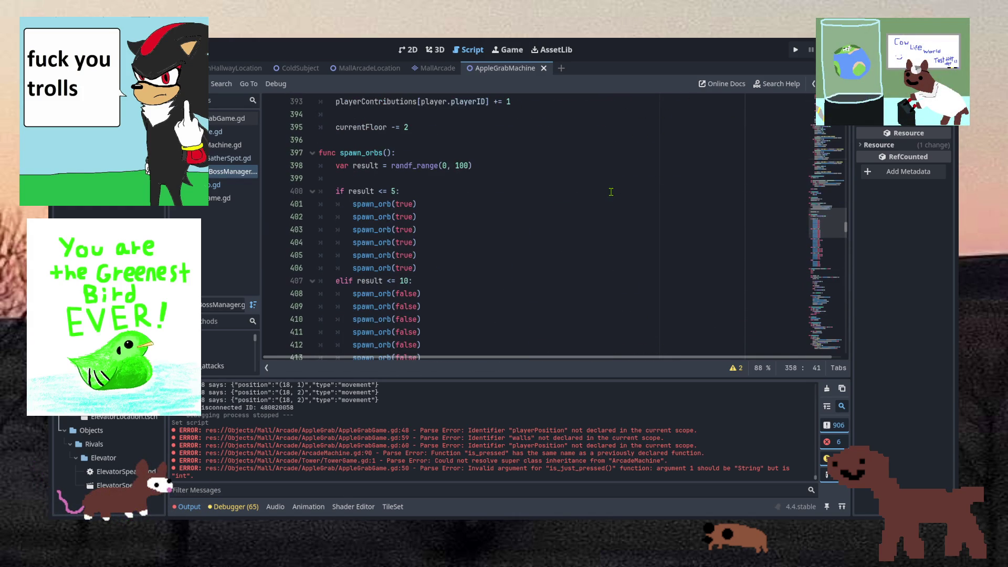
pyautogui.scroll(2, 612, 191)
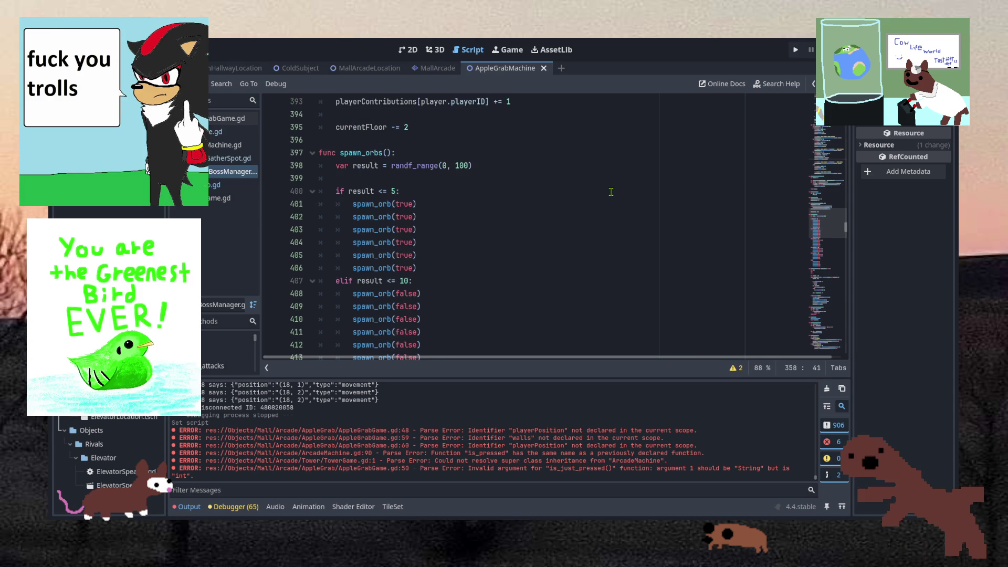
pyautogui.scroll(-4, 611, 192)
pyautogui.scroll(-6, 611, 192)
pyautogui.scroll(2, 611, 192)
pyautogui.scroll(8, 611, 192)
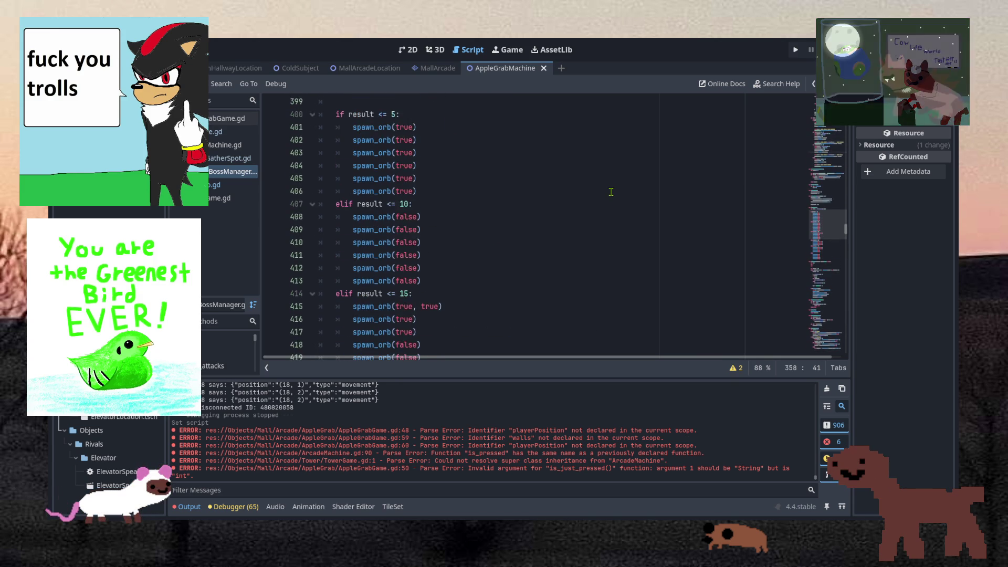
pyautogui.click(428, 194)
pyautogui.press('Down')
pyautogui.press('Down')
pyautogui.press('Down')
pyautogui.hotkey('shift', 'Up')
pyautogui.hotkey('shift', 'Up')
pyautogui.hotkey('shift', 'Up')
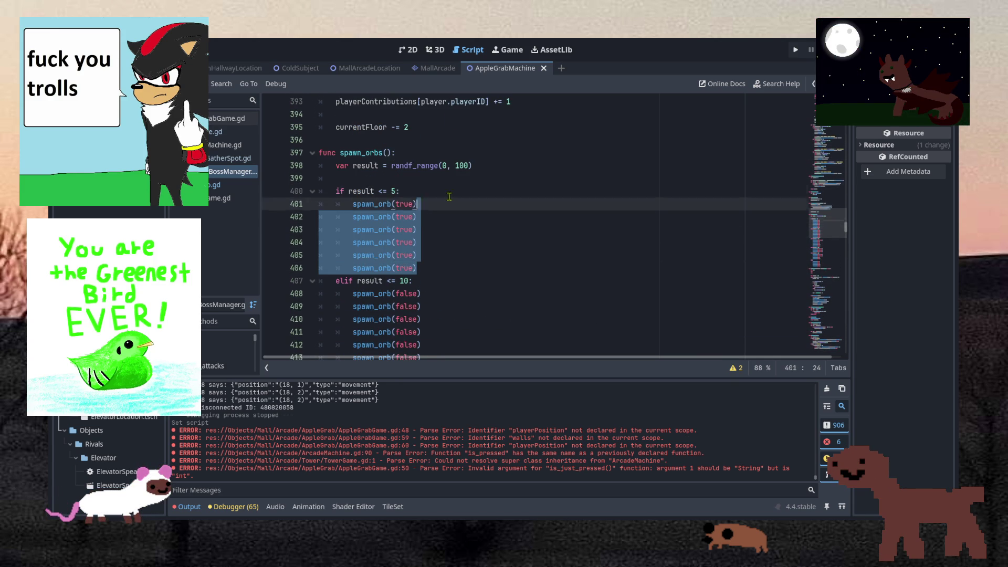
pyautogui.click(452, 188)
pyautogui.scroll(-2, 452, 188)
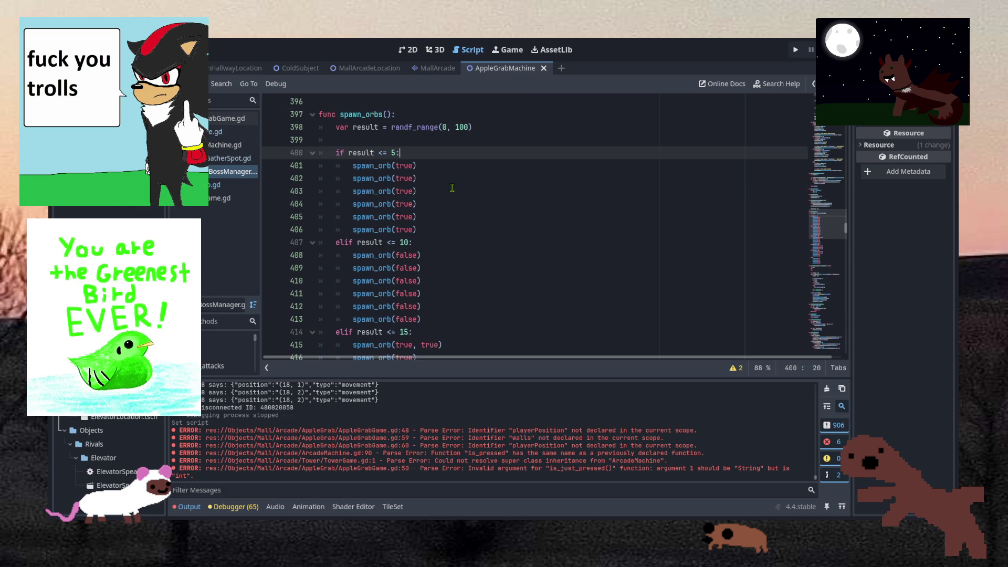
pyautogui.keyDown('shift'); pyautogui.click(440, 192); pyautogui.keyUp('shift')
pyautogui.click(446, 168)
pyautogui.scroll(-7, 436, 195)
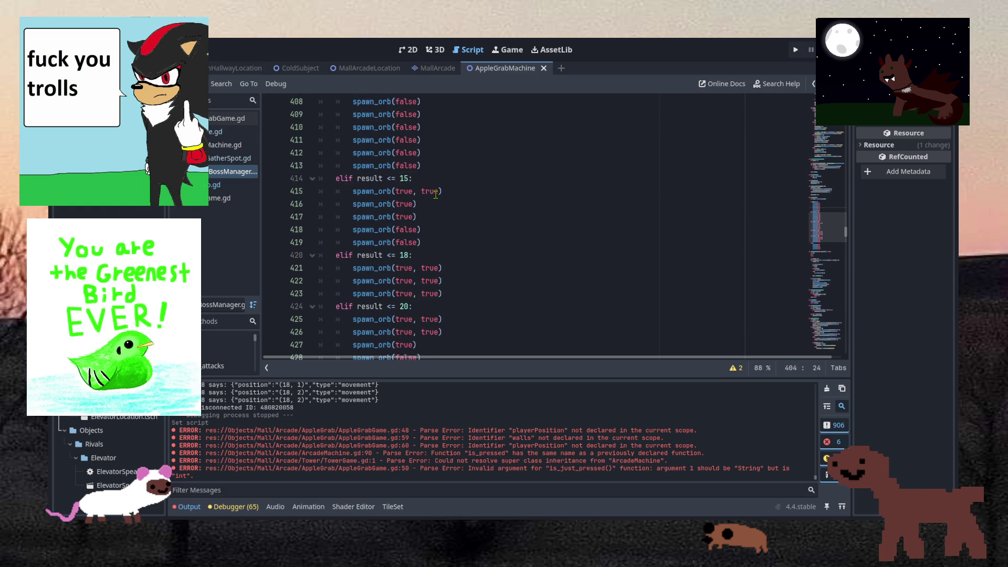
pyautogui.moveTo(442, 205); pyautogui.dragTo(466, 163)
pyautogui.click(455, 262)
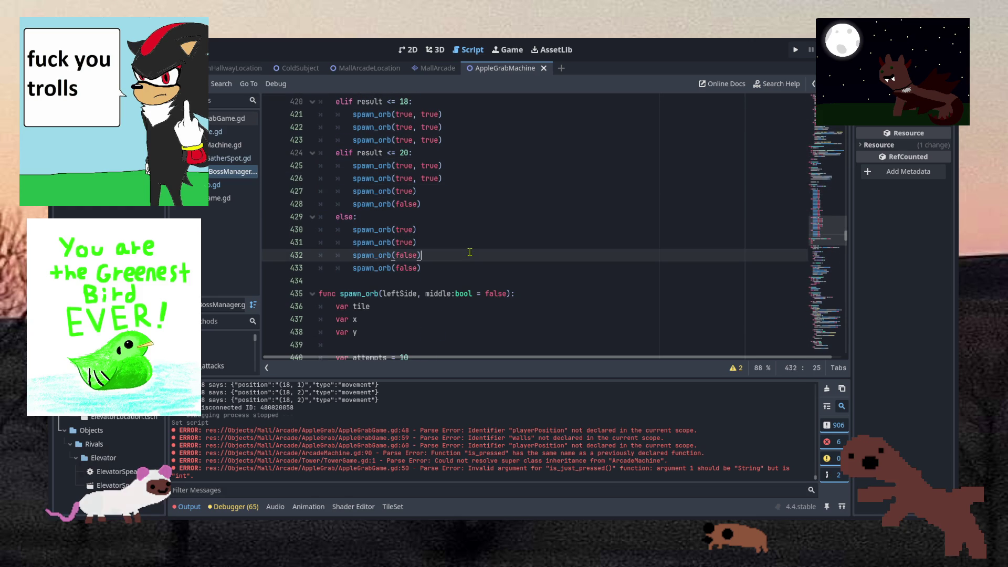
pyautogui.hotkey('shift', 'Up')
pyautogui.hotkey('shift', 'Up')
pyautogui.hotkey('shift', 'Up')
pyautogui.press('Left')
pyautogui.moveTo(455, 263); pyautogui.dragTo(442, 212)
pyautogui.click(442, 211)
pyautogui.scroll(-6, 447, 212)
pyautogui.scroll(5, 452, 213)
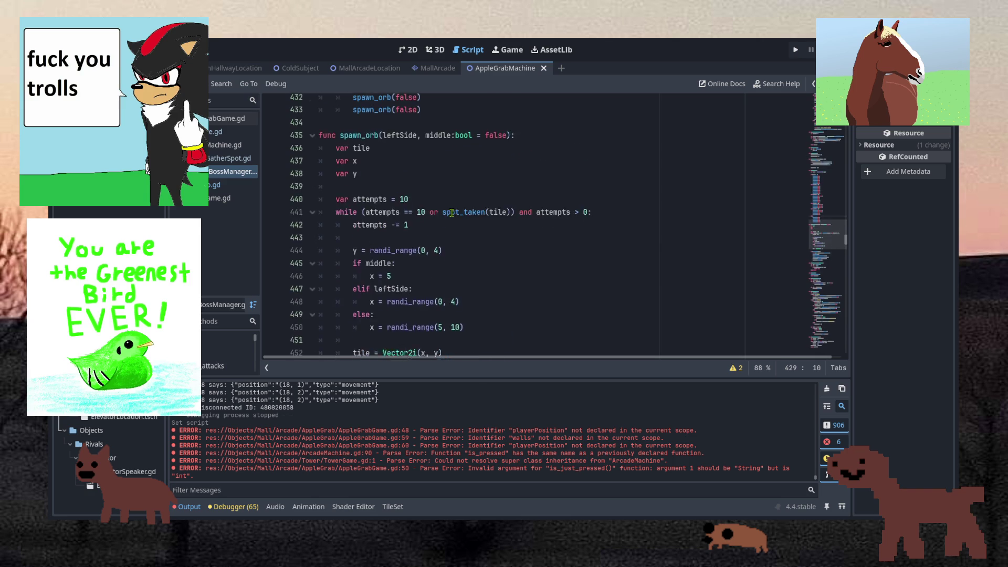
pyautogui.click(401, 256)
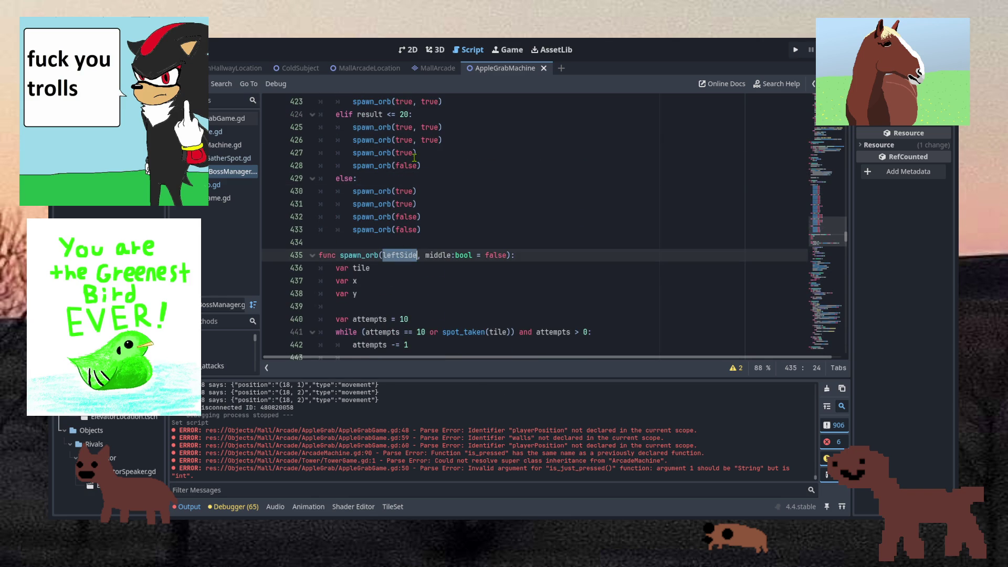
pyautogui.click(406, 139)
pyautogui.doubleClick(406, 127)
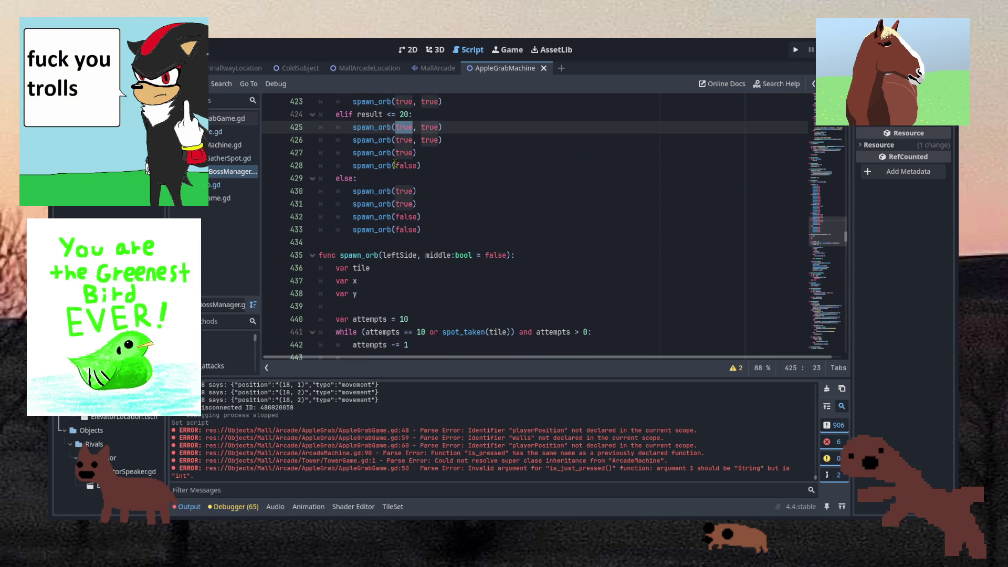
pyautogui.click(418, 204)
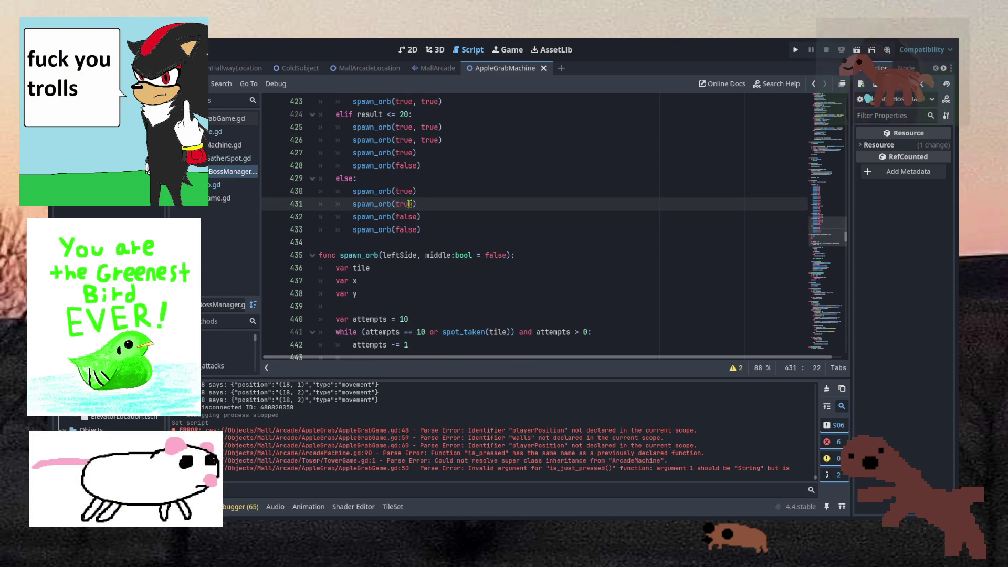
pyautogui.doubleClick(434, 138)
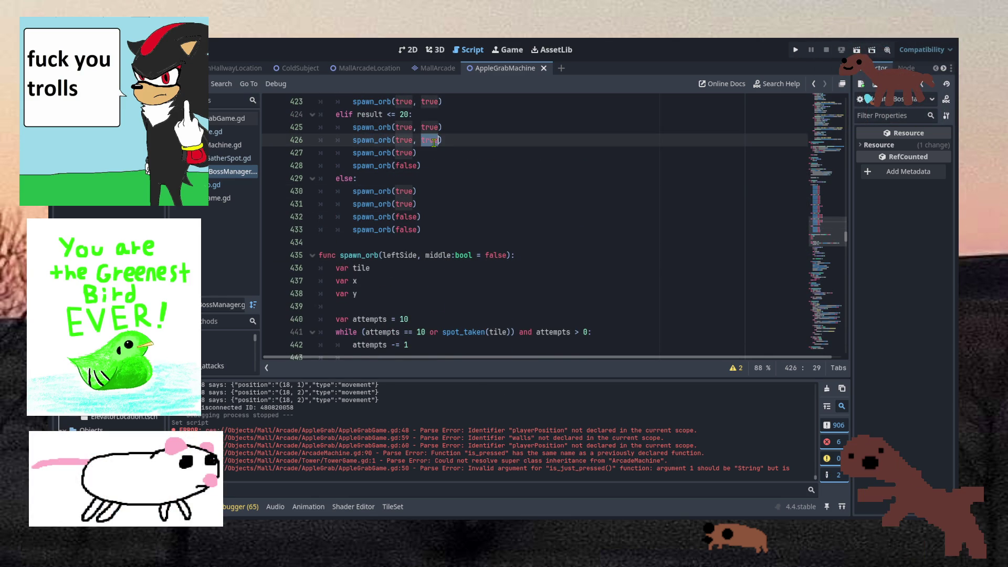
pyautogui.click(435, 141)
pyautogui.scroll(-3, 470, 301)
pyautogui.click(445, 192)
pyautogui.scroll(3, 444, 234)
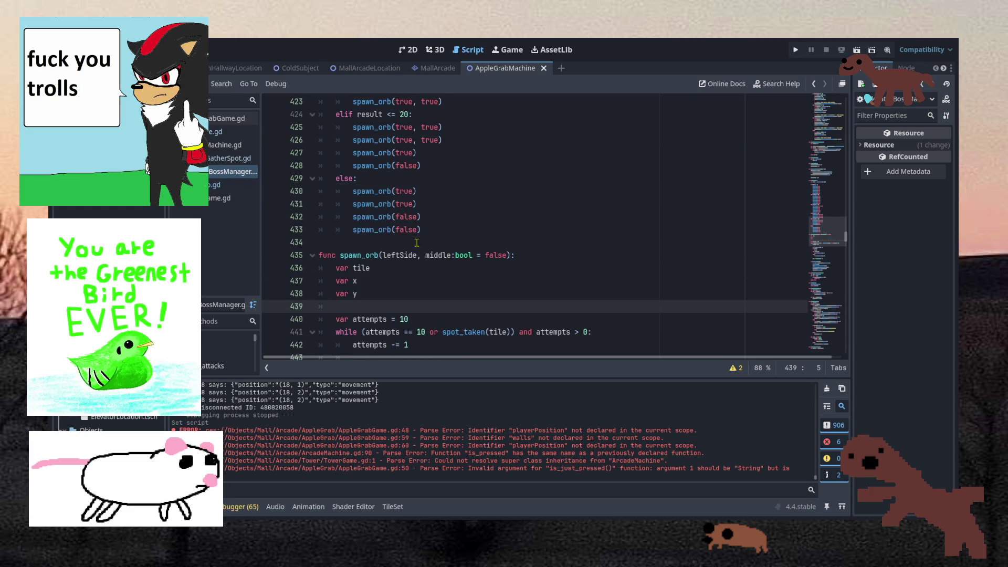
pyautogui.scroll(9, 426, 233)
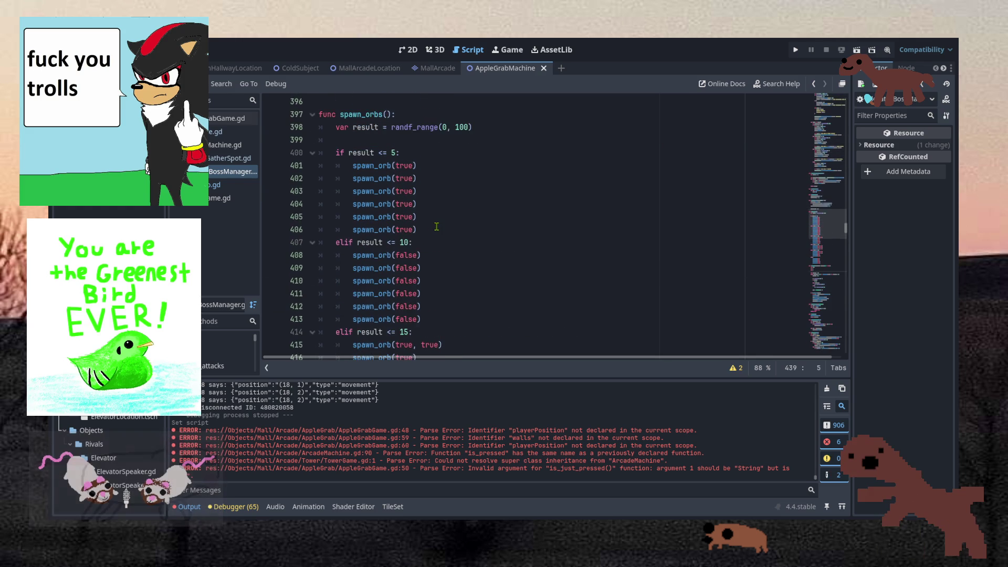
pyautogui.scroll(-9, 436, 226)
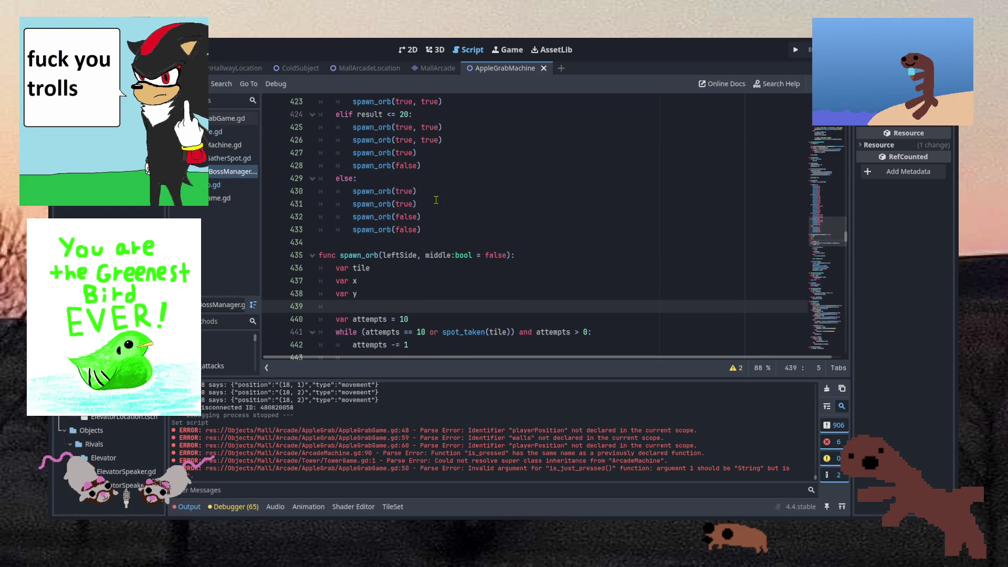
pyautogui.scroll(-2, 461, 247)
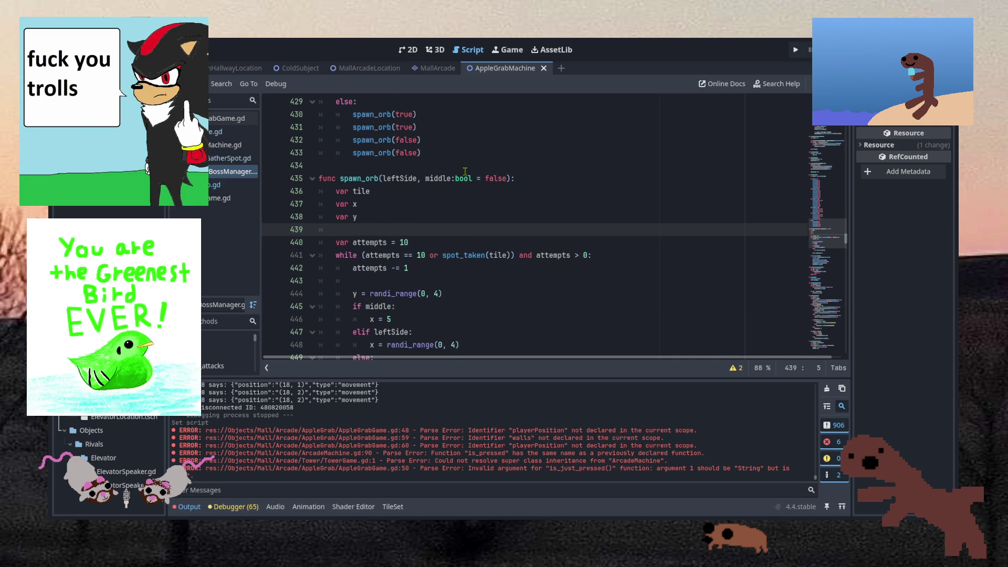
pyautogui.doubleClick(399, 178)
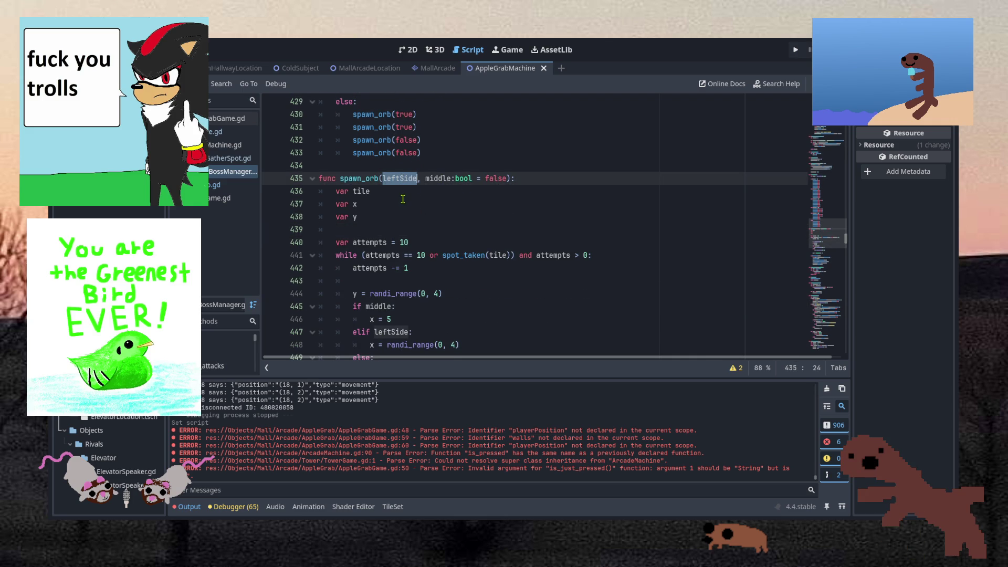
pyautogui.click(446, 209)
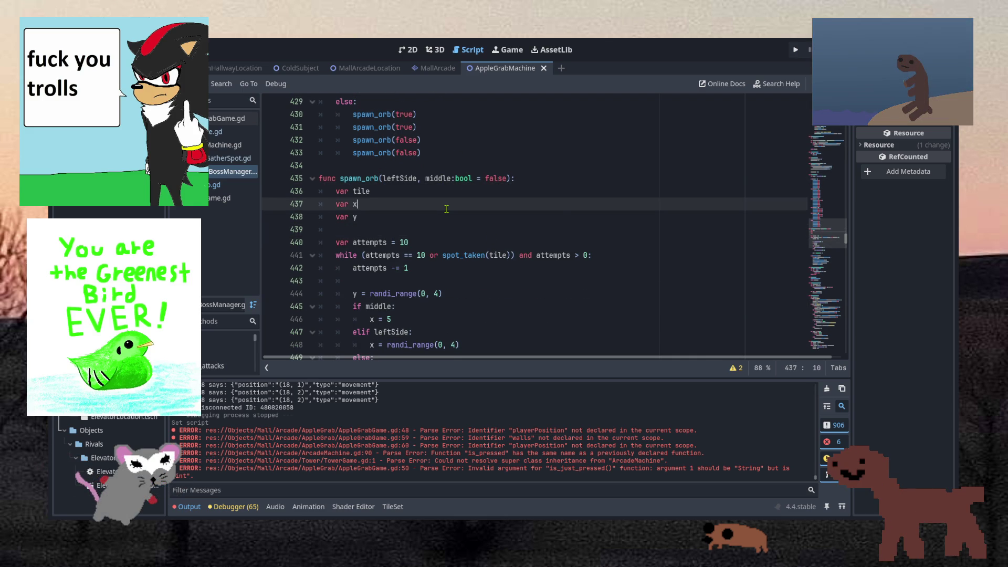
pyautogui.scroll(-1, 446, 209)
pyautogui.scroll(-5, 439, 199)
pyautogui.scroll(4, 439, 199)
pyautogui.scroll(10, 439, 199)
pyautogui.scroll(-5, 439, 199)
pyautogui.scroll(1, 439, 198)
pyautogui.click(426, 293)
pyautogui.scroll(7, 423, 228)
pyautogui.moveTo(422, 230); pyautogui.dragTo(326, 152)
pyautogui.click(459, 244)
pyautogui.scroll(-8, 460, 245)
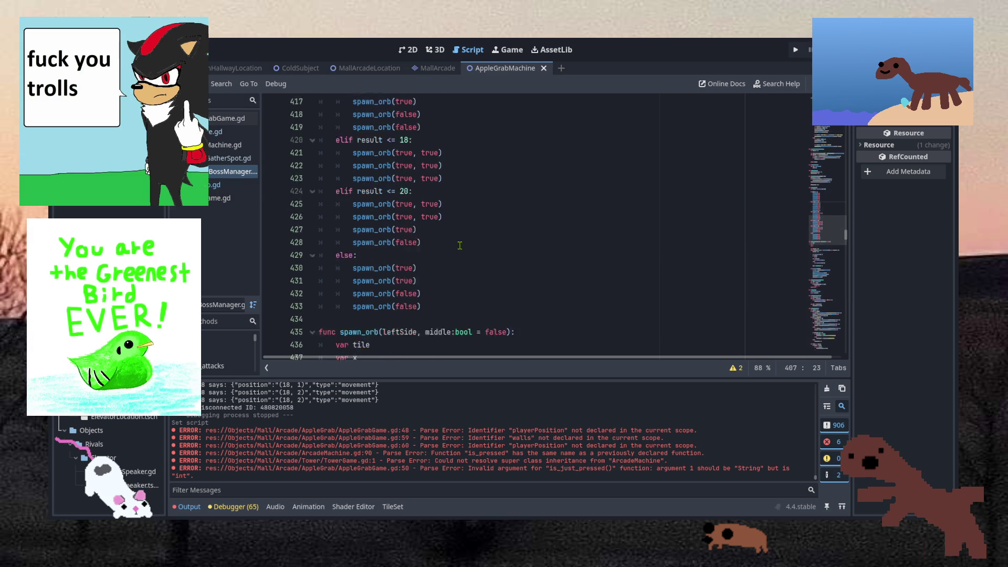
pyautogui.moveTo(442, 266); pyautogui.dragTo(449, 221)
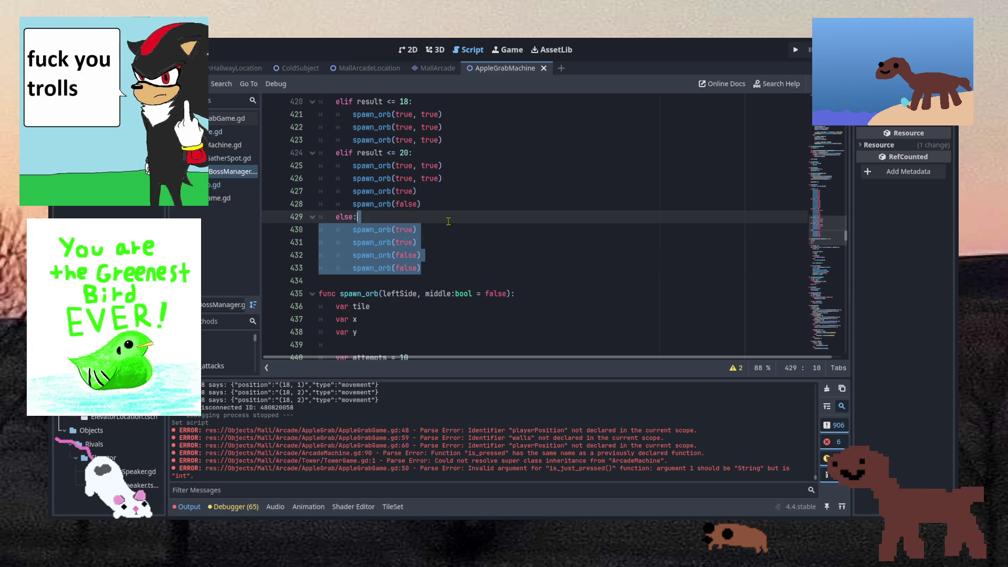
pyautogui.scroll(2, 450, 246)
pyautogui.click(444, 282)
pyautogui.click(449, 322)
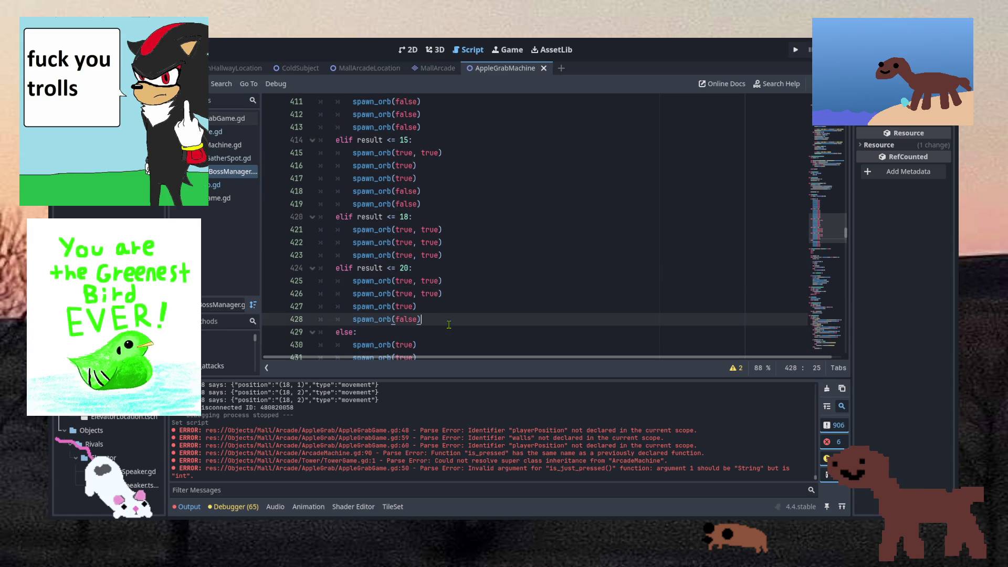
pyautogui.moveTo(448, 317); pyautogui.dragTo(447, 218)
pyautogui.click(446, 293)
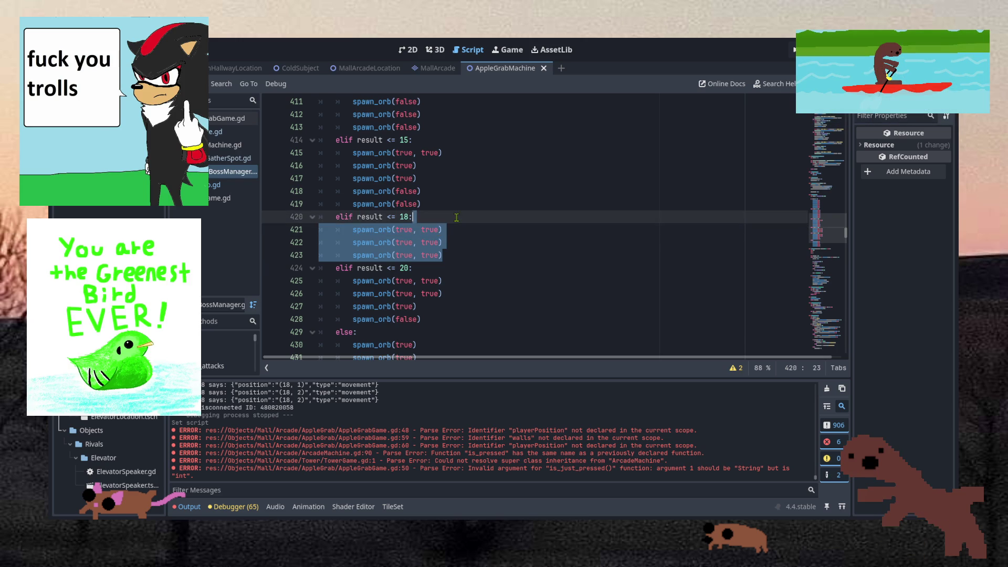
pyautogui.moveTo(446, 319)
pyautogui.mouseDown()
pyautogui.moveTo(455, 277)
pyautogui.moveTo(436, 251)
pyautogui.moveTo(441, 222)
pyautogui.mouseUp()
pyautogui.scroll(2, 455, 277)
pyautogui.click(443, 230)
pyautogui.moveTo(440, 278); pyautogui.dragTo(454, 225)
pyautogui.scroll(2, 446, 271)
pyautogui.scroll(2, 444, 271)
pyautogui.scroll(-1, 444, 271)
pyautogui.moveTo(441, 320); pyautogui.dragTo(449, 166)
pyautogui.click(457, 270)
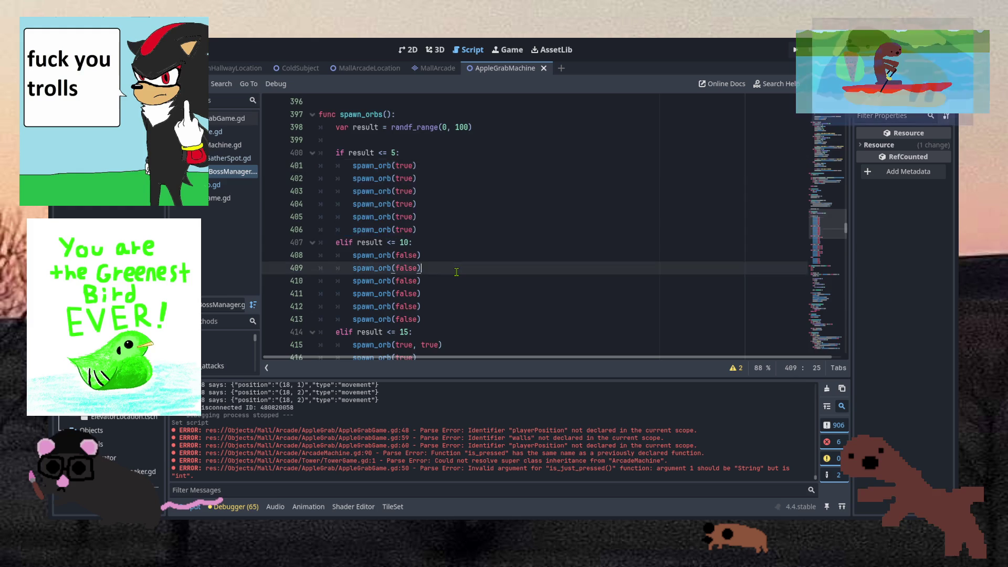
pyautogui.scroll(-10, 457, 272)
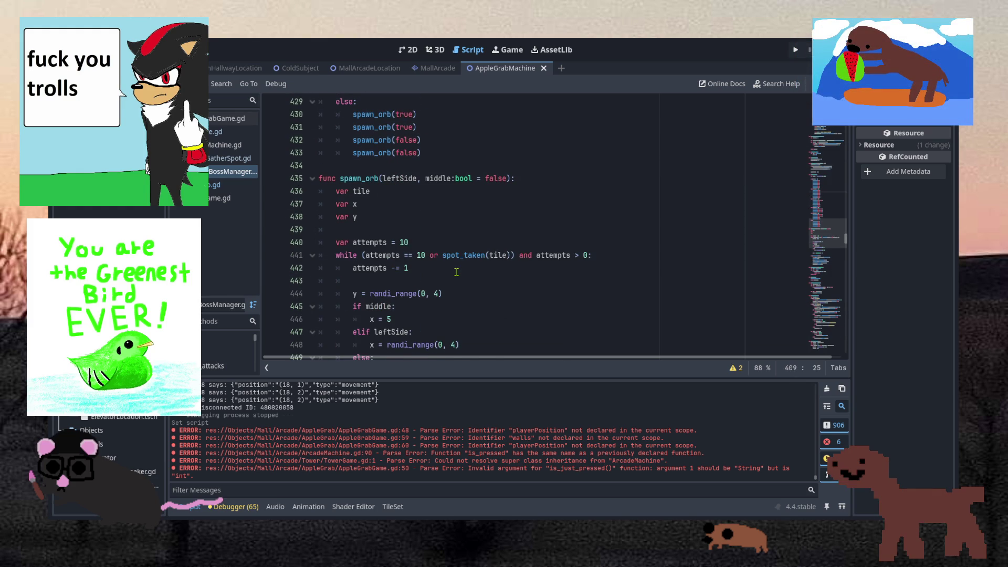
pyautogui.scroll(-8, 457, 272)
pyautogui.scroll(2, 457, 272)
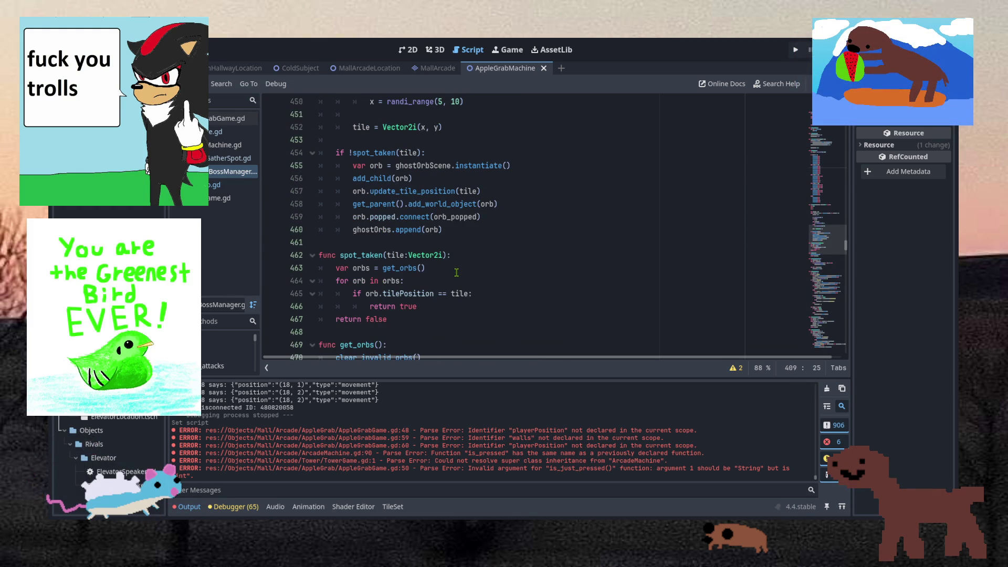
pyautogui.scroll(-7, 456, 272)
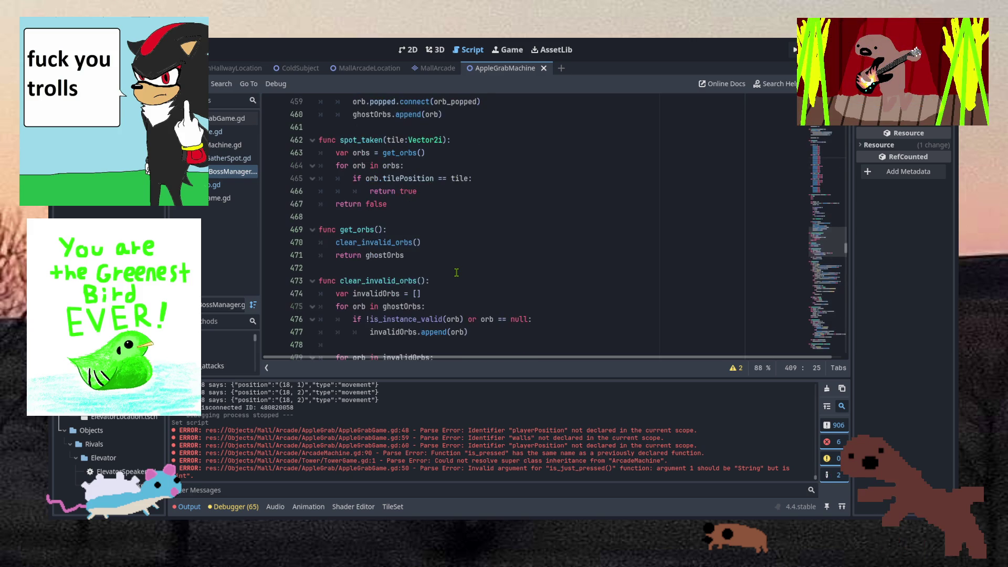
pyautogui.scroll(-20, 456, 272)
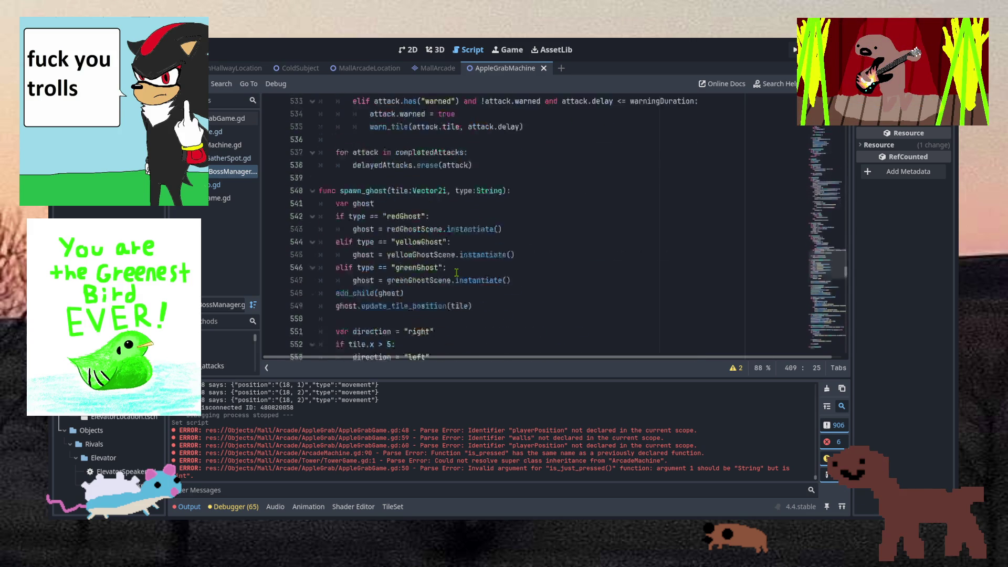
pyautogui.scroll(-20, 456, 272)
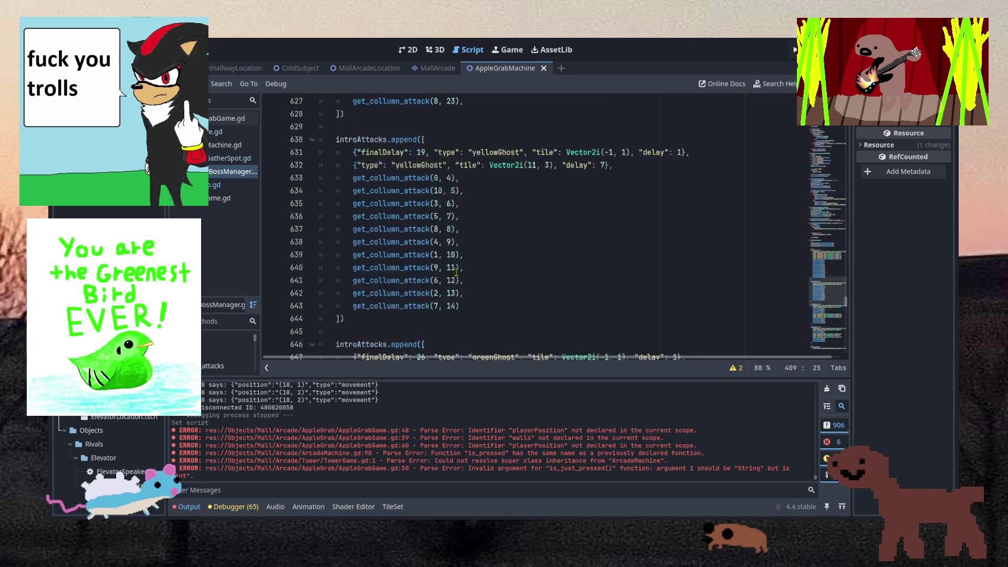
pyautogui.scroll(-20, 456, 272)
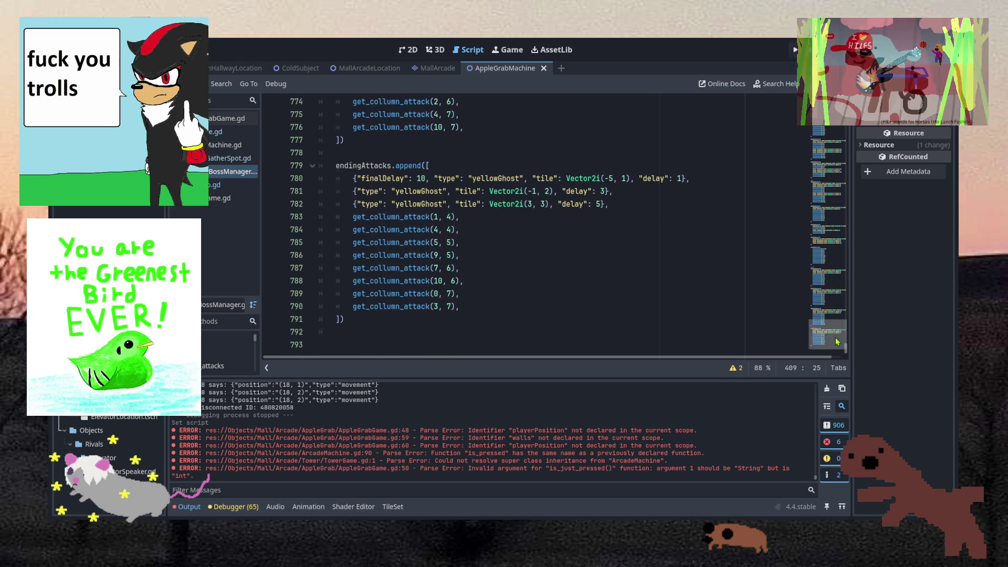
pyautogui.click(832, 278)
pyautogui.moveTo(832, 279)
pyautogui.mouseDown()
pyautogui.moveTo(833, 118)
pyautogui.moveTo(833, 135)
pyautogui.mouseUp()
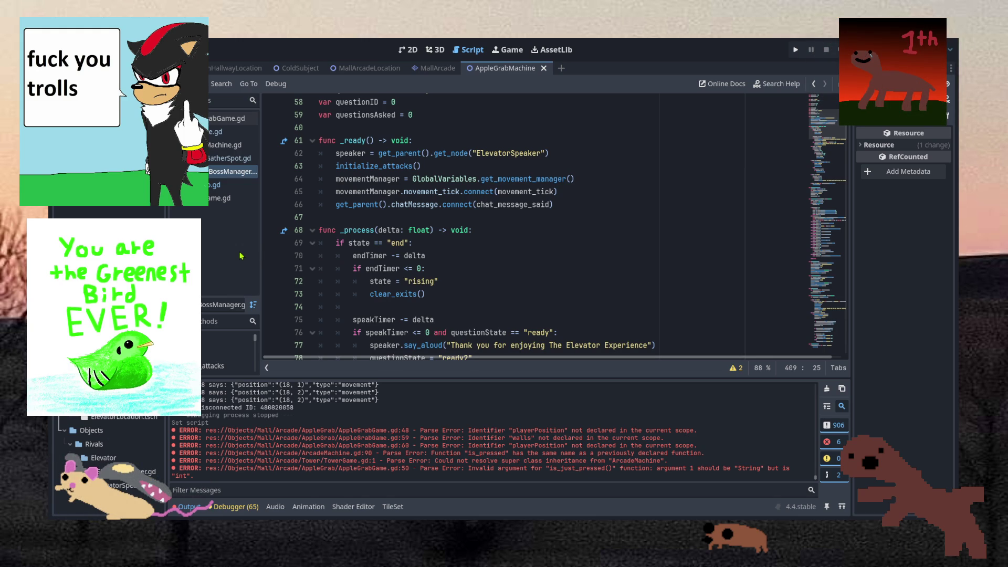
# Look through GatherSpot.gd, AppleGrabGame.gd and line 116 of the harvesting script.
pyautogui.hotkey('ctrl', 'Up')
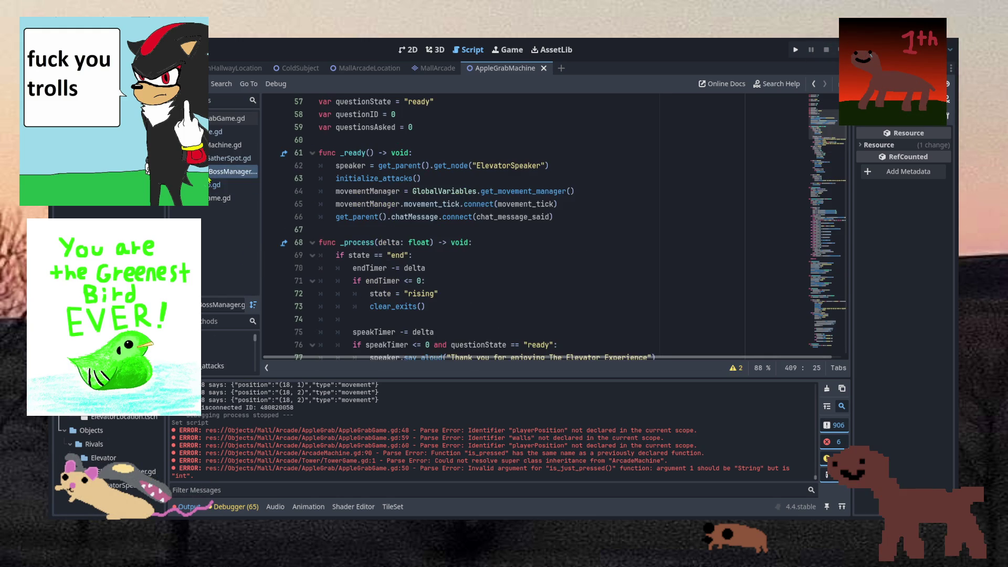
pyautogui.click(226, 158)
pyautogui.press('Right')
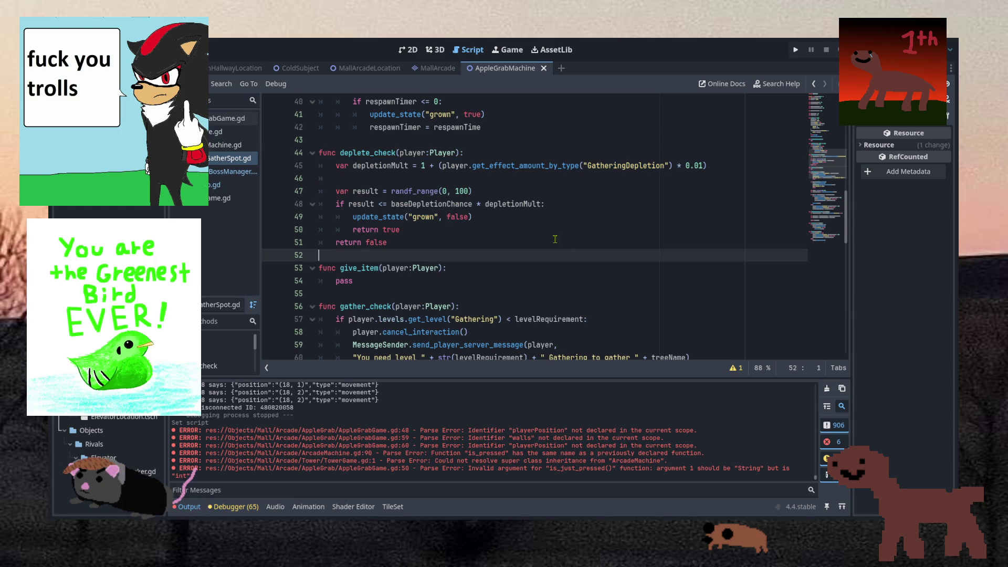
pyautogui.click(551, 216)
pyautogui.click(242, 119)
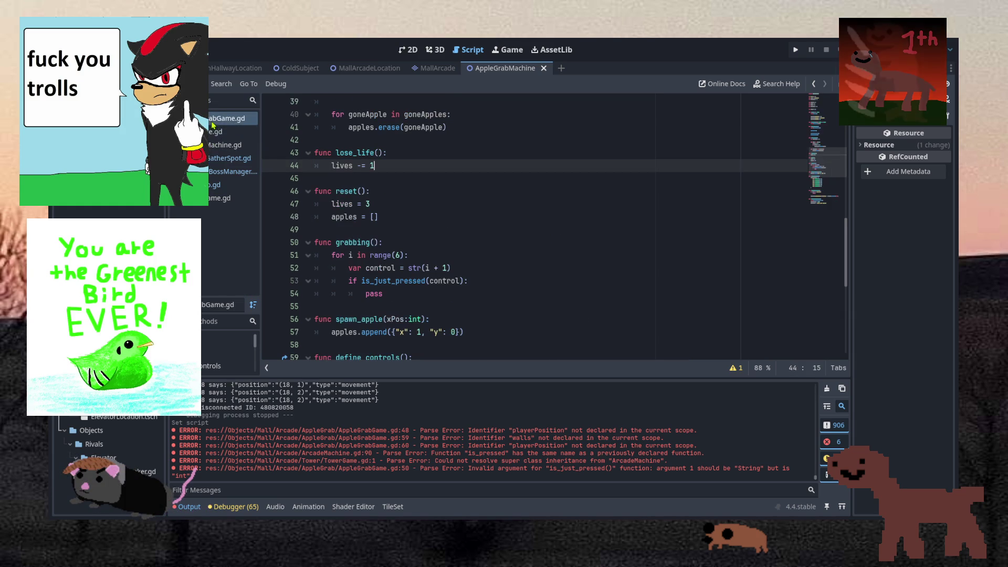
pyautogui.click(246, 132)
pyautogui.click(495, 232)
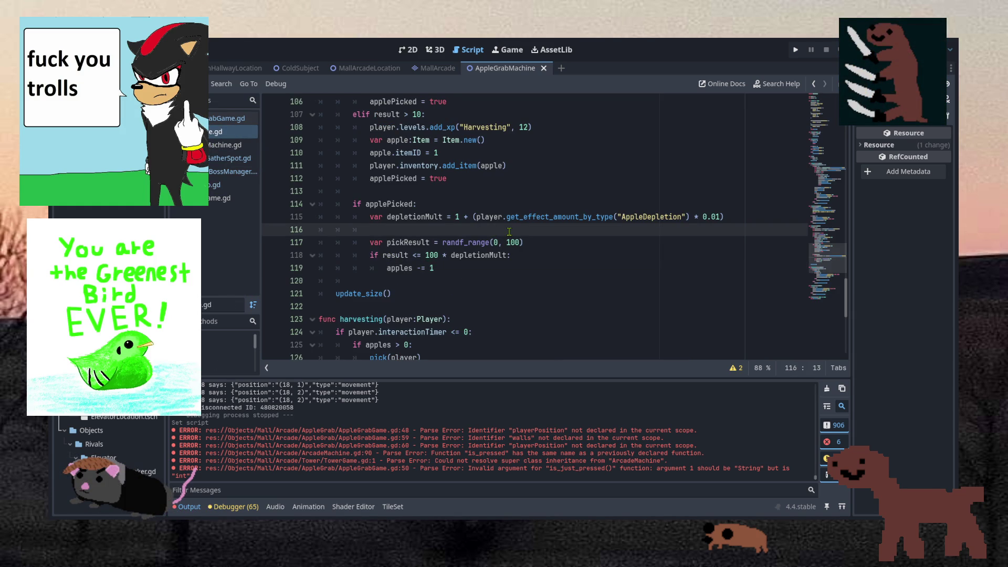
# Open WeaveInteraction.gd from the FileSystem dock.
pyautogui.scroll(2, 509, 232)
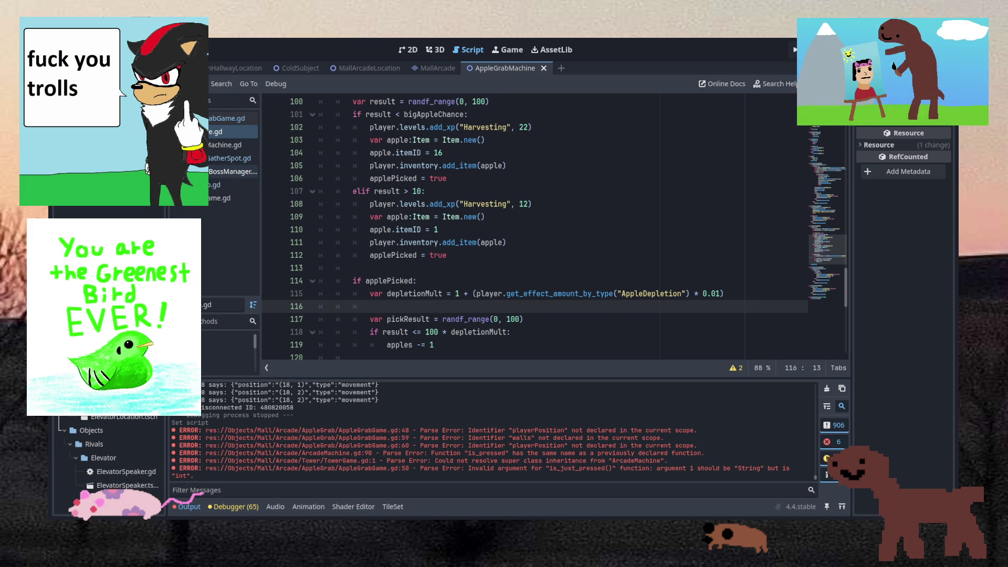
pyautogui.scroll(5, 105, 451)
pyautogui.scroll(-5, 105, 457)
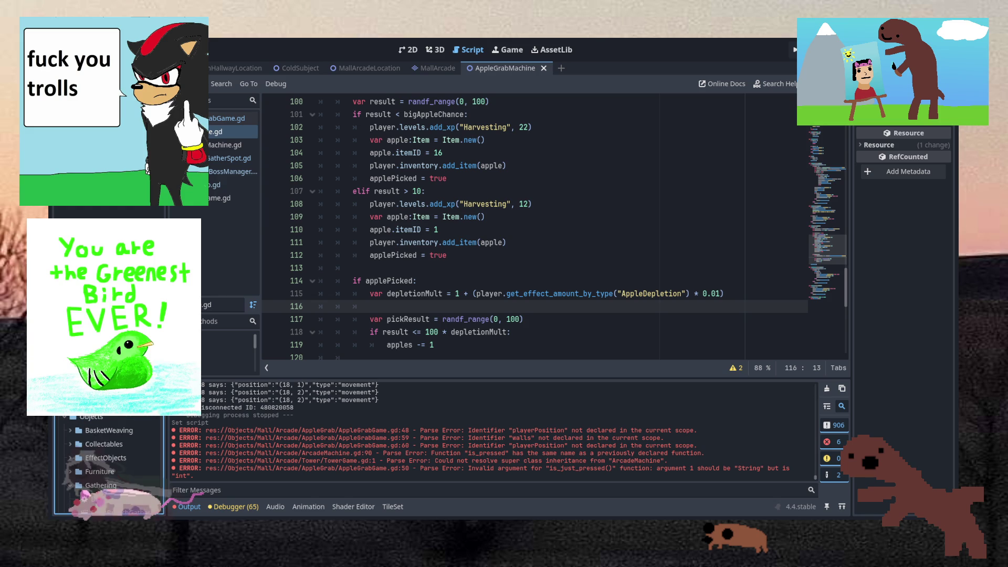
pyautogui.scroll(-3, 124, 423)
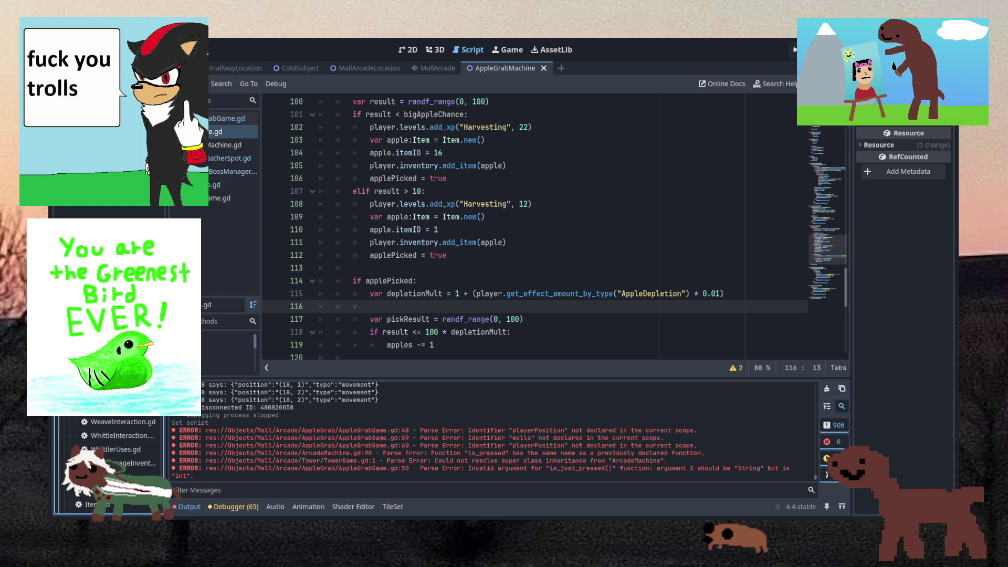
pyautogui.doubleClick(122, 424)
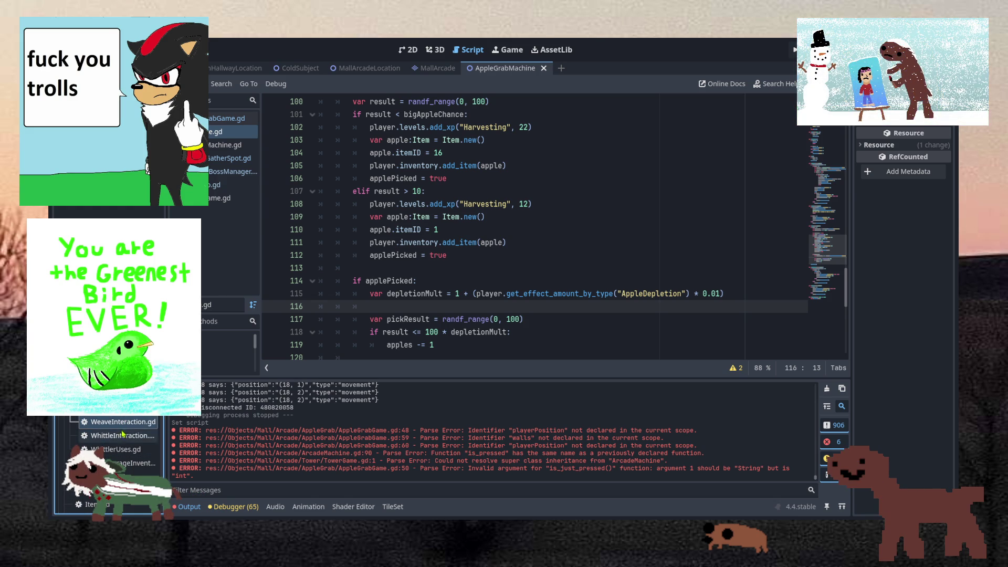
pyautogui.click(495, 230)
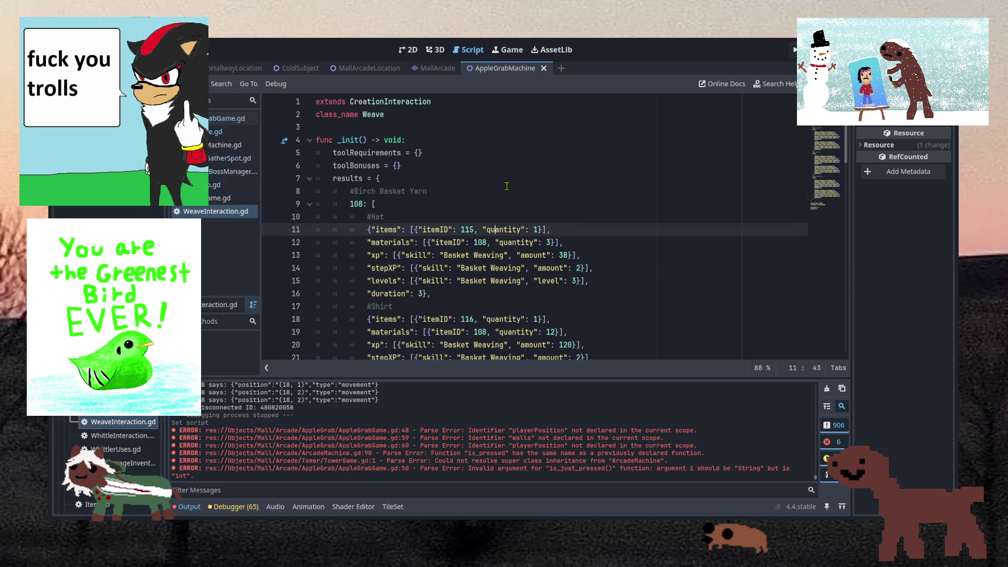
pyautogui.scroll(-20, 505, 189)
pyautogui.scroll(20, 507, 186)
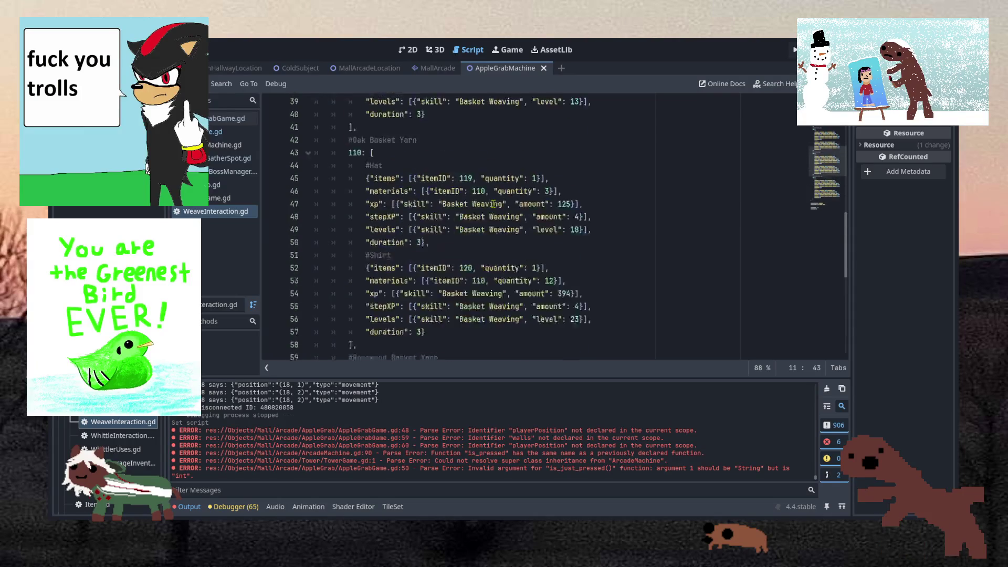
pyautogui.click(485, 204)
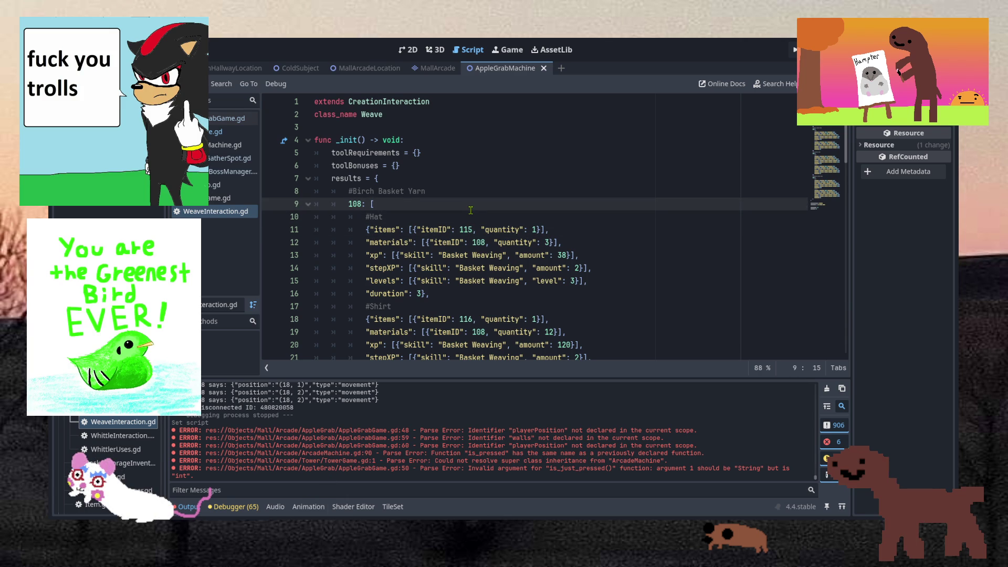
pyautogui.click(548, 221)
pyautogui.click(573, 281)
pyautogui.click(582, 295)
pyautogui.moveTo(582, 295); pyautogui.dragTo(567, 212)
pyautogui.click(567, 213)
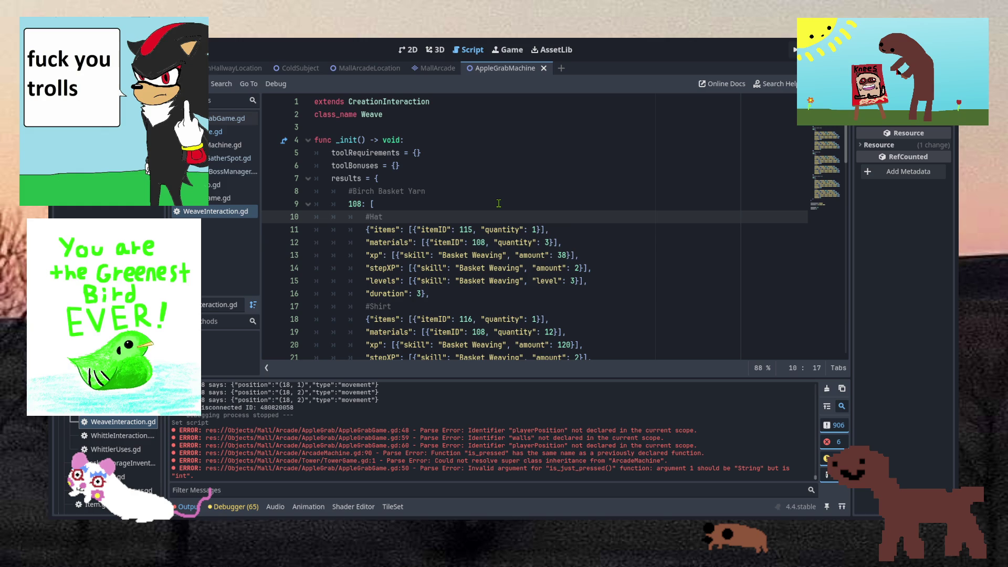
pyautogui.scroll(-20, 499, 200)
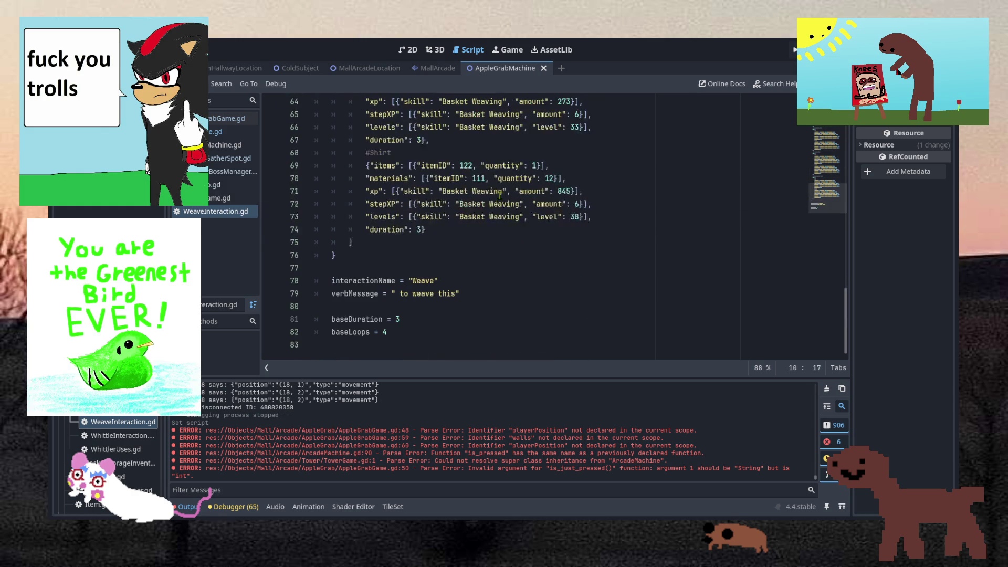
pyautogui.scroll(20, 500, 195)
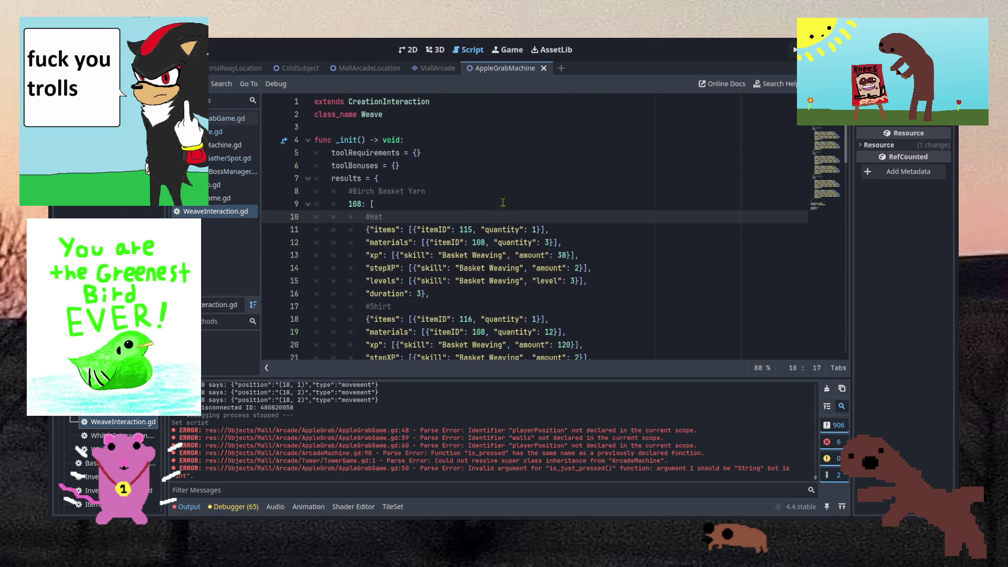
pyautogui.scroll(-5, 429, 232)
pyautogui.scroll(-16, 428, 233)
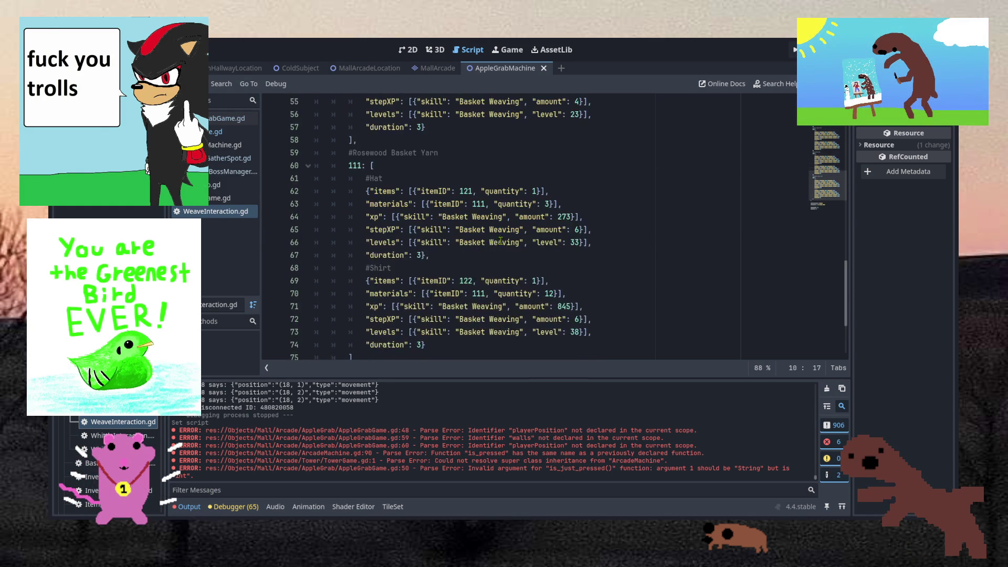
pyautogui.scroll(3, 479, 242)
pyautogui.scroll(-3, 476, 252)
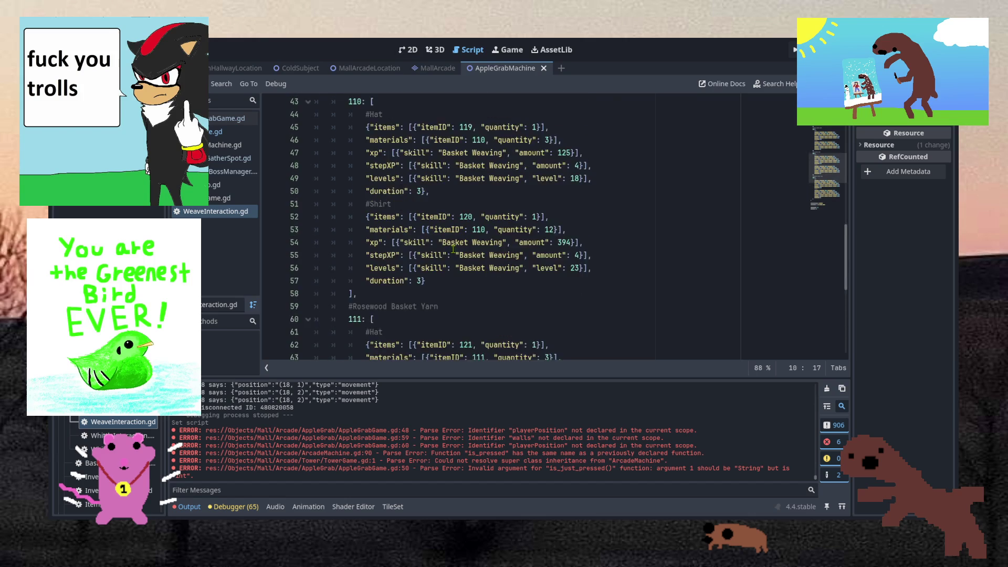
pyautogui.scroll(4, 536, 295)
pyautogui.scroll(-1, 373, 234)
pyautogui.click(407, 165)
pyautogui.click(438, 280)
pyautogui.moveTo(438, 255)
pyautogui.mouseDown()
pyautogui.moveTo(504, 174)
pyautogui.moveTo(521, 180)
pyautogui.mouseUp()
pyautogui.click(512, 237)
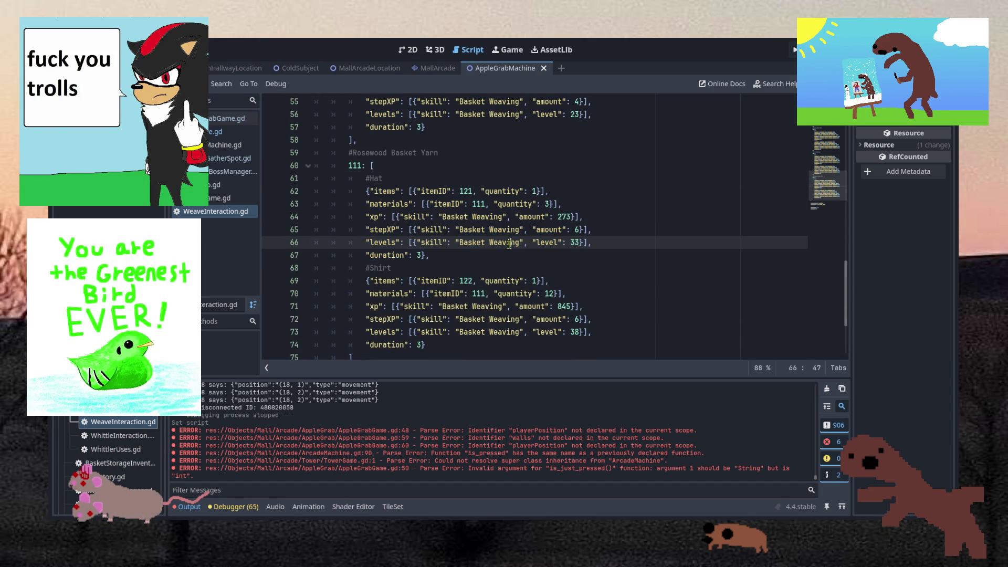
pyautogui.click(595, 188)
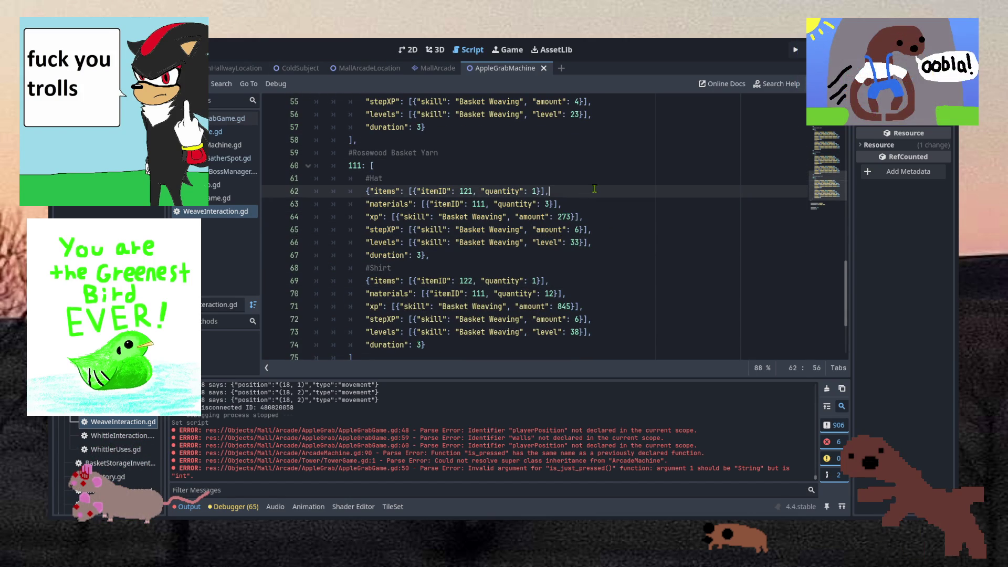
pyautogui.moveTo(612, 228); pyautogui.dragTo(615, 207)
pyautogui.click(609, 231)
pyautogui.click(606, 245)
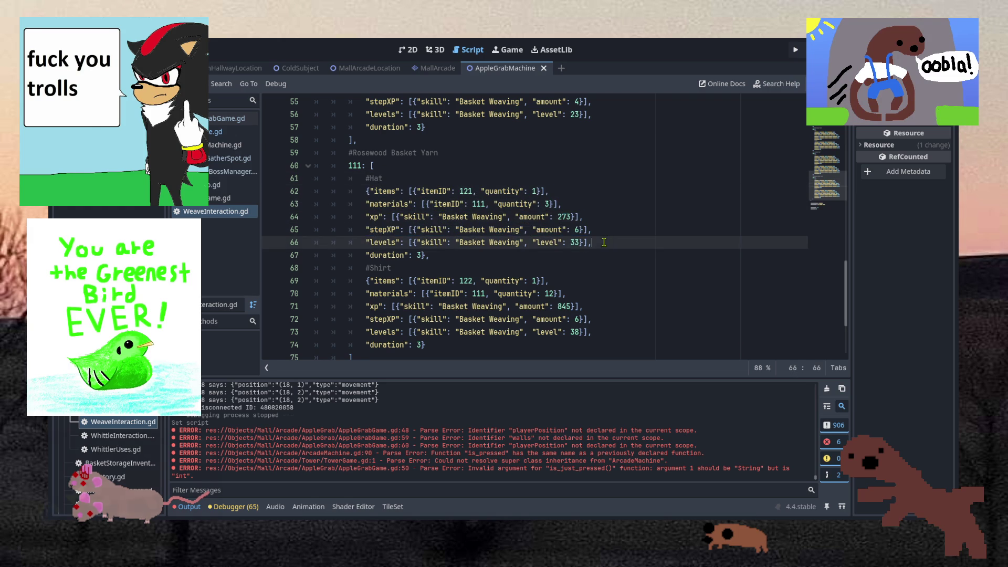
pyautogui.moveTo(605, 248)
pyautogui.mouseDown()
pyautogui.moveTo(610, 234)
pyautogui.moveTo(617, 242)
pyautogui.mouseUp()
pyautogui.click(609, 255)
pyautogui.click(472, 259)
pyautogui.scroll(-3, 472, 259)
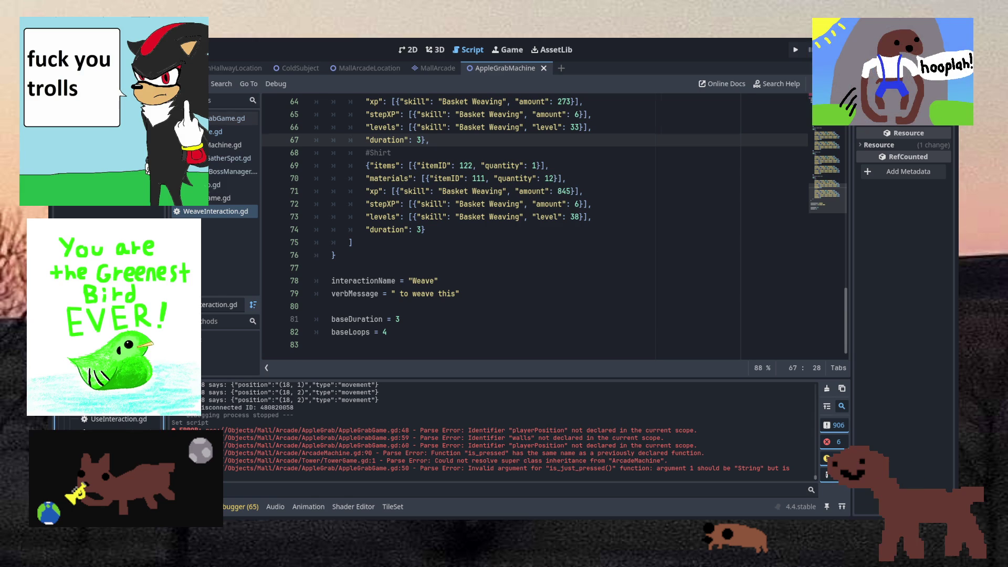
# Scroll through SawUses.gd to read prepare_handler, check_costs and use_item, then scroll the FileSystem dock toward the AppleGrab and Skills folders.
pyautogui.scroll(-16, 550, 166)
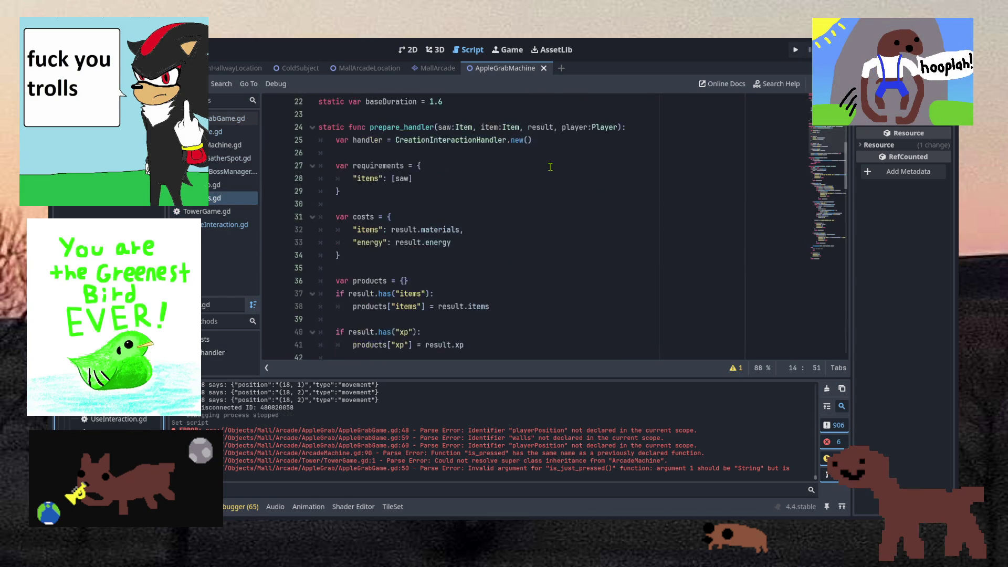
pyautogui.scroll(-17, 551, 167)
pyautogui.scroll(11, 552, 167)
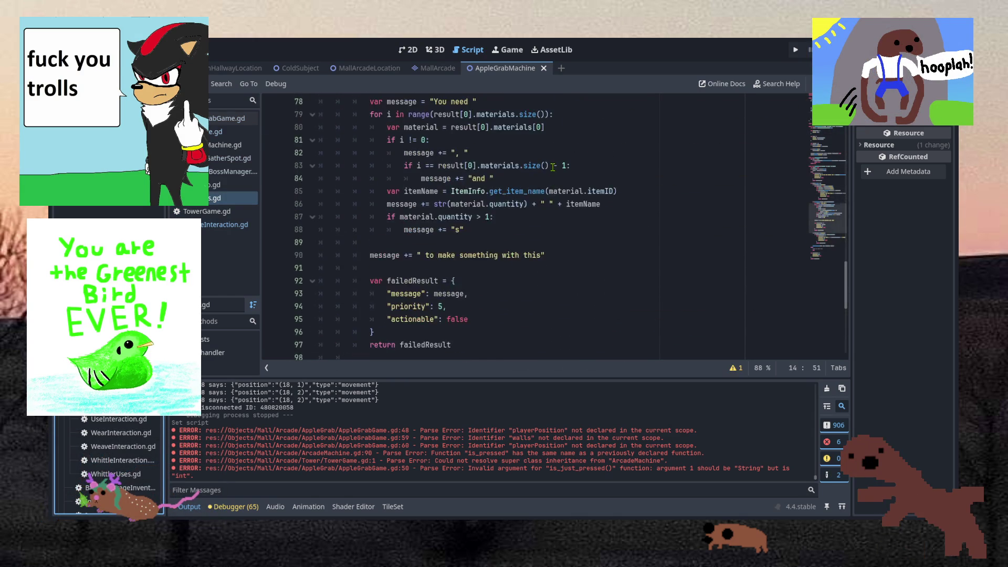
pyautogui.scroll(15, 552, 167)
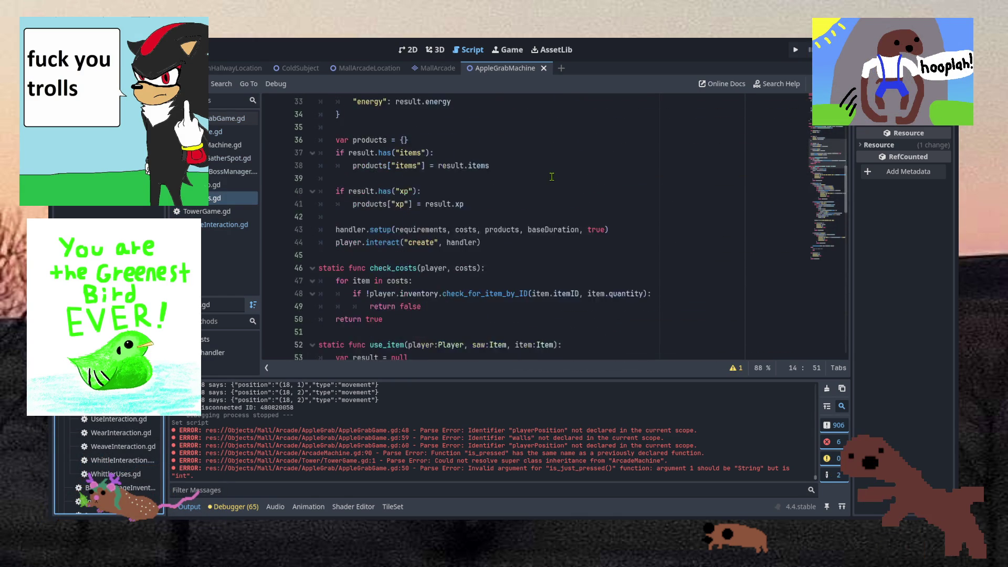
pyautogui.scroll(5, 552, 176)
pyautogui.scroll(-14, 551, 176)
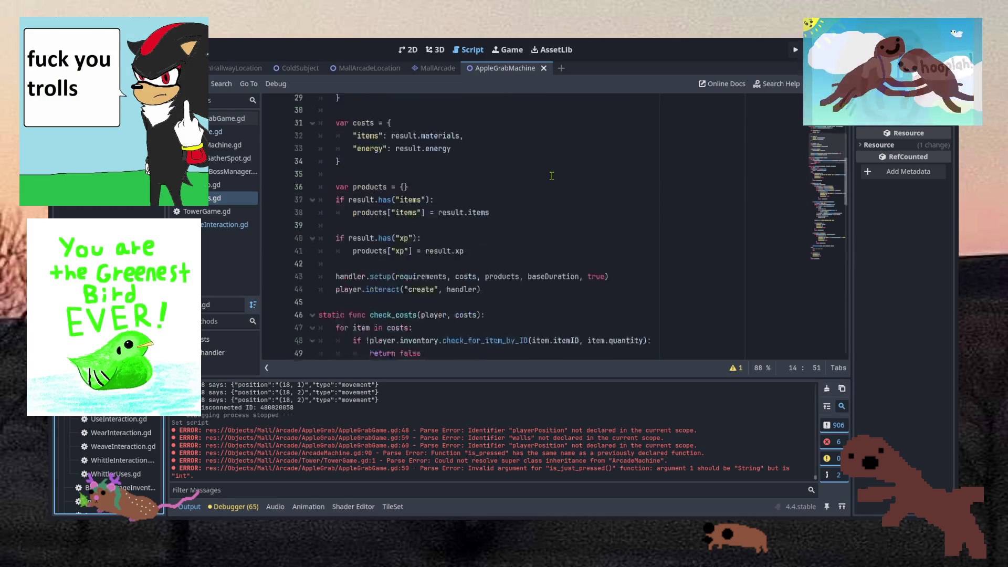
pyautogui.scroll(-15, 551, 175)
pyautogui.scroll(15, 552, 176)
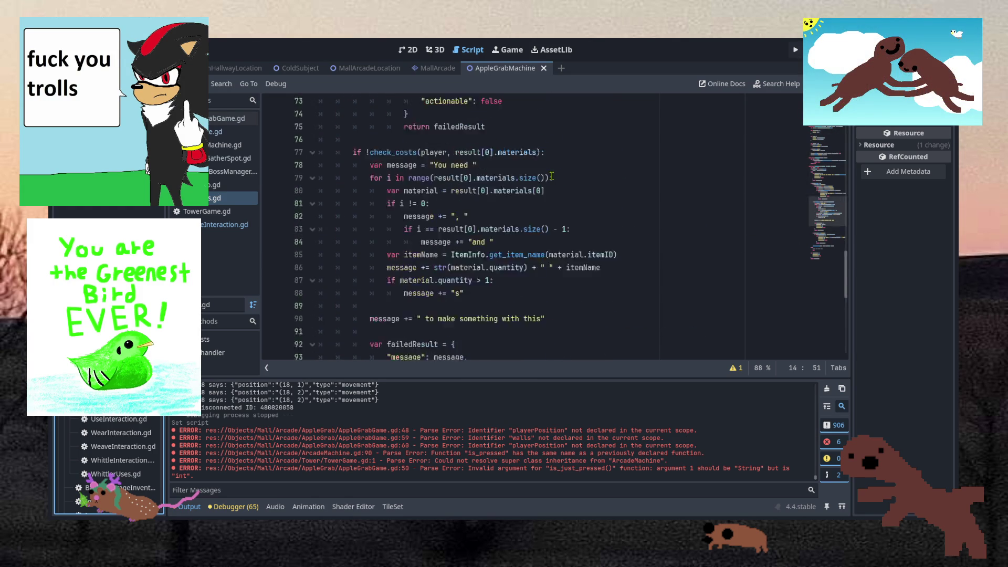
pyautogui.scroll(10, 552, 175)
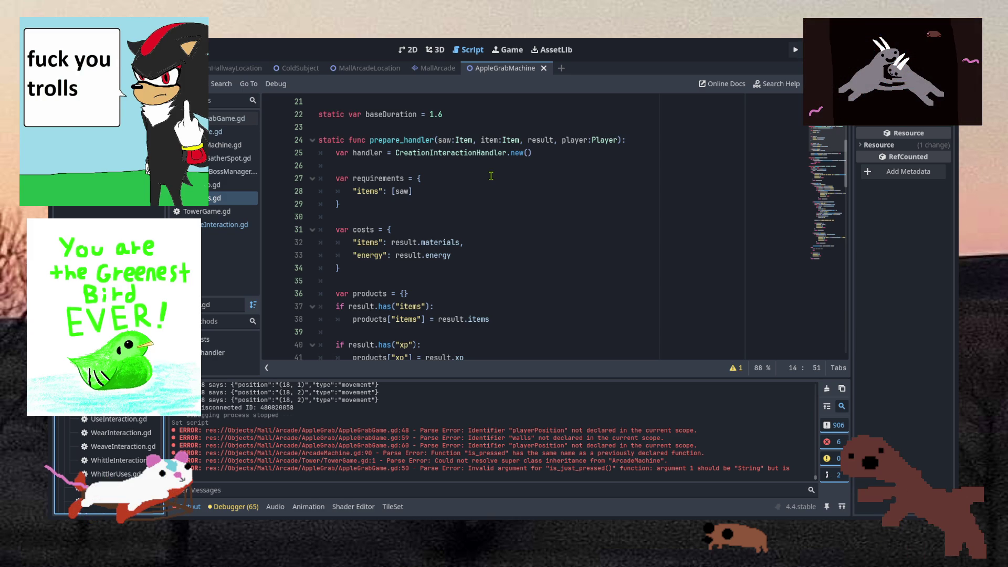
pyautogui.scroll(-6, 491, 176)
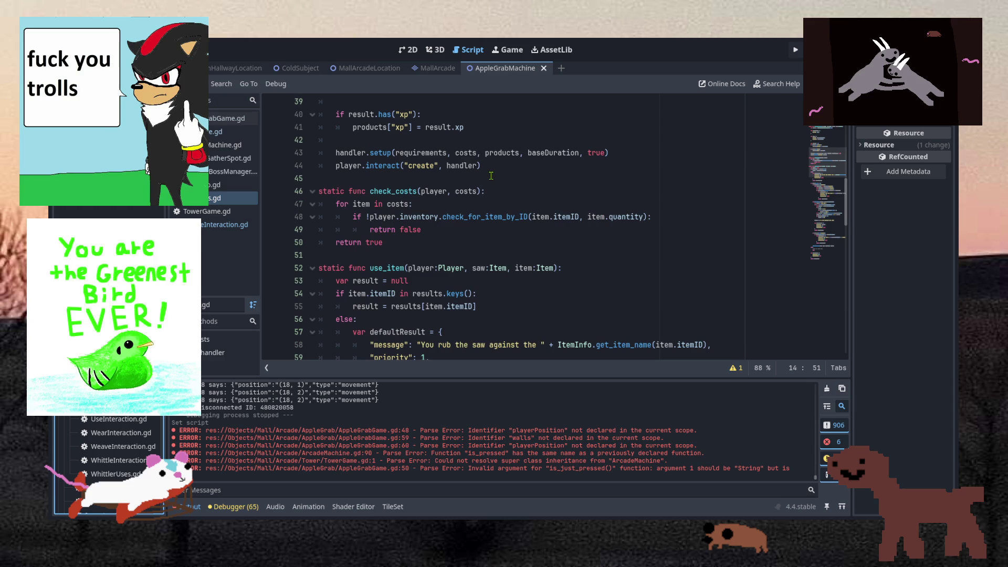
pyautogui.scroll(5, 116, 446)
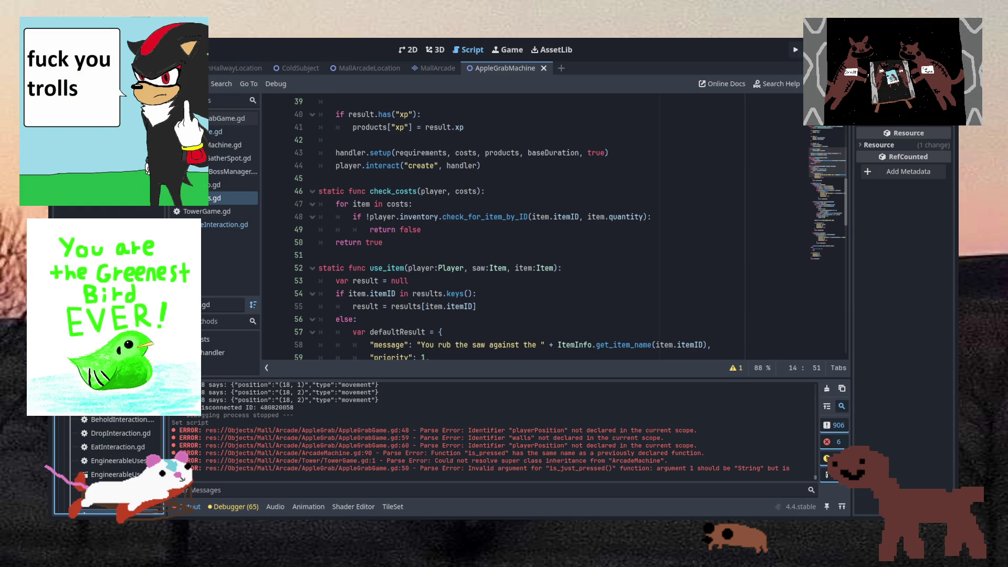
pyautogui.scroll(-3, 111, 447)
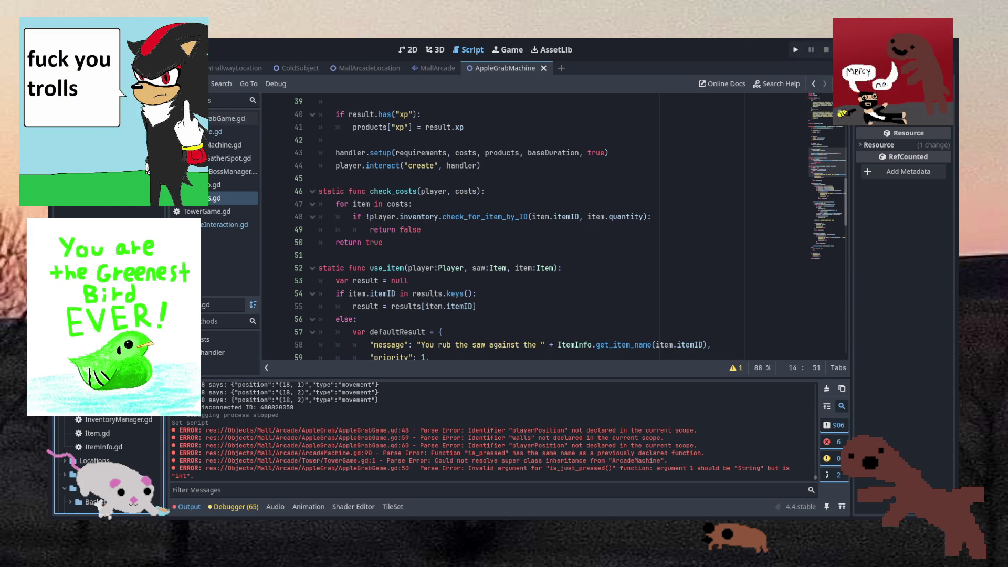
pyautogui.scroll(-3, 108, 462)
pyautogui.scroll(-5, 108, 441)
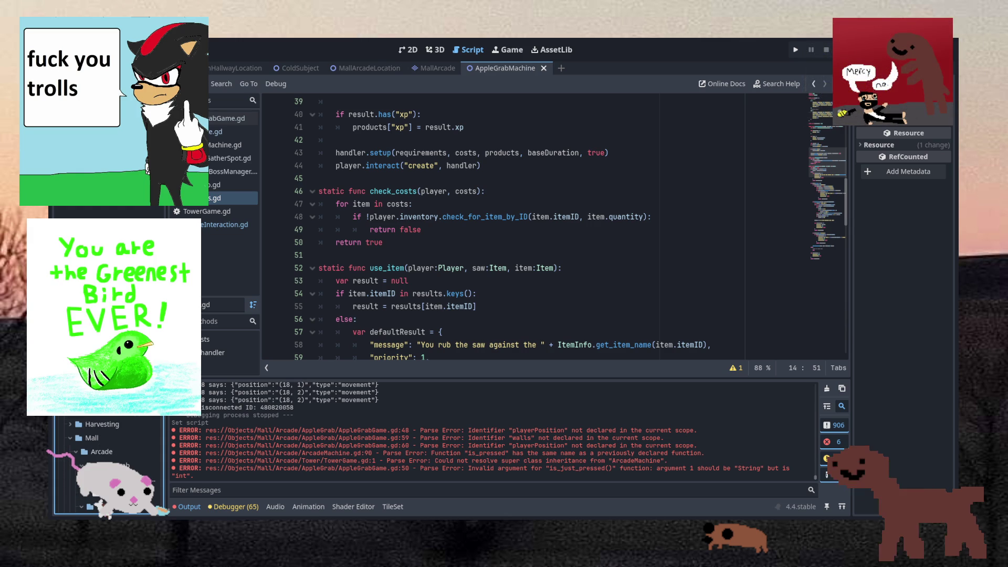
pyautogui.scroll(-5, 108, 441)
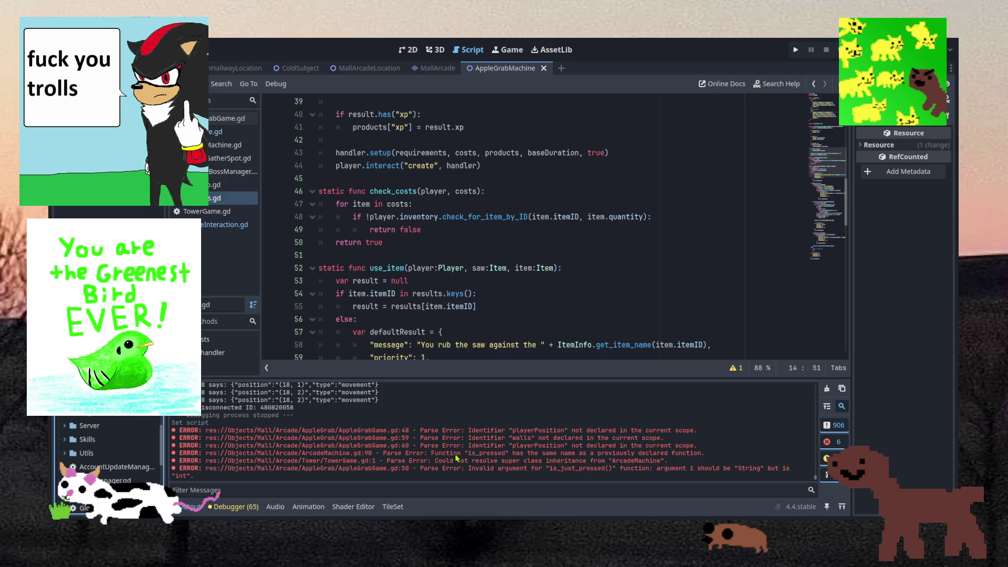
# Switch to Aseprite's MallArcade sprite and make its hidden bottom 'Layer' visible.
pyautogui.hotkey('alt', 'Tab')
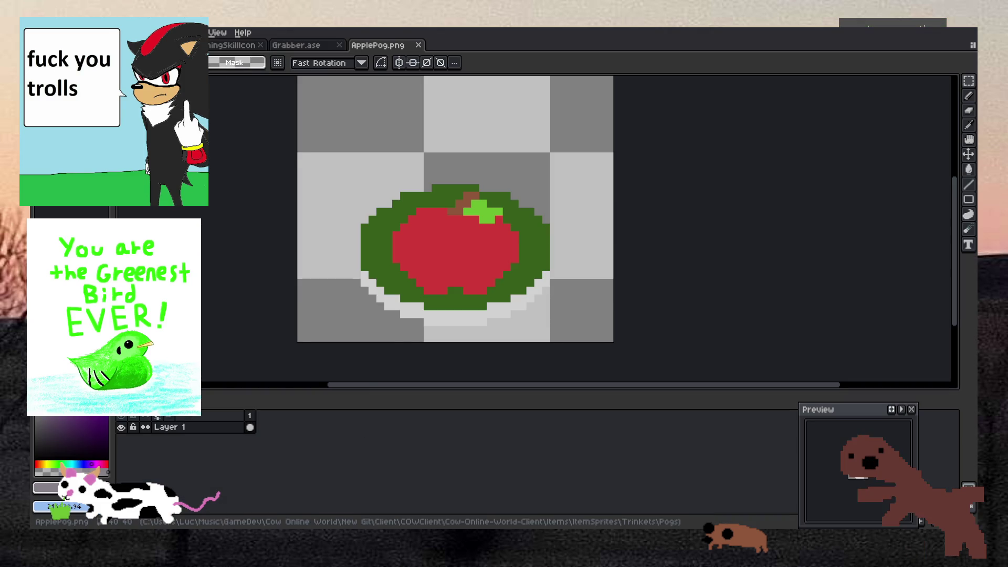
pyautogui.hotkey('ctrl', 'Tab')
pyautogui.scroll(1, 449, 136)
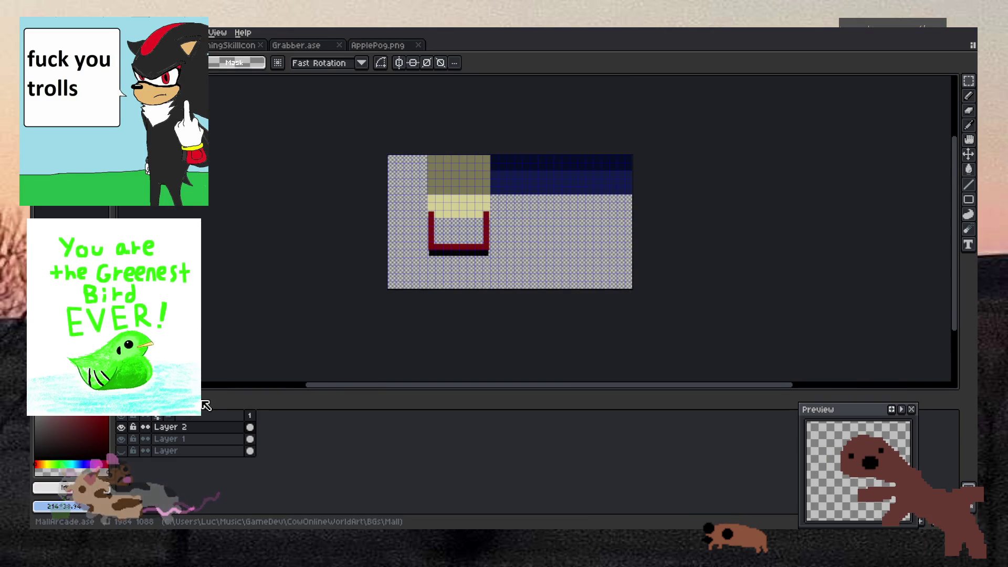
pyautogui.click(125, 451)
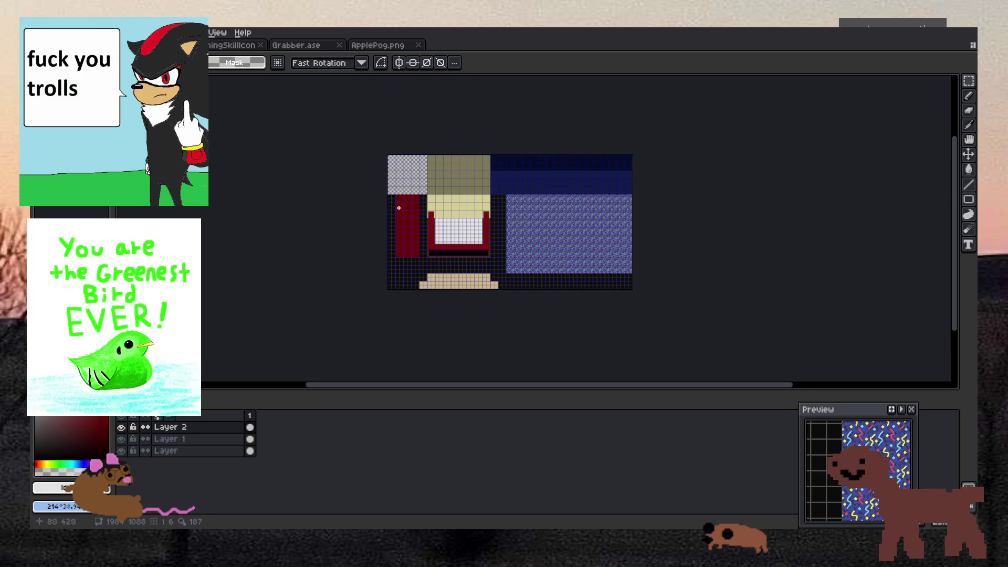
pyautogui.scroll(5, 422, 236)
pyautogui.scroll(-5, 423, 236)
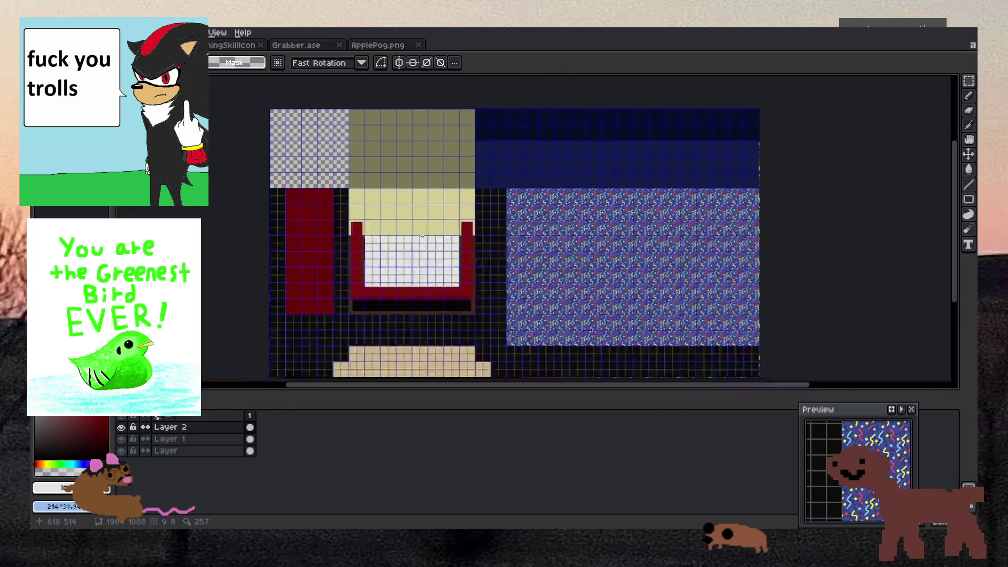
pyautogui.scroll(3, 398, 255)
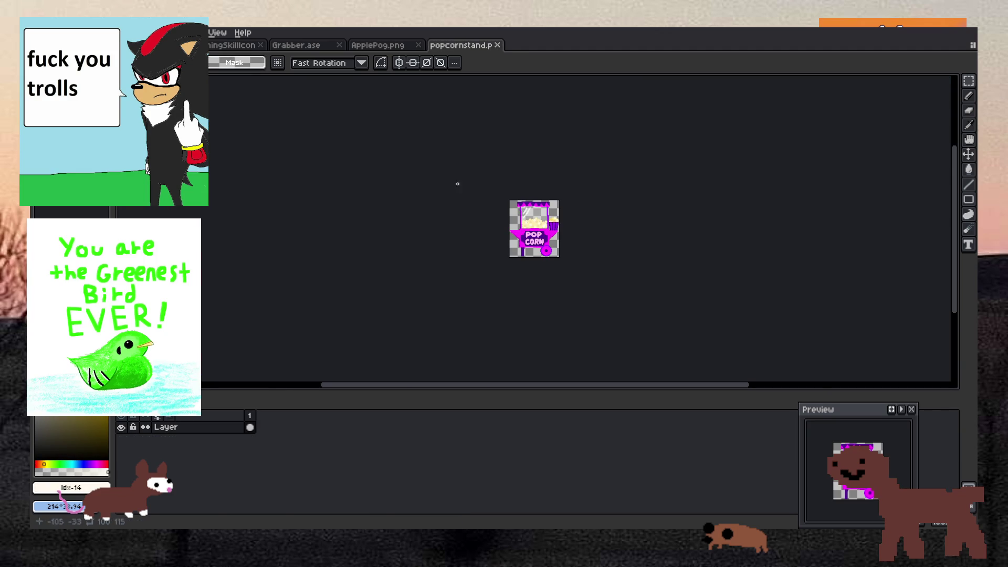
# Go from the popcorn stand sprite, through the ApplePog and Grabber.ase tabs, back to the MallArcade background.
pyautogui.scroll(2, 510, 312)
pyautogui.scroll(1, 510, 312)
pyautogui.scroll(-1, 510, 312)
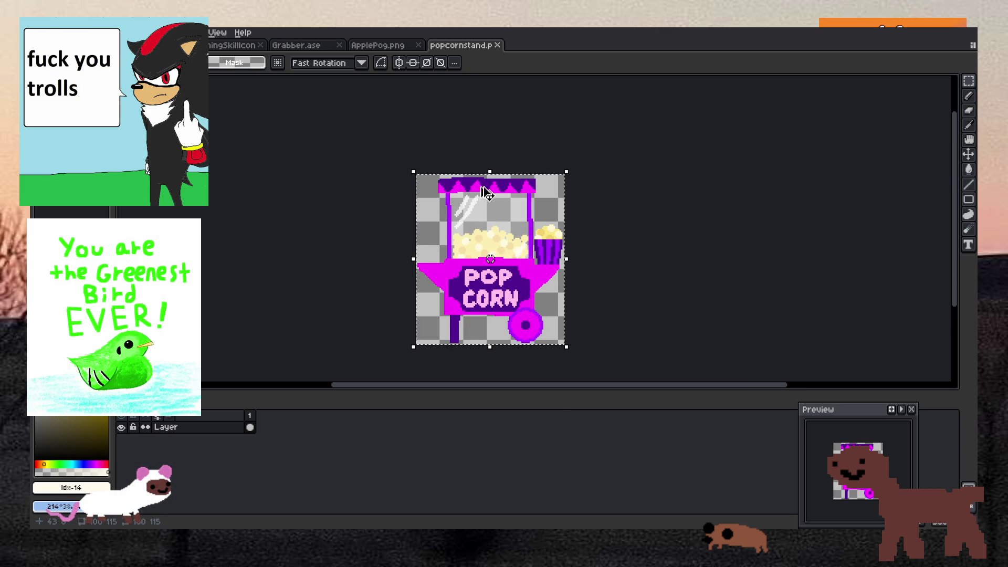
pyautogui.click(374, 47)
pyautogui.click(323, 46)
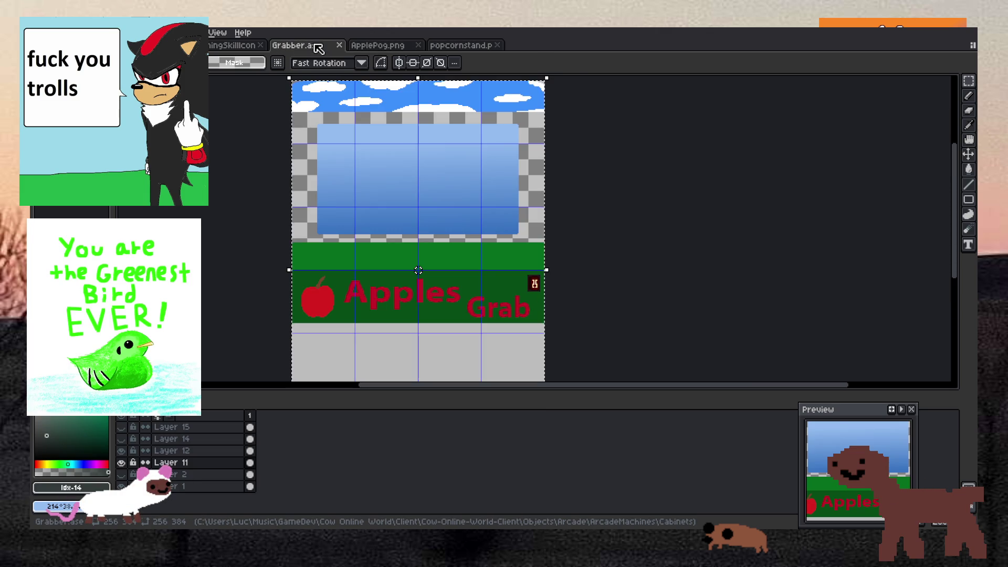
pyautogui.click(459, 45)
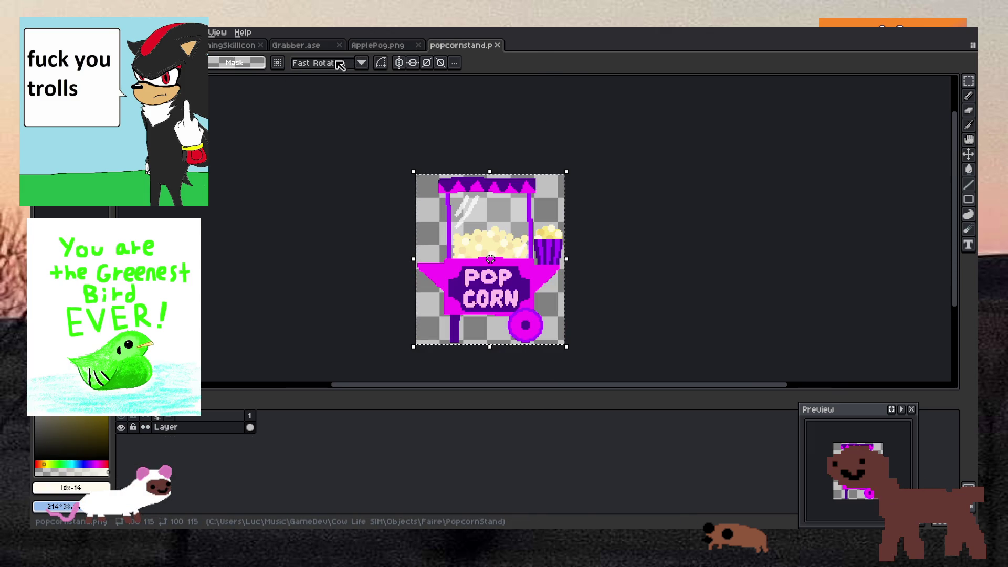
pyautogui.click(304, 48)
pyautogui.click(306, 52)
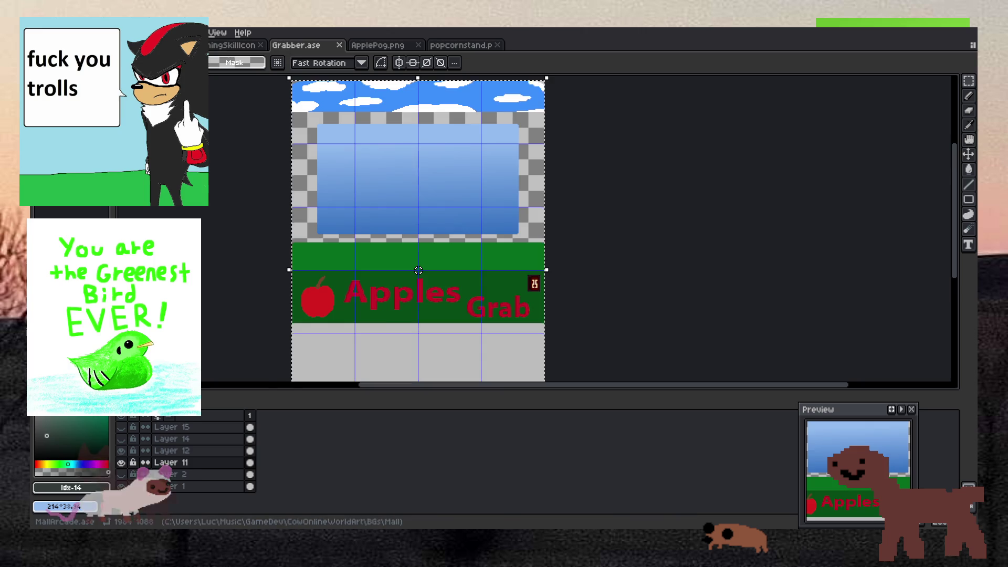
pyautogui.click(461, 46)
# Paste the popcorn stand into the mall background and add a new layer for it.
pyautogui.hotkey('ctrl', 'v')
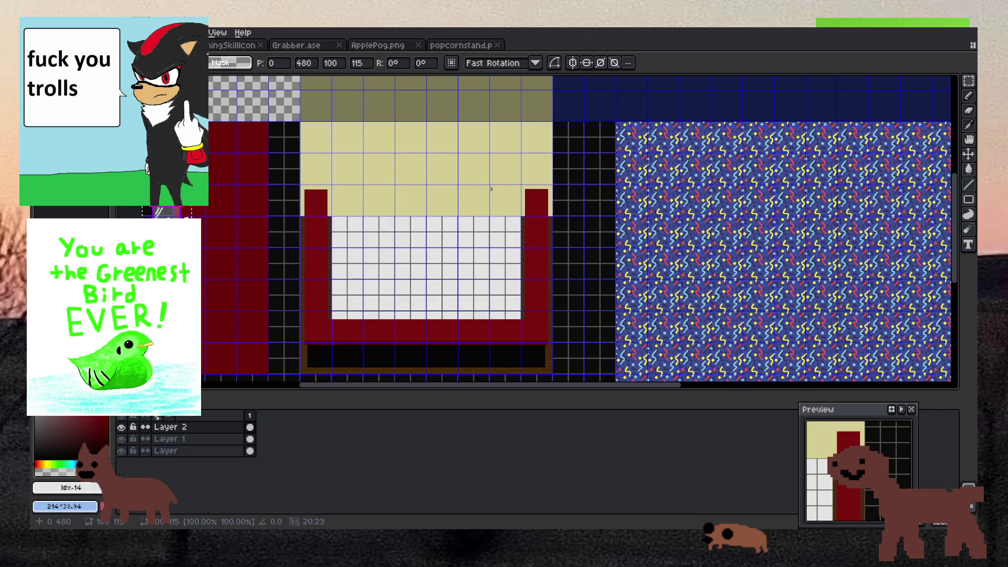
pyautogui.press('Return')
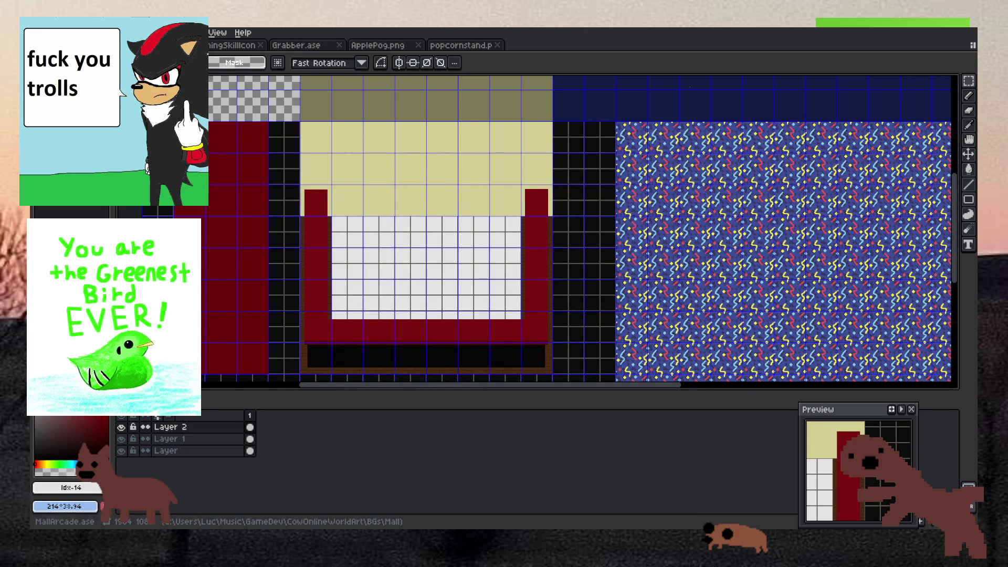
pyautogui.click(195, 33)
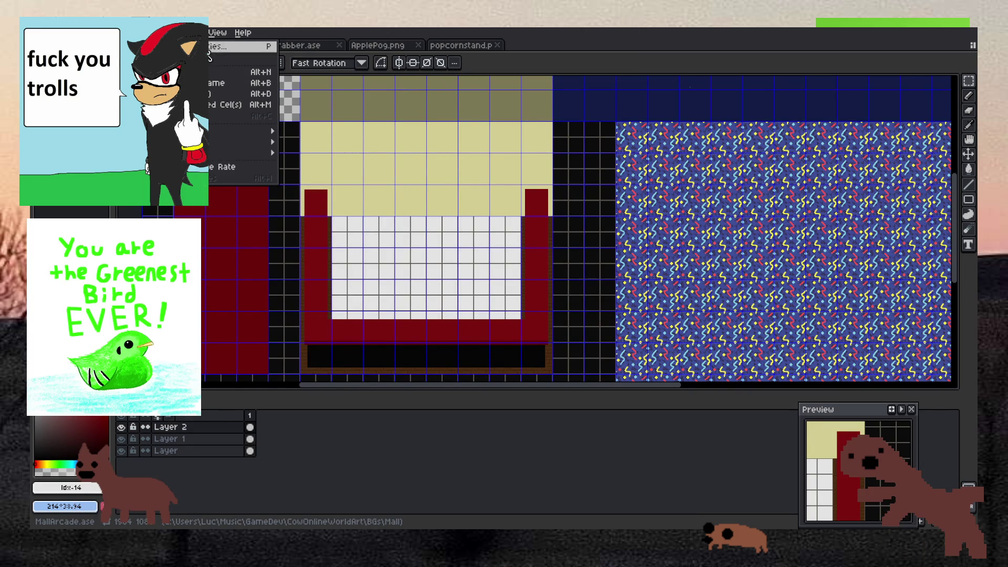
pyautogui.moveTo(195, 115)
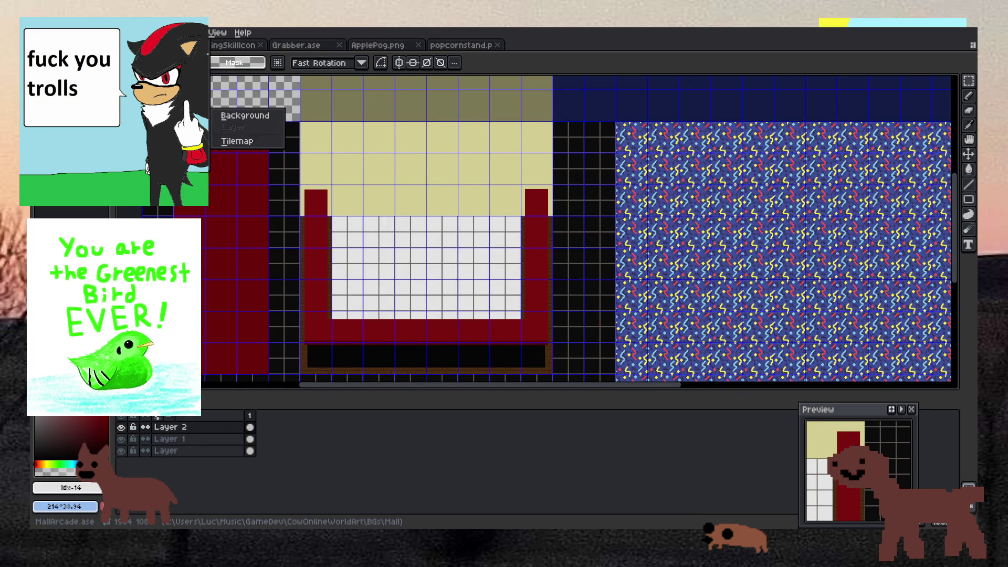
pyautogui.click(247, 92)
# Paste the popcorn cart onto the new layer and move it right and down over the chair.
pyautogui.hotkey('ctrl', 'v')
pyautogui.moveTo(447, 194); pyautogui.dragTo(484, 221)
pyautogui.scroll(-3, 491, 218)
pyautogui.scroll(3, 494, 218)
pyautogui.scroll(1, 485, 176)
pyautogui.scroll(1, 486, 176)
pyautogui.scroll(-1, 485, 176)
pyautogui.scroll(-2, 464, 201)
pyautogui.scroll(-1, 463, 201)
pyautogui.scroll(2, 464, 201)
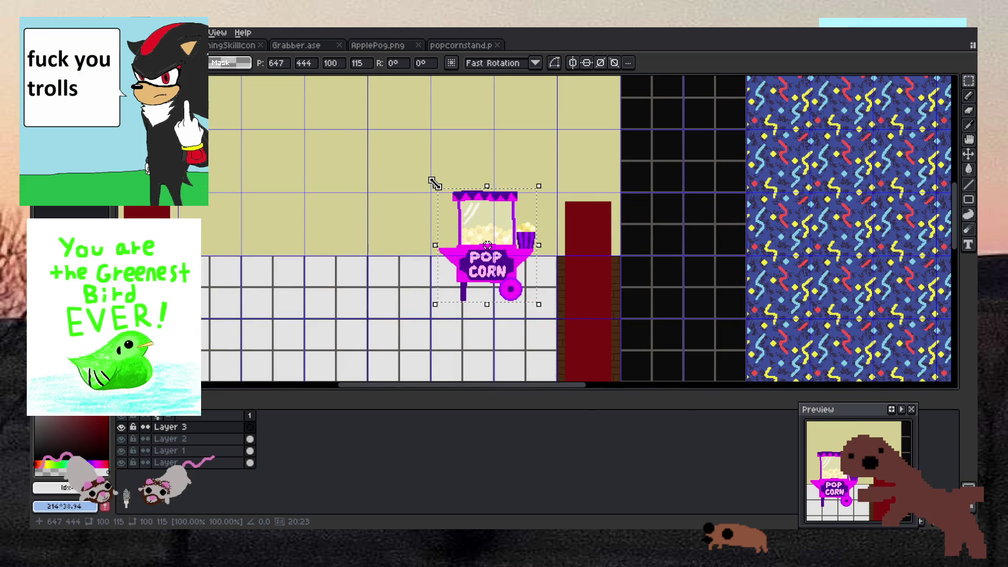
# Enlarge the cart to about 152×175 and nudge it into position.
pyautogui.moveTo(435, 183)
pyautogui.mouseDown()
pyautogui.moveTo(408, 139)
pyautogui.moveTo(351, 127)
pyautogui.mouseUp()
pyautogui.moveTo(443, 206)
pyautogui.mouseDown()
pyautogui.moveTo(500, 239)
pyautogui.moveTo(470, 239)
pyautogui.mouseUp()
pyautogui.scroll(-4, 472, 239)
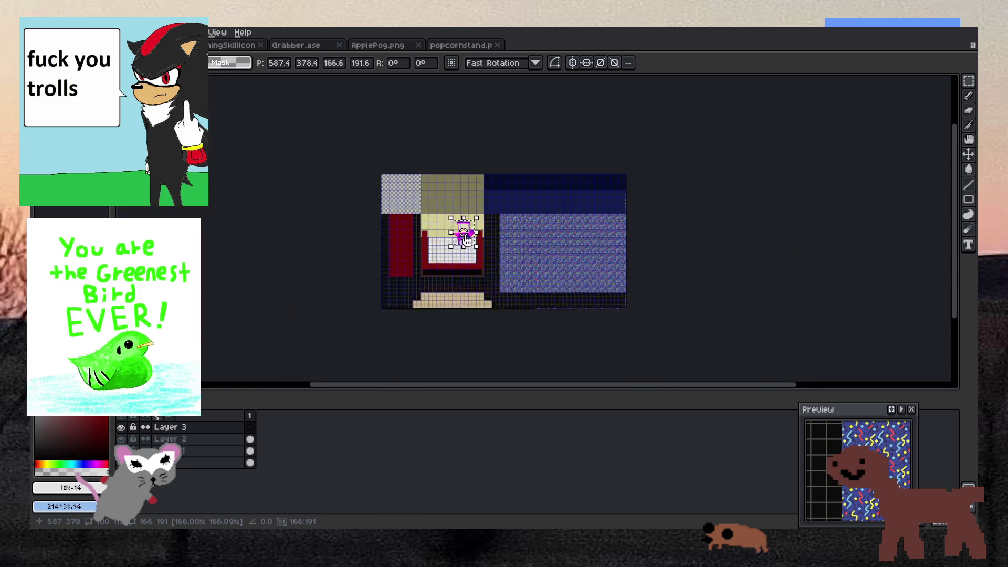
pyautogui.scroll(2, 471, 241)
pyautogui.moveTo(472, 243); pyautogui.dragTo(470, 247)
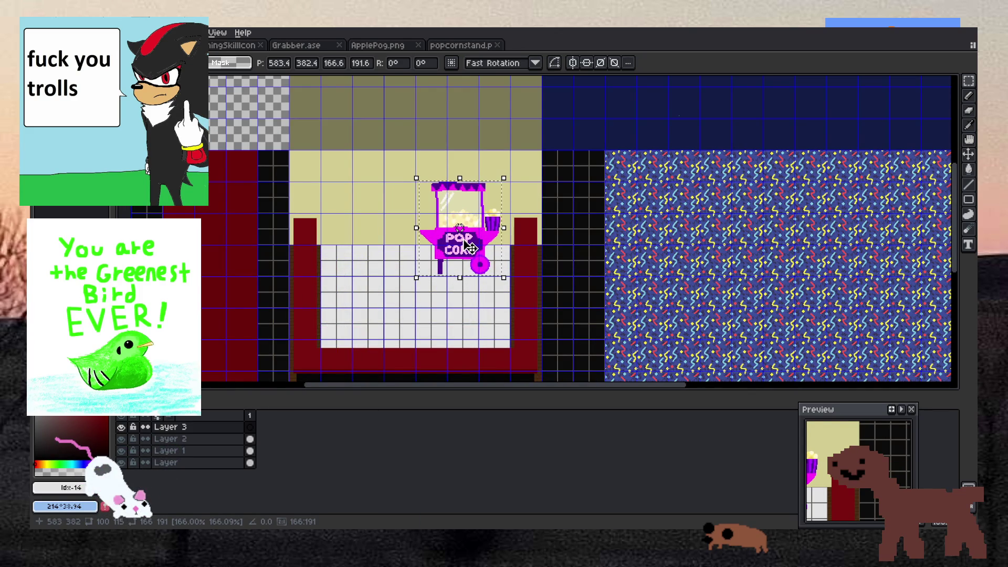
pyautogui.scroll(4, 470, 247)
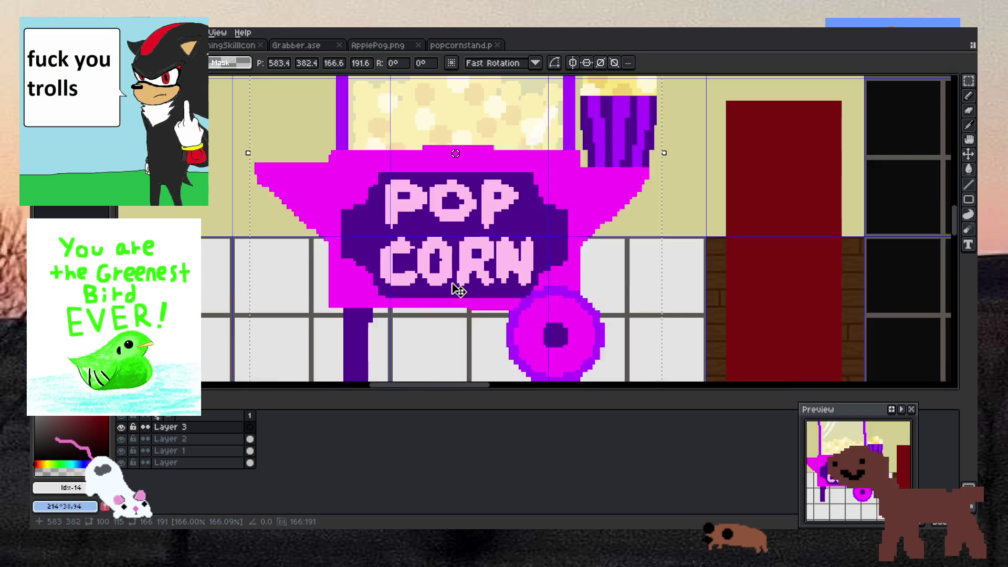
pyautogui.scroll(-5, 458, 290)
pyautogui.scroll(3, 458, 290)
pyautogui.scroll(-2, 458, 294)
pyautogui.scroll(2, 425, 367)
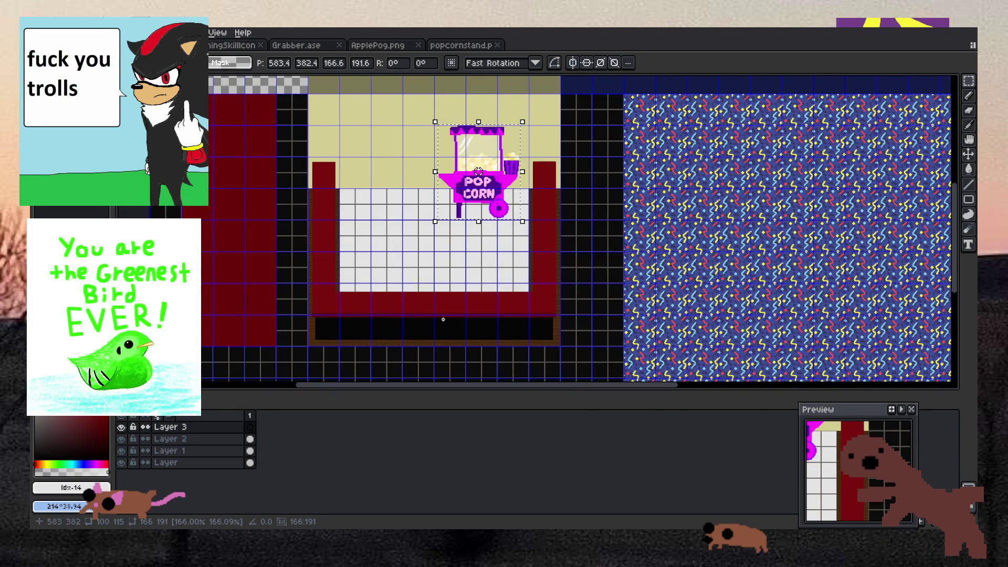
pyautogui.scroll(-2, 443, 319)
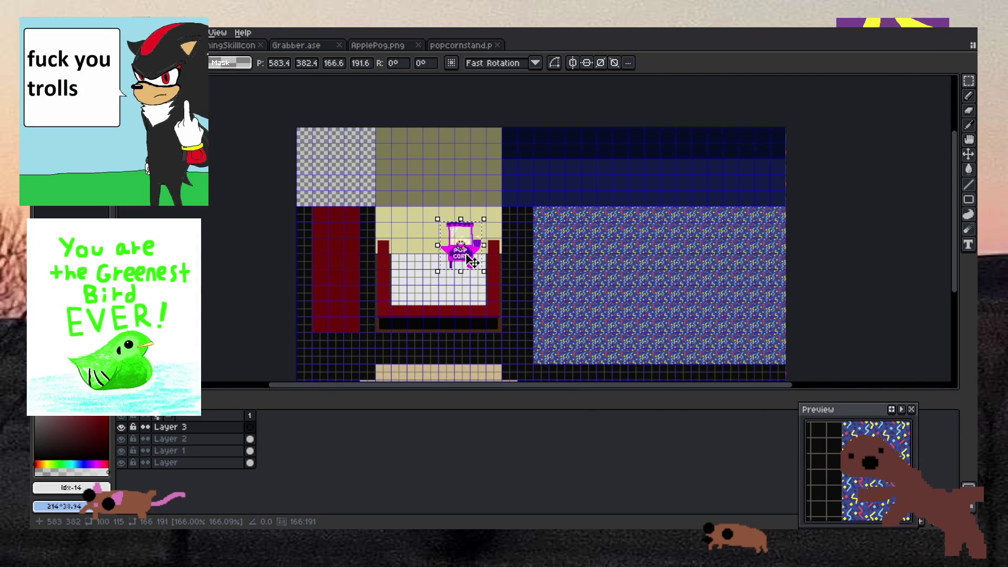
pyautogui.scroll(3, 472, 258)
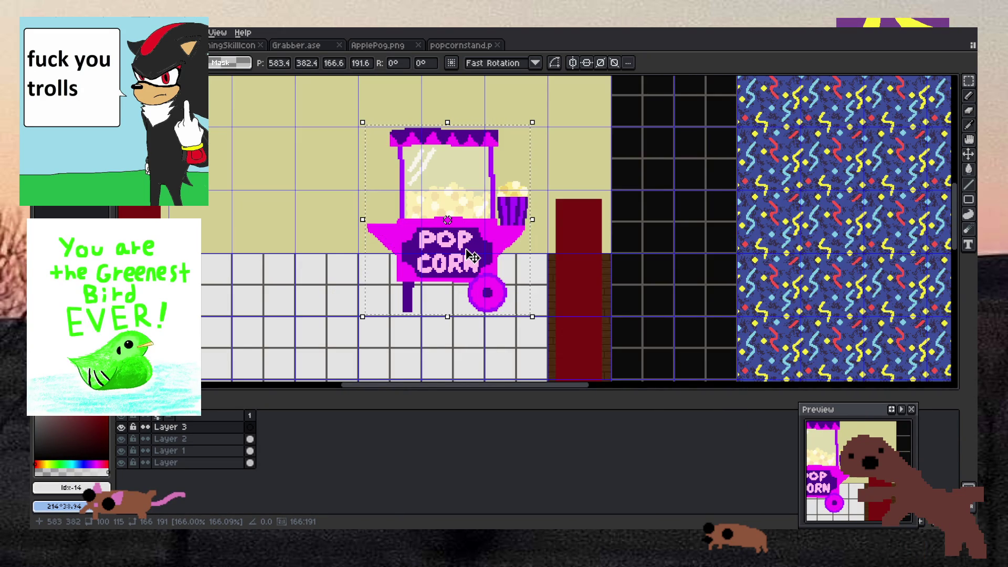
pyautogui.scroll(1, 472, 257)
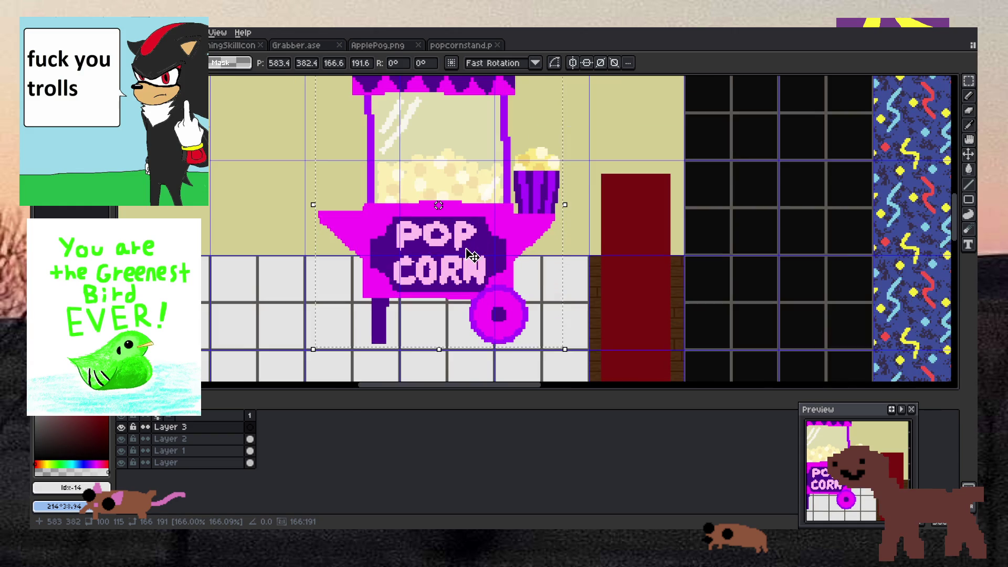
pyautogui.scroll(-1, 411, 249)
pyautogui.scroll(1, 405, 251)
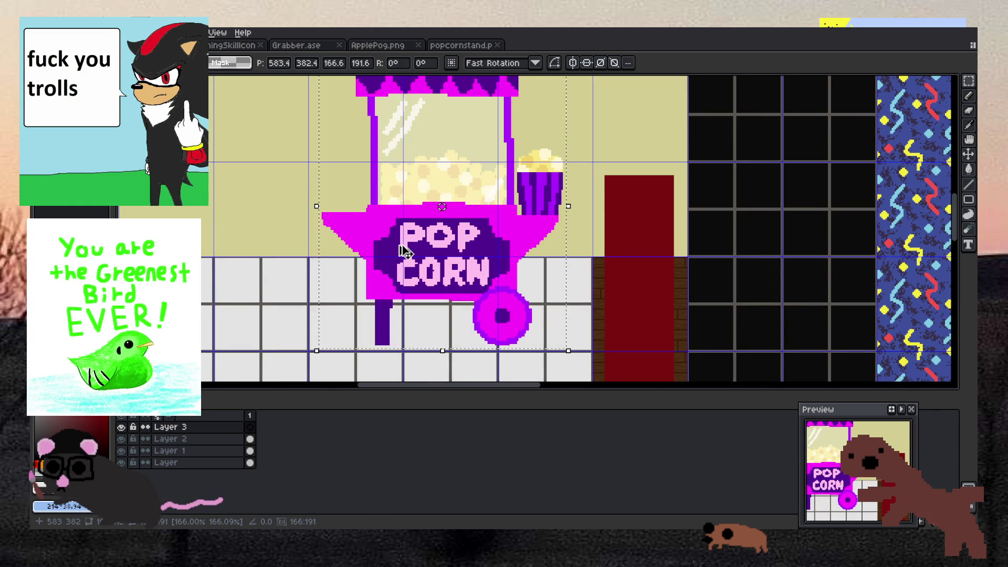
pyautogui.scroll(-3, 404, 252)
pyautogui.scroll(1, 405, 247)
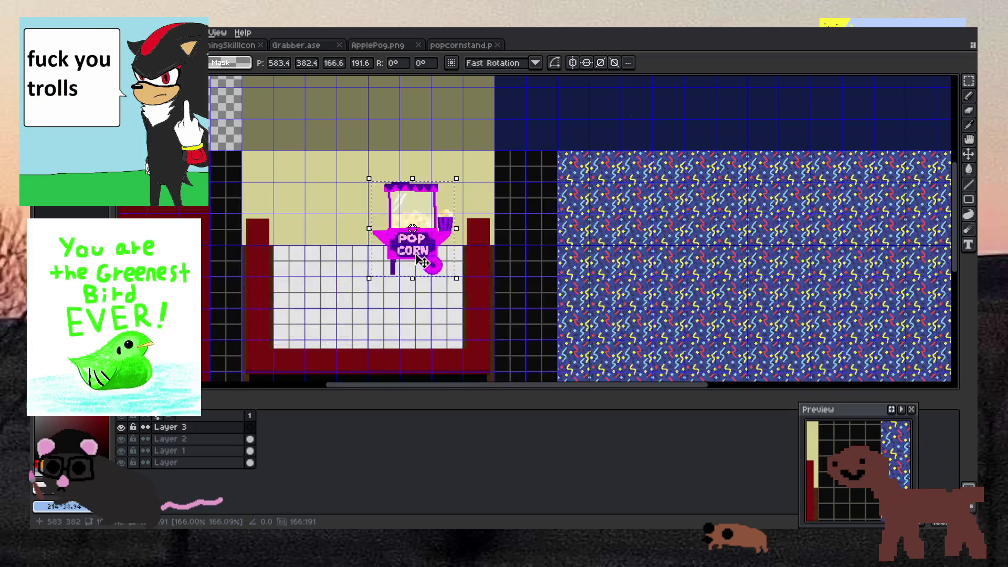
pyautogui.scroll(-1, 422, 261)
pyautogui.scroll(1, 396, 268)
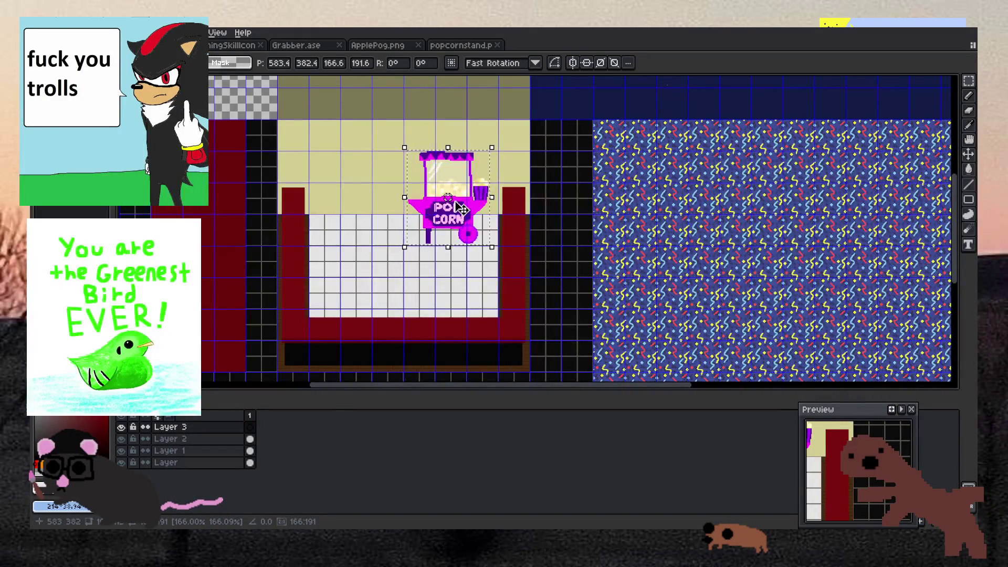
pyautogui.scroll(1, 436, 165)
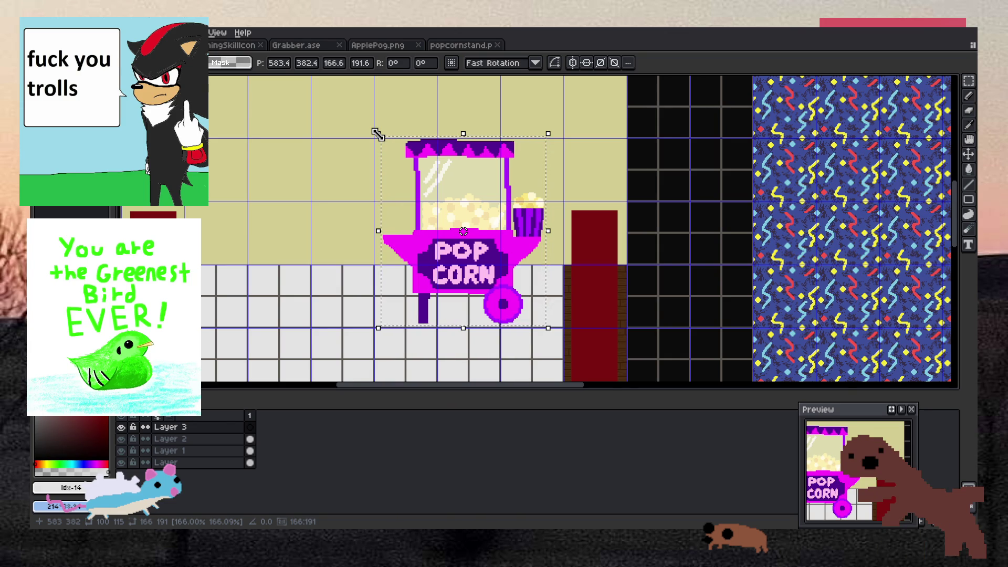
# Try shrinking the cart to about 109×125, then undo back and remove the cart.
pyautogui.moveTo(378, 135); pyautogui.dragTo(437, 206)
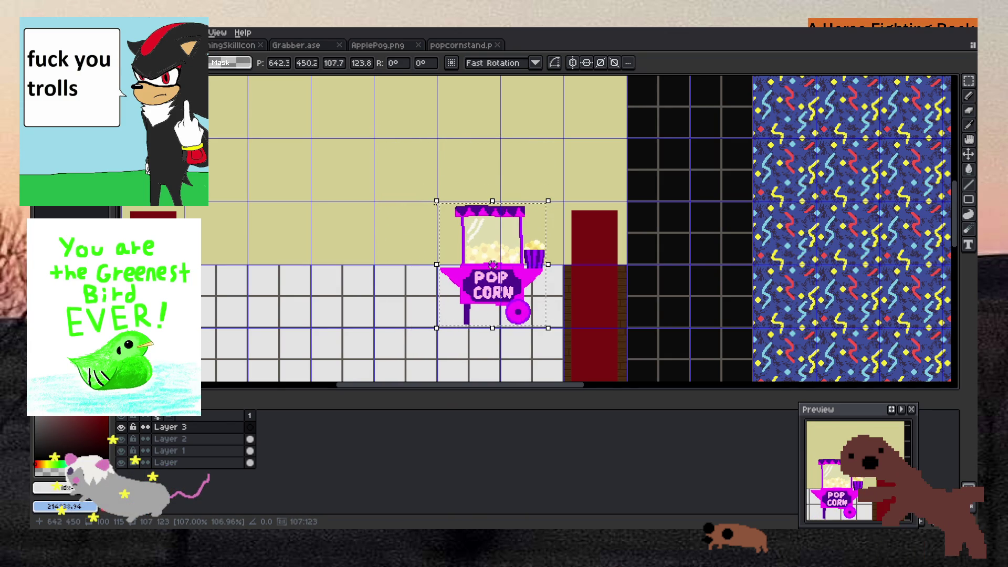
pyautogui.hotkey('ctrl', 'z')
pyautogui.hotkey('ctrl', 'y')
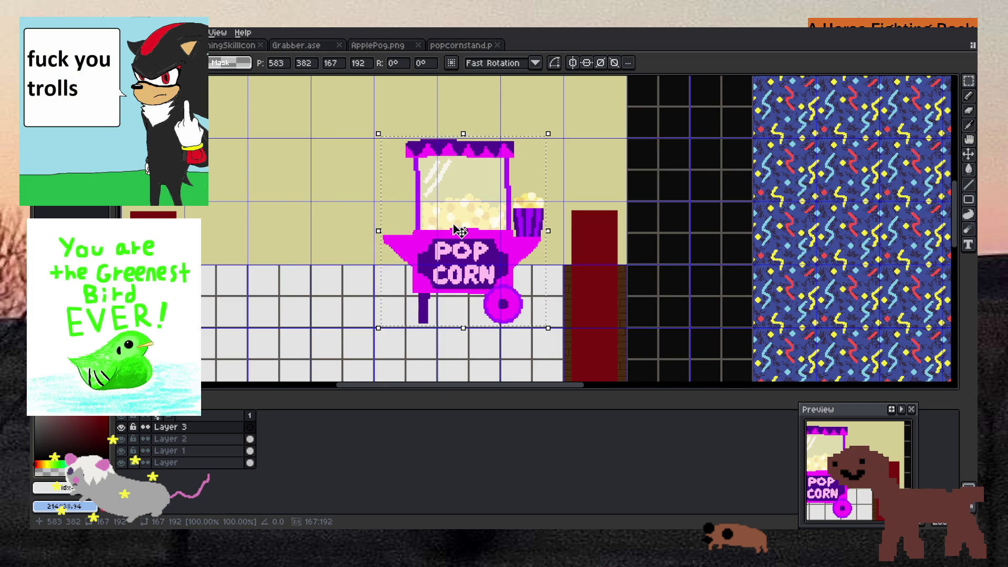
pyautogui.hotkey('ctrl', 'z')
pyautogui.hotkey('ctrl', 'z')
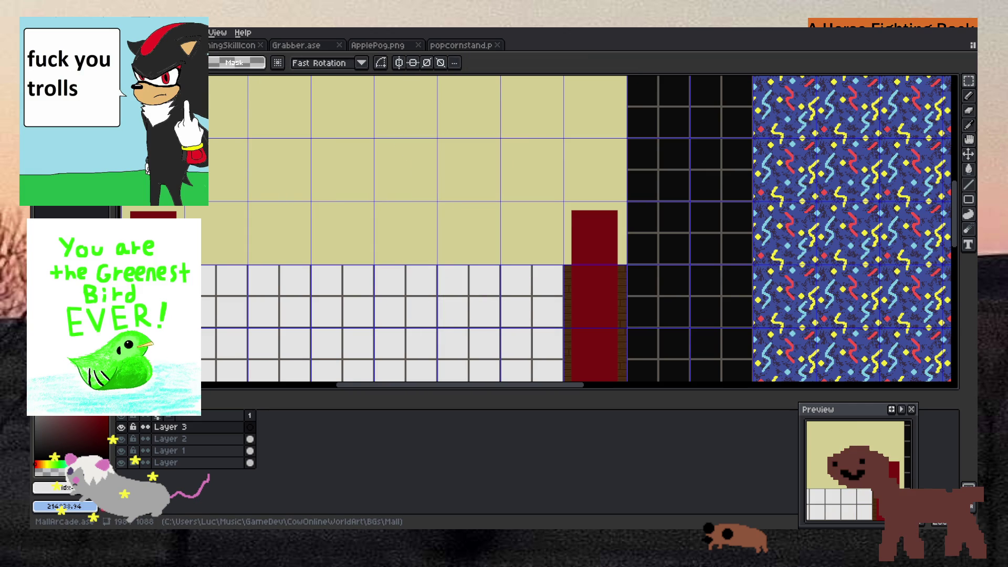
# Paste the cart onto the mall floor, enlarge it to about 122×140, raise it 20 pixels, and commit.
pyautogui.hotkey('ctrl', 'Tab')
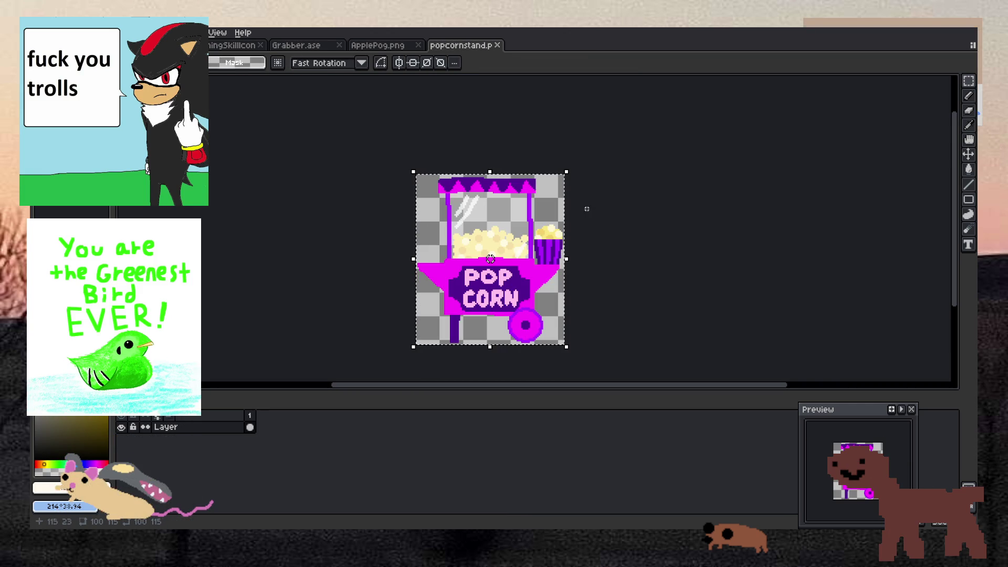
pyautogui.click(158, 45)
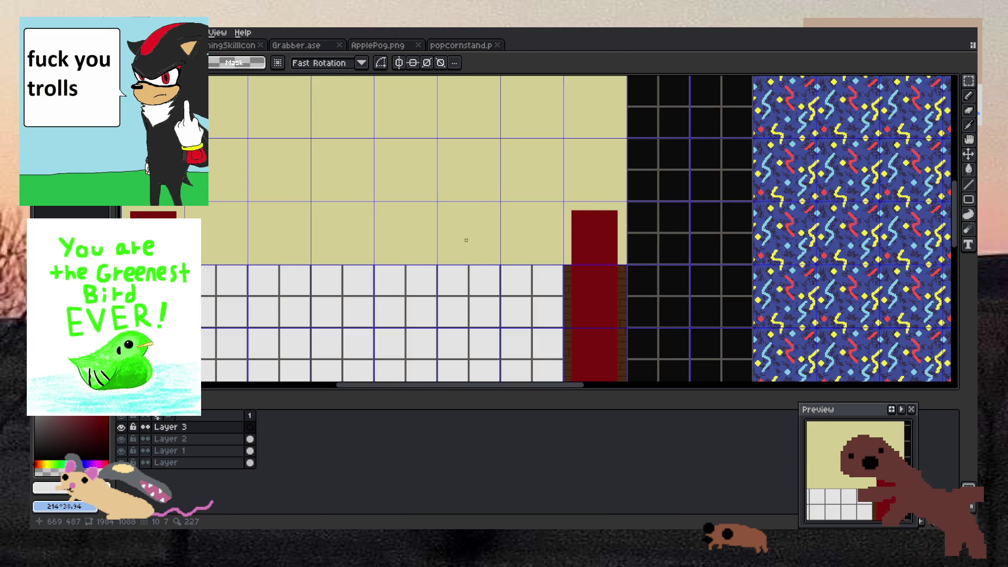
pyautogui.hotkey('ctrl', 'v')
pyautogui.moveTo(541, 283)
pyautogui.mouseDown()
pyautogui.moveTo(497, 288)
pyautogui.moveTo(520, 303)
pyautogui.mouseUp()
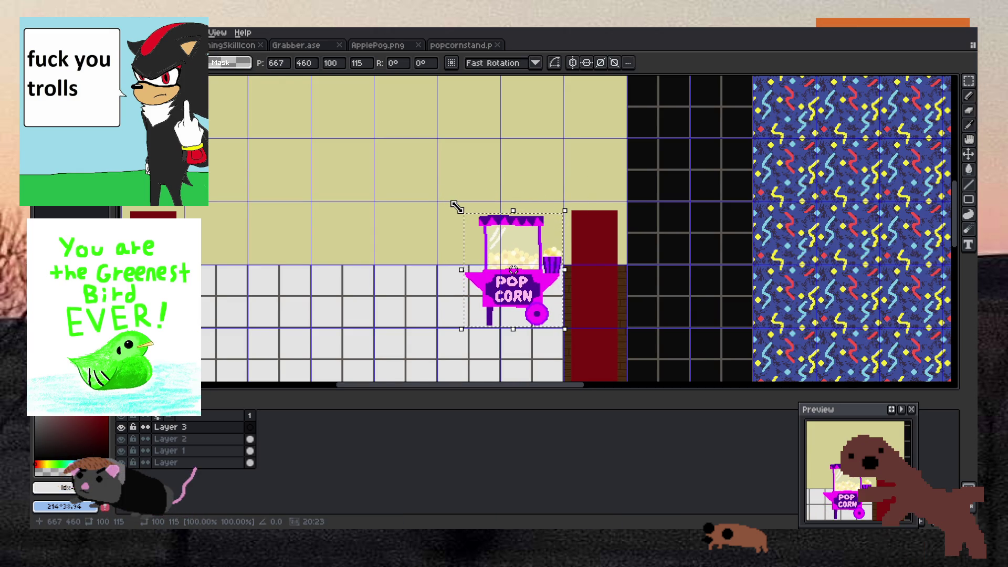
pyautogui.moveTo(458, 209); pyautogui.dragTo(435, 180)
pyautogui.scroll(-4, 500, 247)
pyautogui.scroll(4, 503, 252)
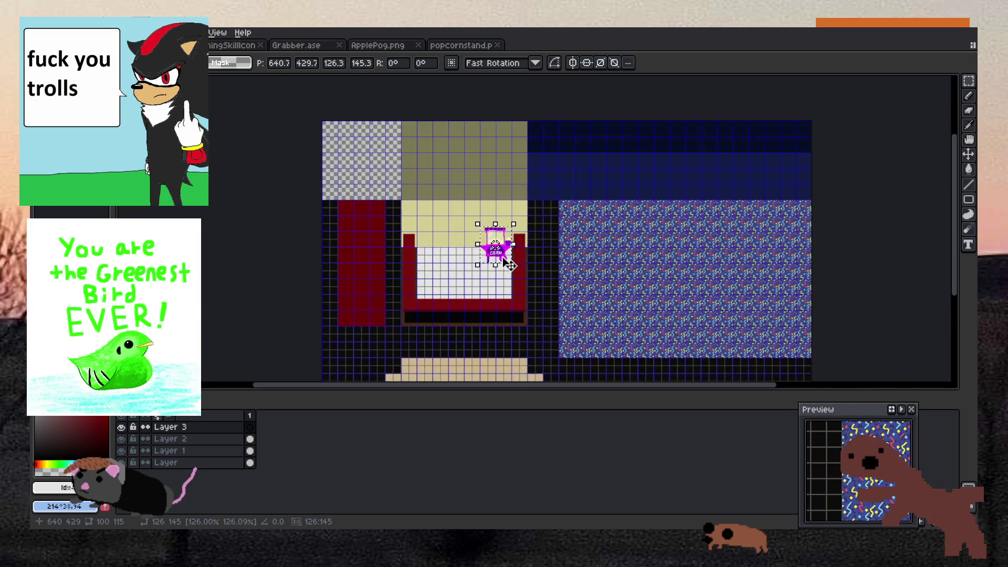
pyautogui.moveTo(508, 261); pyautogui.dragTo(507, 239)
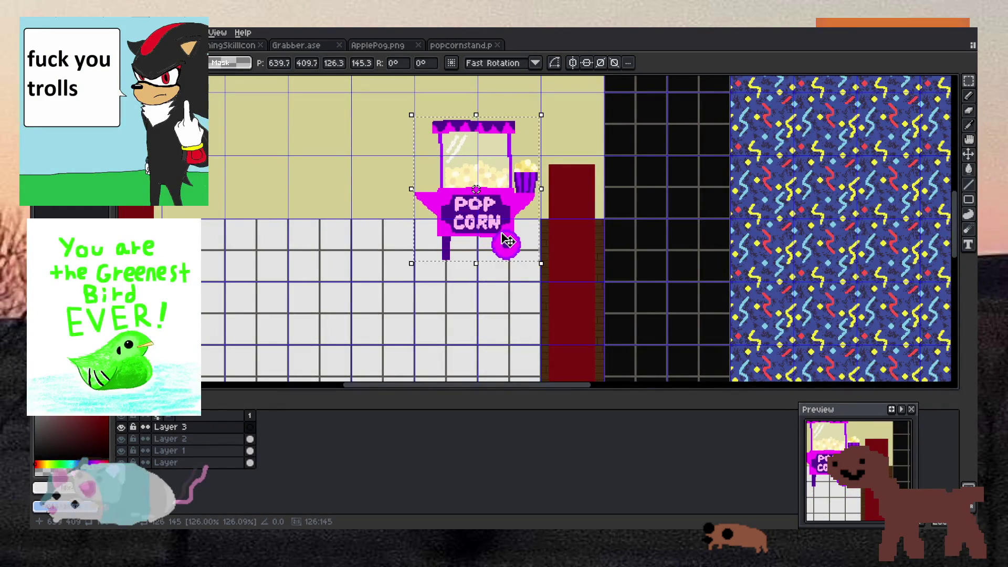
pyautogui.scroll(-3, 507, 239)
pyautogui.scroll(1, 507, 239)
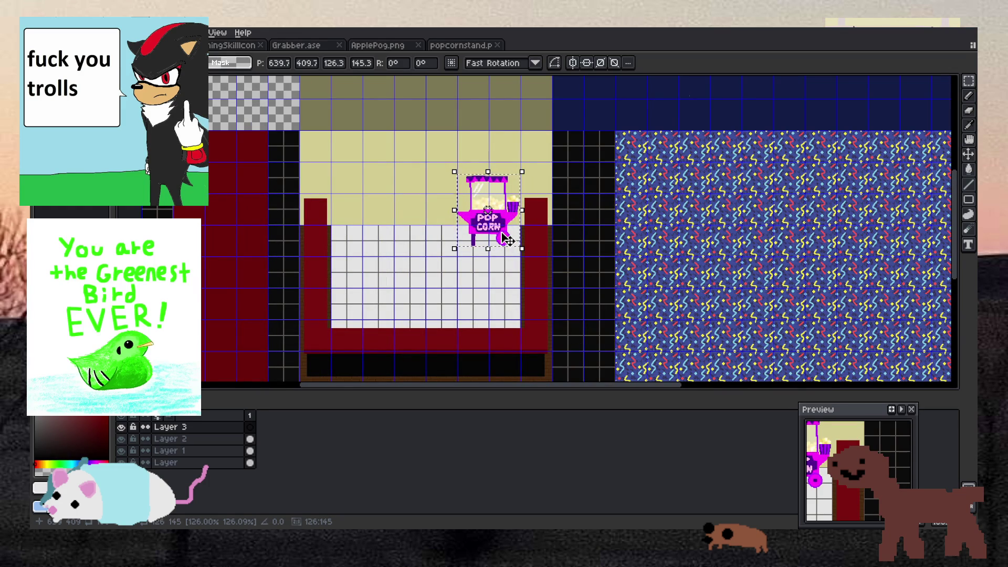
pyautogui.press('Return')
# Select and then deselect the area around the cart, and start a new 154×191 sprite.
pyautogui.scroll(1, 493, 209)
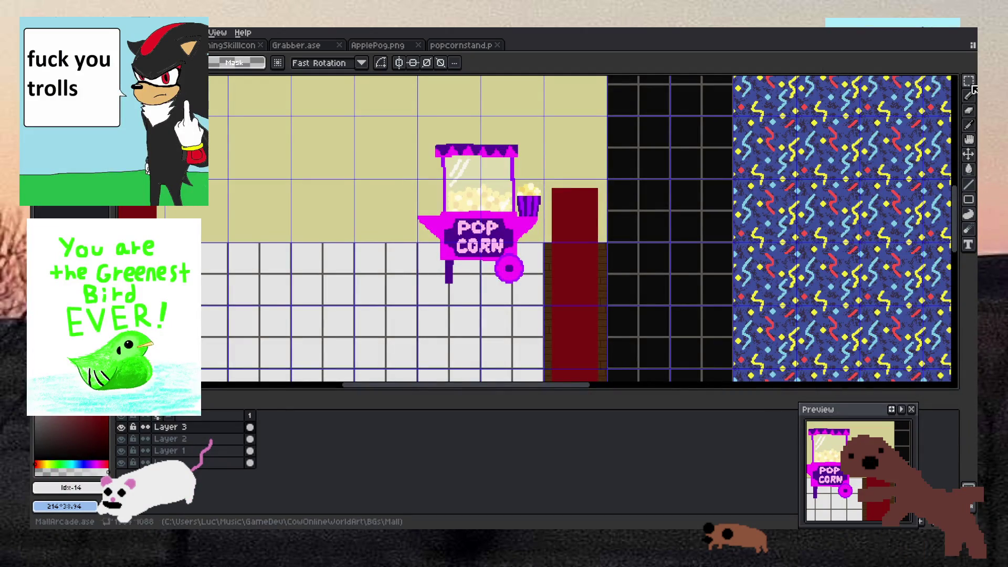
pyautogui.moveTo(394, 105)
pyautogui.mouseDown()
pyautogui.moveTo(421, 160)
pyautogui.moveTo(547, 298)
pyautogui.mouseUp()
pyautogui.hotkey('ctrl', 'd')
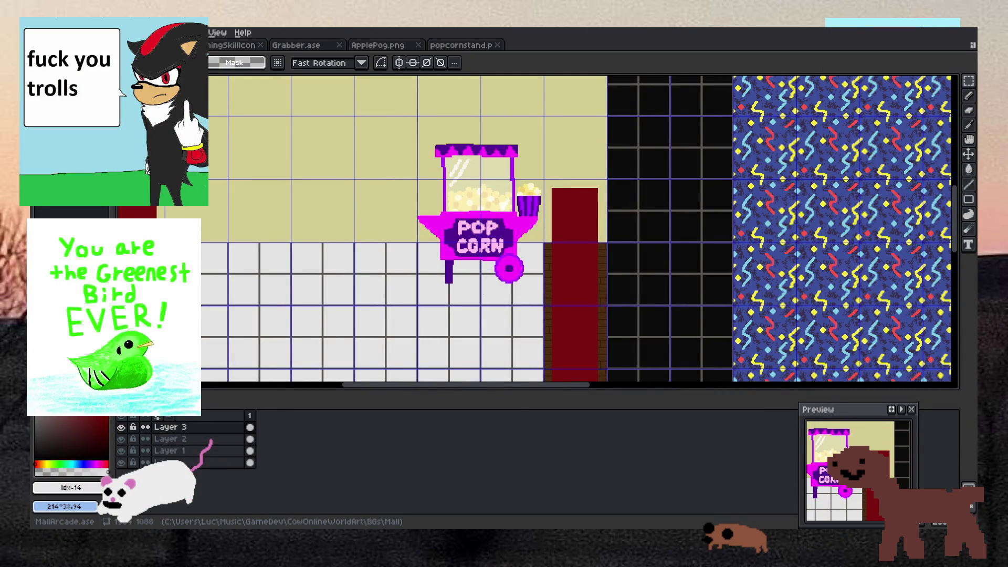
pyautogui.hotkey('ctrl', 'n')
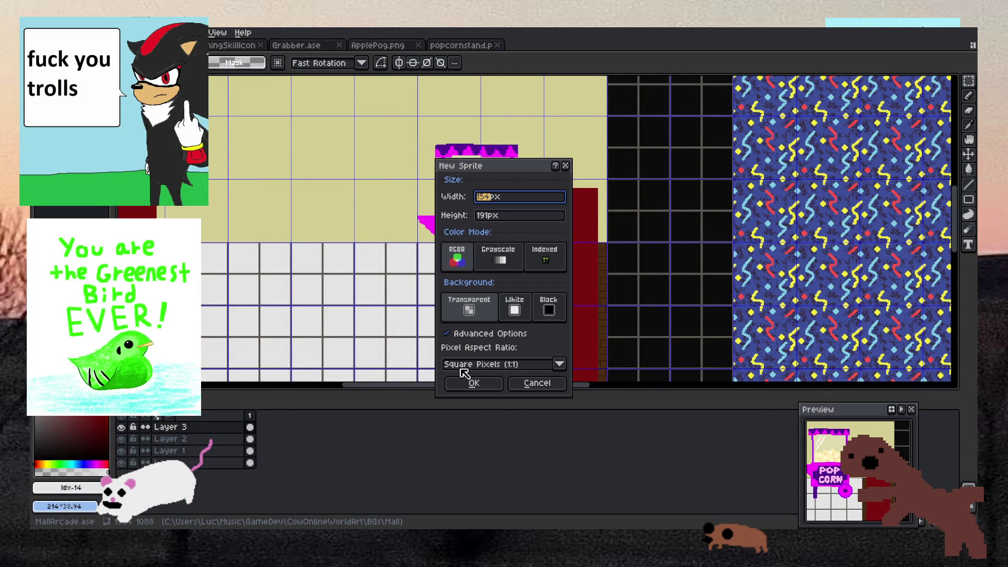
# Create the new 154×191 sprite and paste the popcorn cart into it.
pyautogui.click(464, 382)
pyautogui.hotkey('ctrl', 'v')
pyautogui.scroll(3, 554, 313)
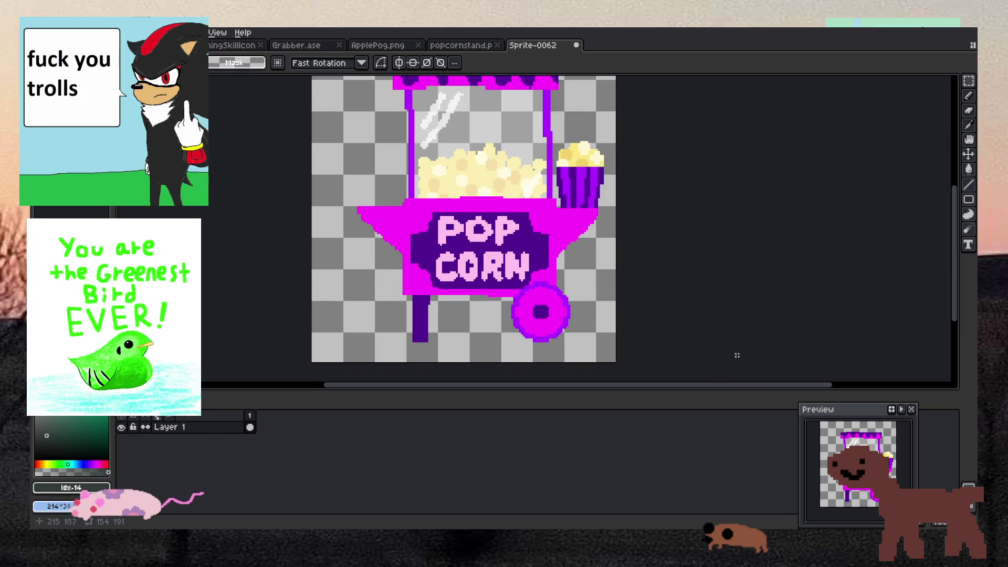
pyautogui.scroll(3, 521, 151)
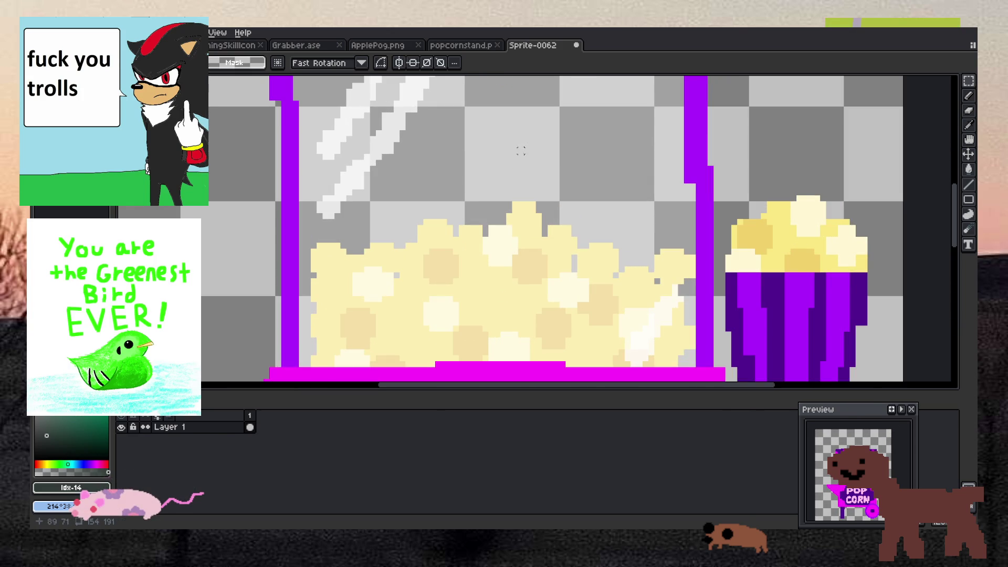
# Pick white and try painting over the popcorn's left part, then undo the strokes.
pyautogui.press('i')
pyautogui.click(504, 168)
pyautogui.press('b')
pyautogui.moveTo(445, 275); pyautogui.dragTo(389, 286)
pyautogui.scroll(-3, 383, 292)
pyautogui.scroll(2, 269, 113)
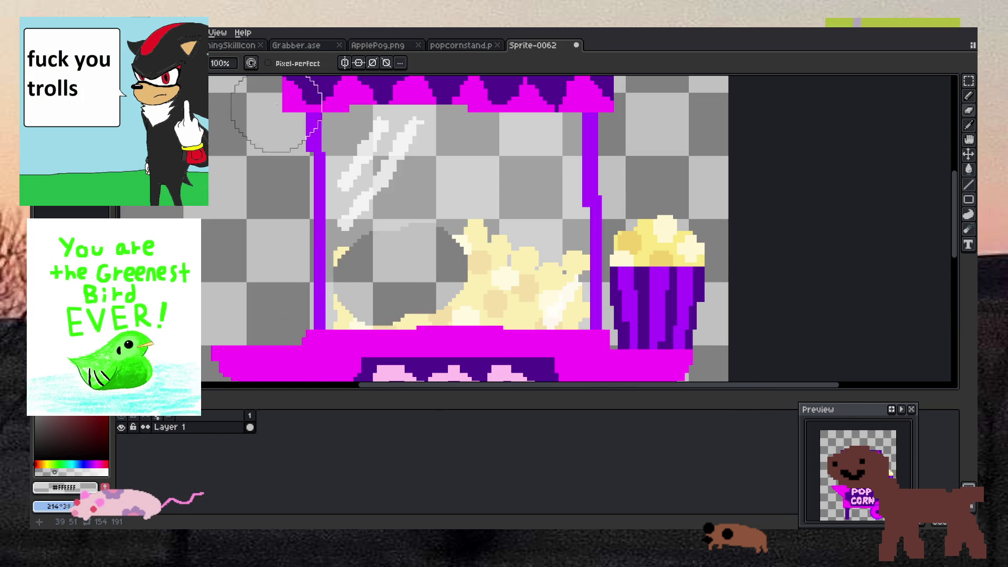
pyautogui.hotkey('ctrl', 'z')
pyautogui.hotkey('ctrl', 'z')
pyautogui.hotkey('ctrl', 'z')
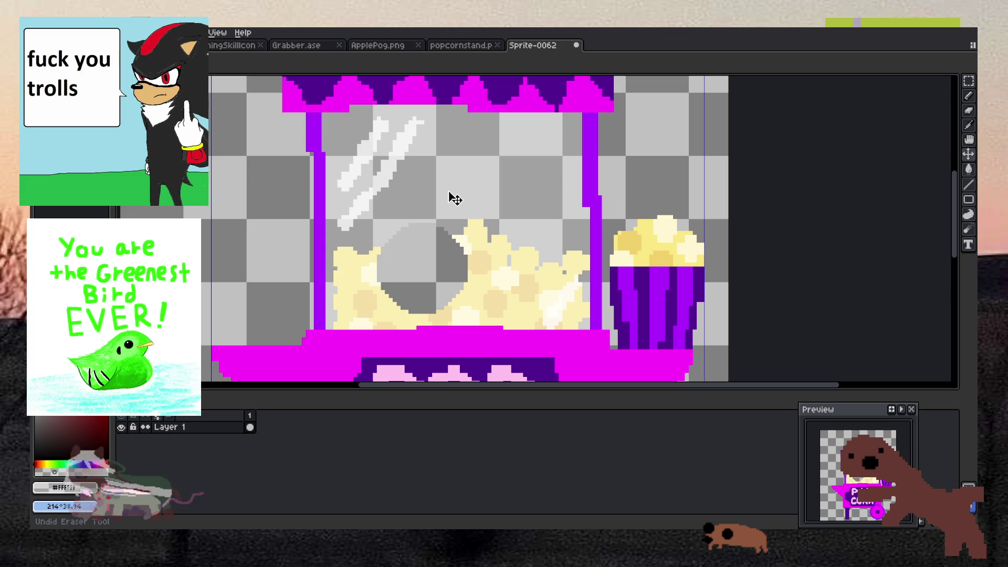
pyautogui.press('b')
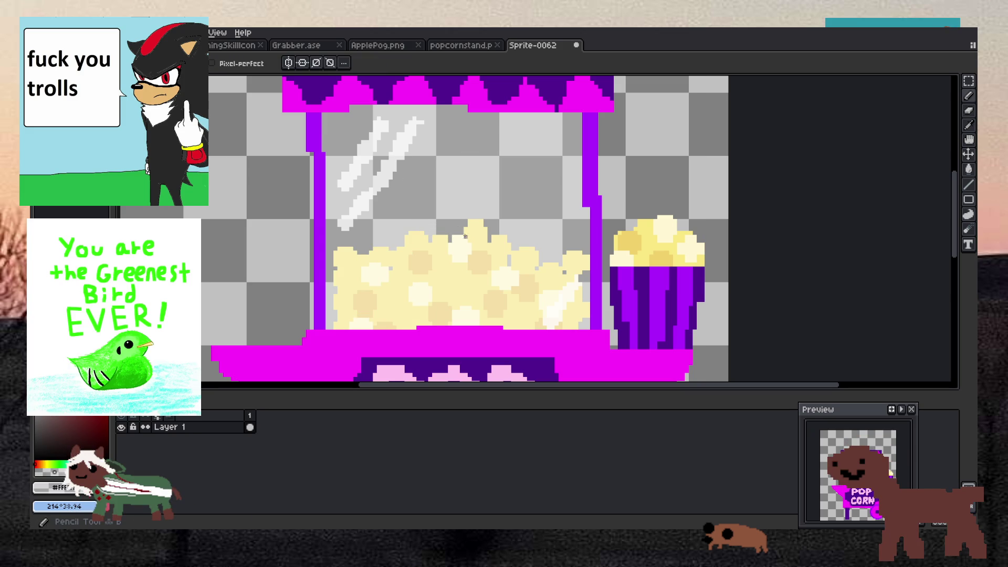
pyautogui.hotkey('ctrl', 'z')
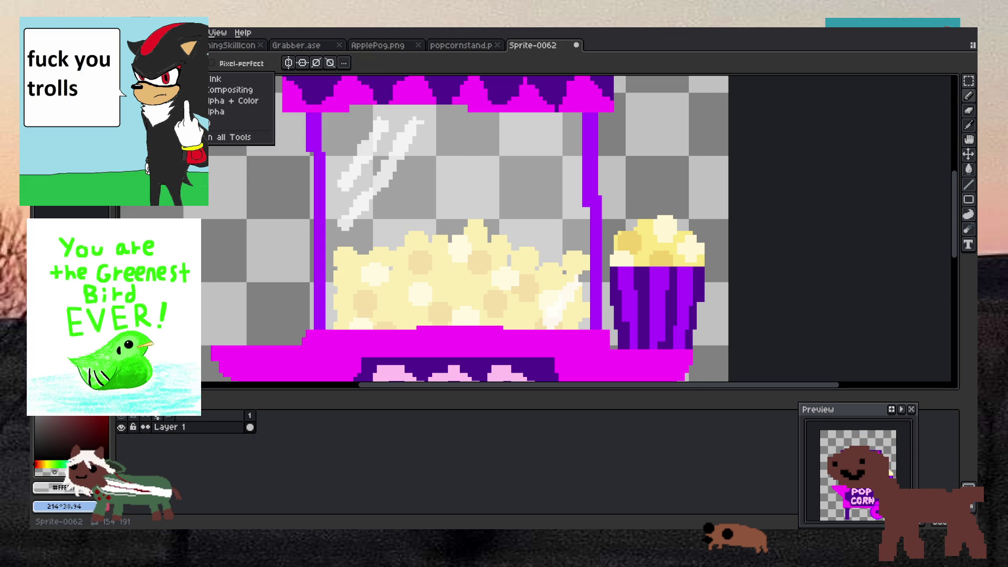
# Erase the popcorn to transparency on the left, right of the glass, and along the machine floor.
pyautogui.click(215, 100)
pyautogui.moveTo(368, 283)
pyautogui.mouseDown()
pyautogui.moveTo(378, 295)
pyautogui.moveTo(347, 294)
pyautogui.moveTo(371, 275)
pyautogui.moveTo(338, 252)
pyautogui.moveTo(525, 278)
pyautogui.moveTo(544, 270)
pyautogui.mouseUp()
pyautogui.scroll(-1, 520, 370)
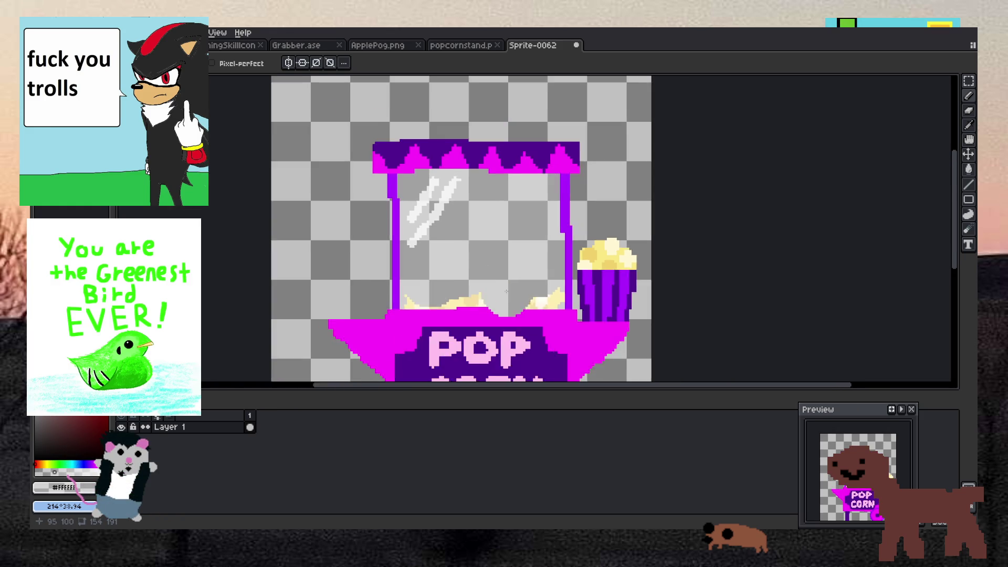
pyautogui.scroll(2, 505, 367)
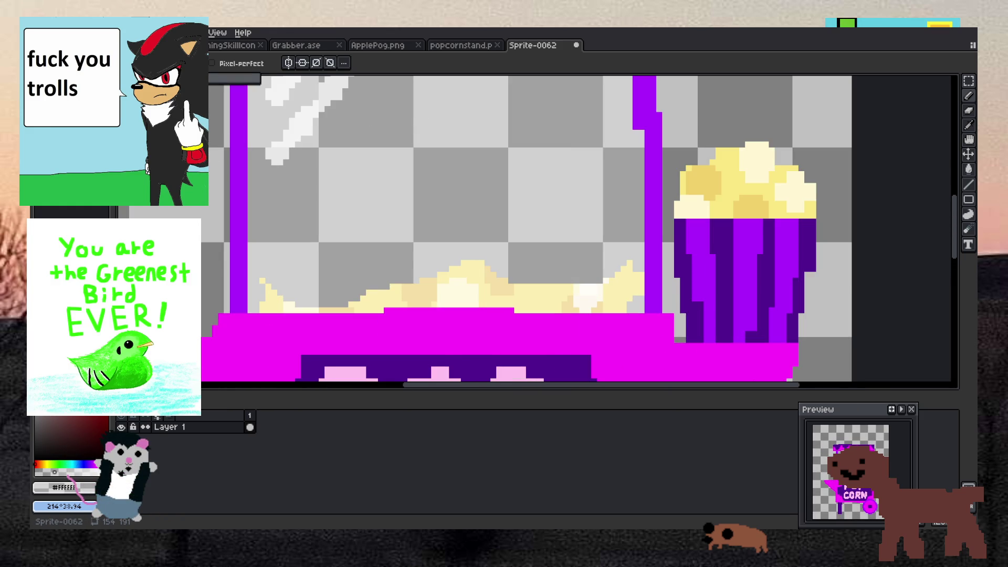
pyautogui.moveTo(613, 283)
pyautogui.mouseDown()
pyautogui.moveTo(625, 278)
pyautogui.moveTo(527, 299)
pyautogui.moveTo(620, 310)
pyautogui.mouseUp()
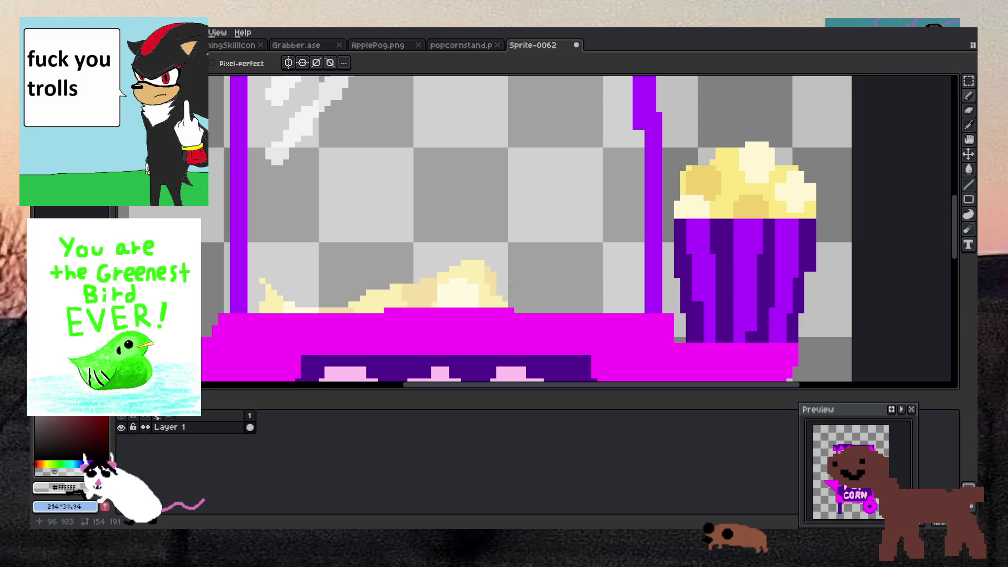
pyautogui.moveTo(507, 292); pyautogui.dragTo(344, 293)
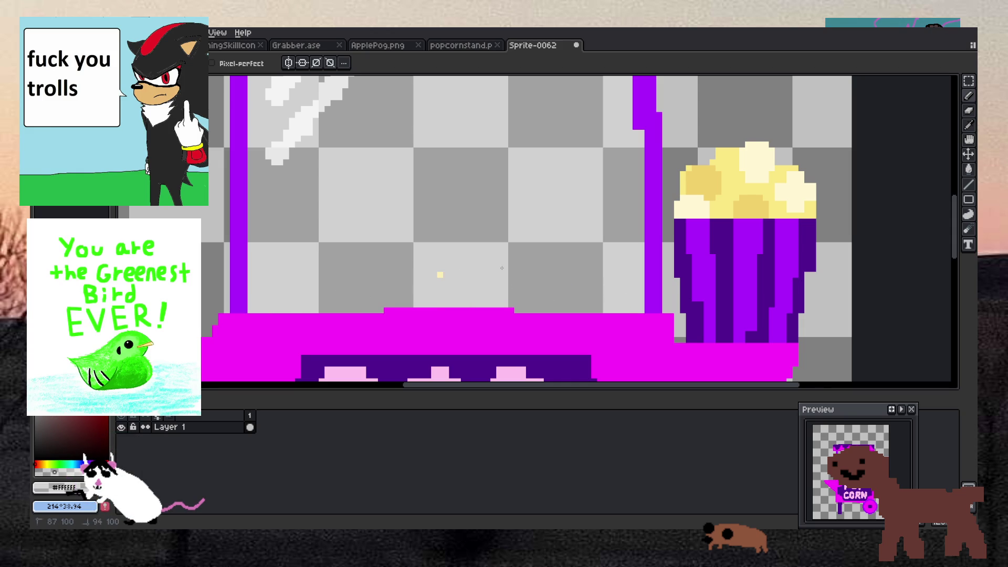
pyautogui.click(440, 274)
pyautogui.scroll(-4, 441, 275)
pyautogui.scroll(4, 656, 266)
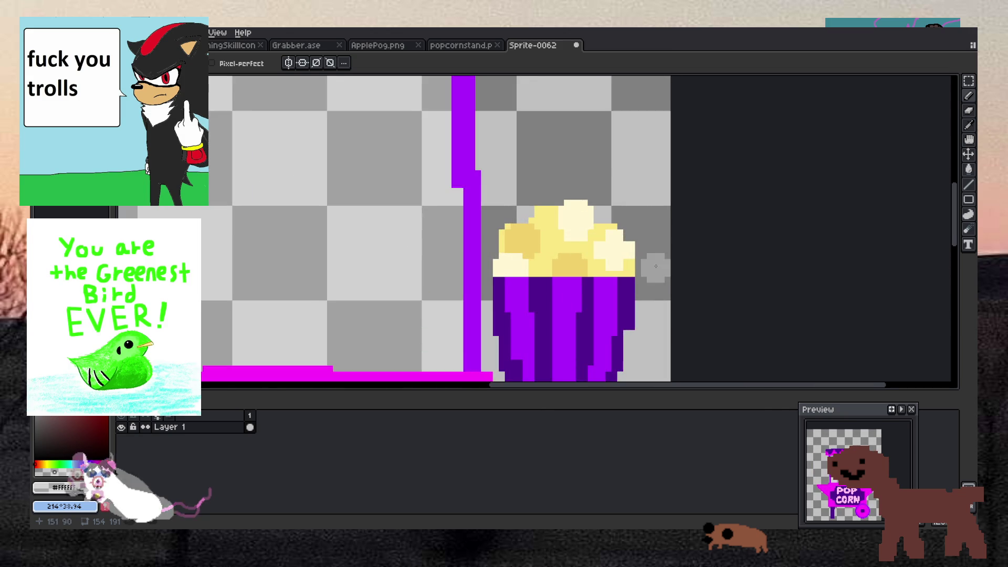
pyautogui.scroll(1, 656, 266)
# Wipe the popcorn heap off the top of the cup, redoing one stroke.
pyautogui.moveTo(627, 260)
pyautogui.mouseDown()
pyautogui.moveTo(451, 263)
pyautogui.moveTo(451, 231)
pyautogui.moveTo(559, 232)
pyautogui.mouseUp()
pyautogui.hotkey('ctrl', 'z')
pyautogui.press('b')
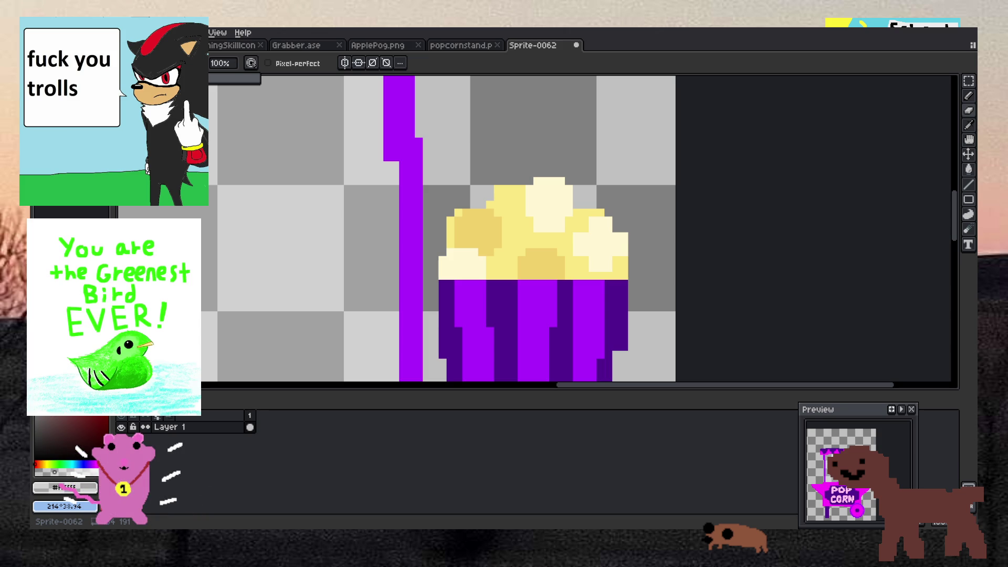
pyautogui.moveTo(603, 248)
pyautogui.mouseDown()
pyautogui.moveTo(641, 229)
pyautogui.moveTo(466, 244)
pyautogui.moveTo(577, 205)
pyautogui.mouseUp()
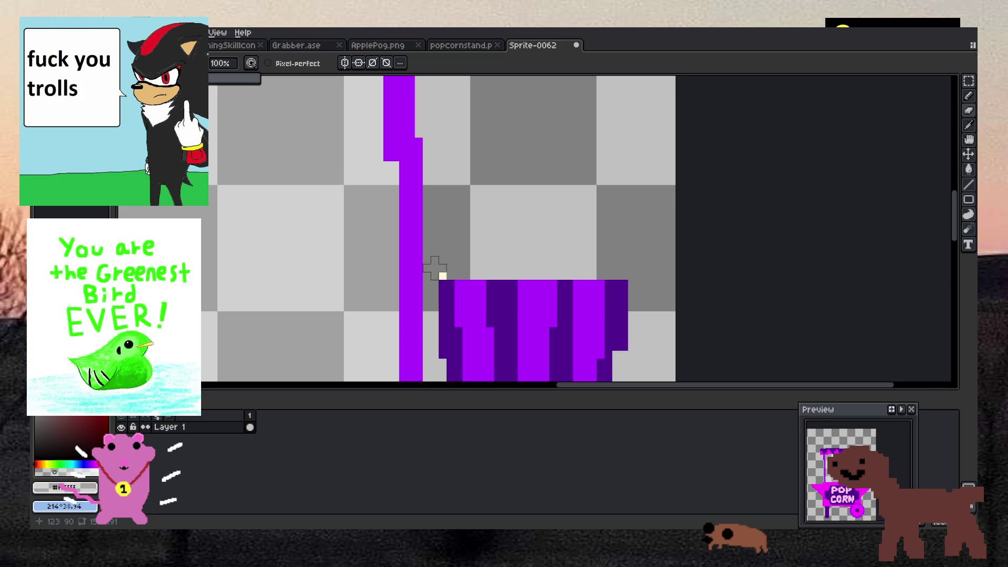
pyautogui.scroll(-4, 453, 225)
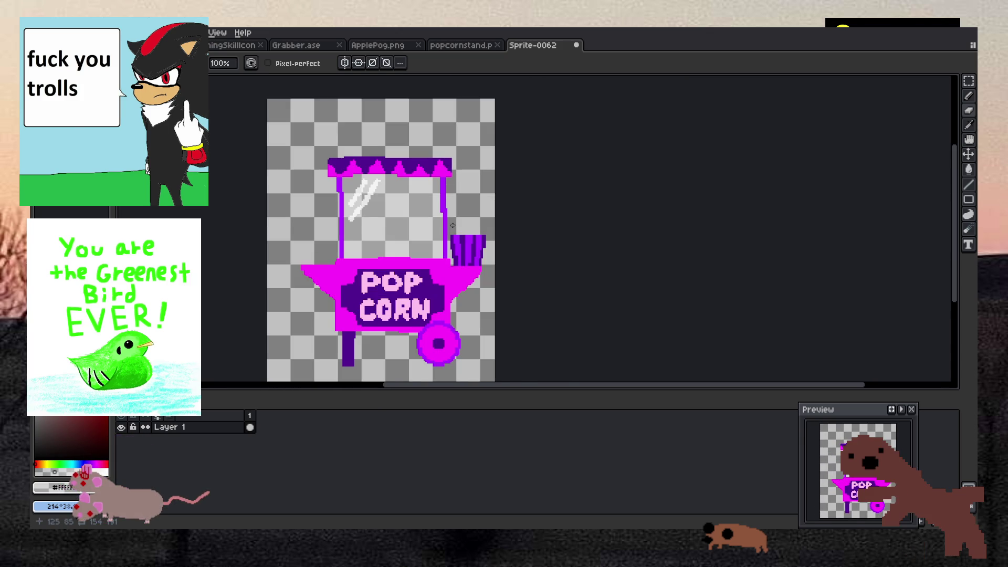
# Add a new layer above Layer 1 via the Layer menu.
pyautogui.scroll(-1, 453, 225)
pyautogui.scroll(1, 419, 205)
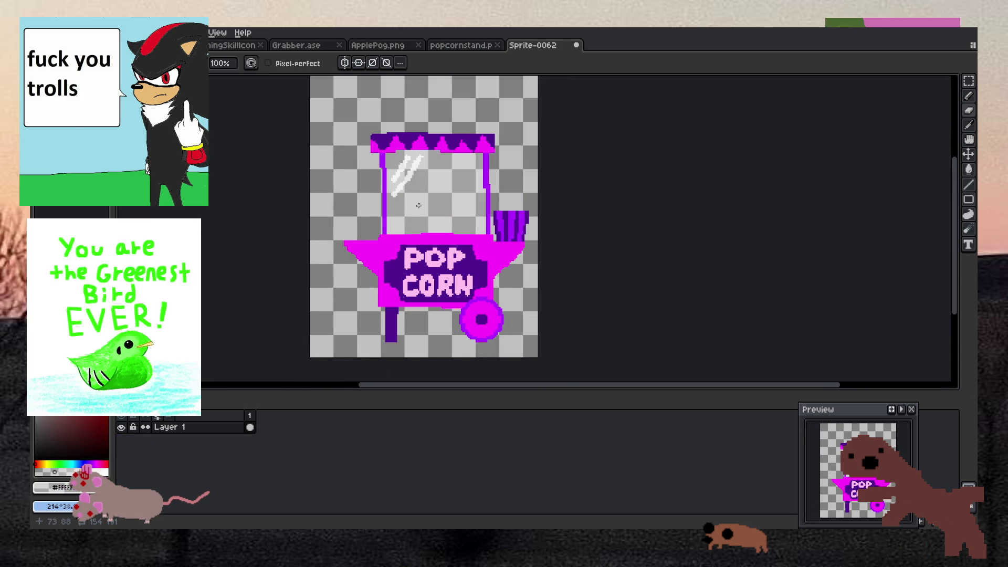
pyautogui.scroll(-1, 418, 205)
pyautogui.scroll(3, 409, 184)
pyautogui.scroll(-2, 399, 162)
pyautogui.scroll(1, 399, 221)
pyautogui.scroll(-1, 400, 221)
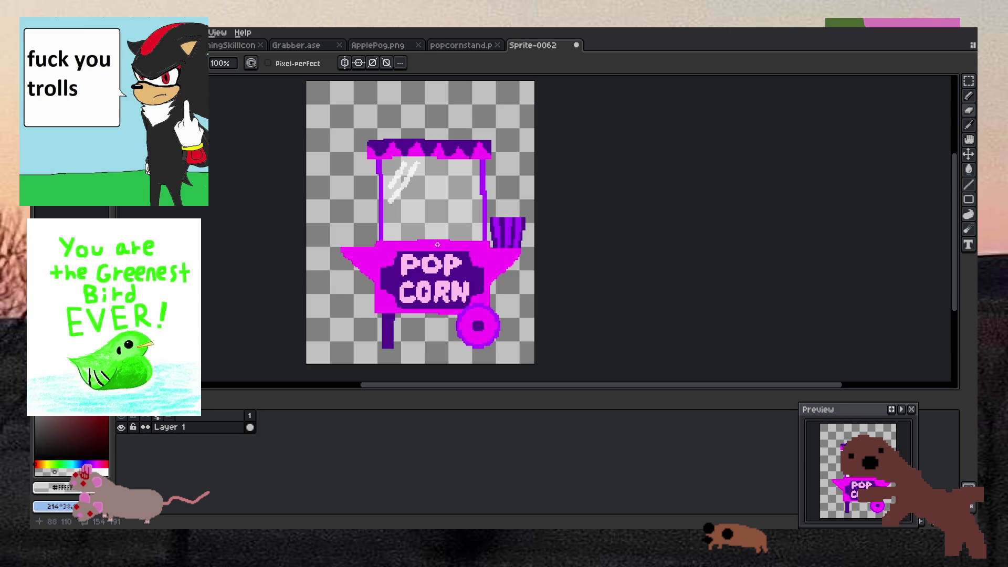
pyautogui.scroll(-1, 436, 242)
pyautogui.scroll(1, 436, 242)
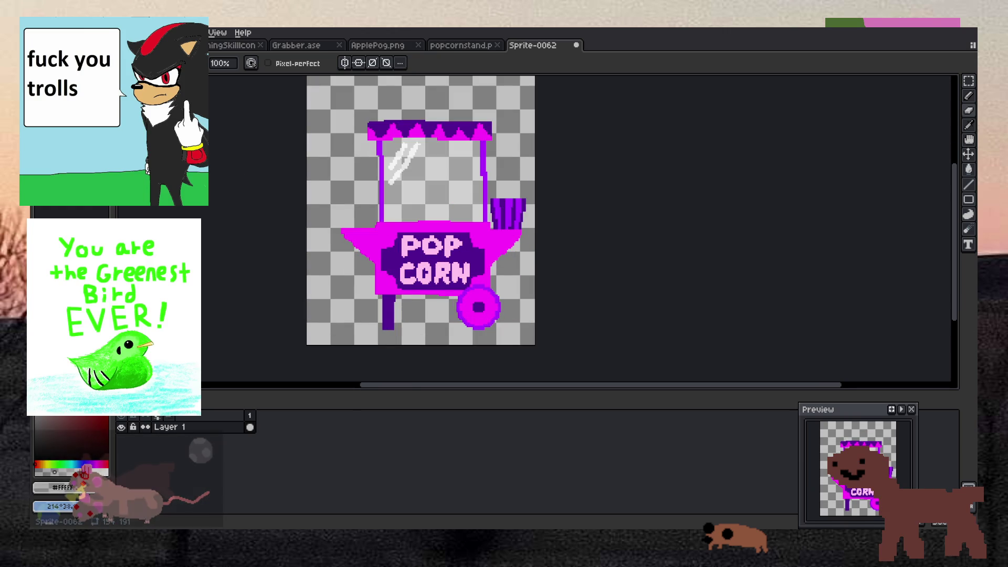
pyautogui.click(140, 32)
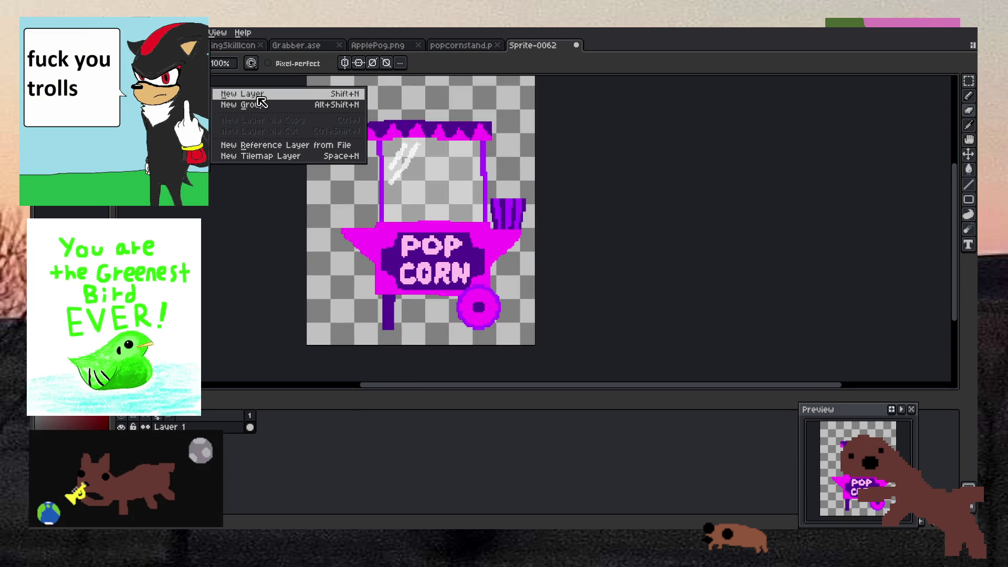
pyautogui.click(221, 93)
# Try a semi-transparent opacity on Layer 1, undo it, and bring up frame 1's options.
pyautogui.scroll(2, 401, 231)
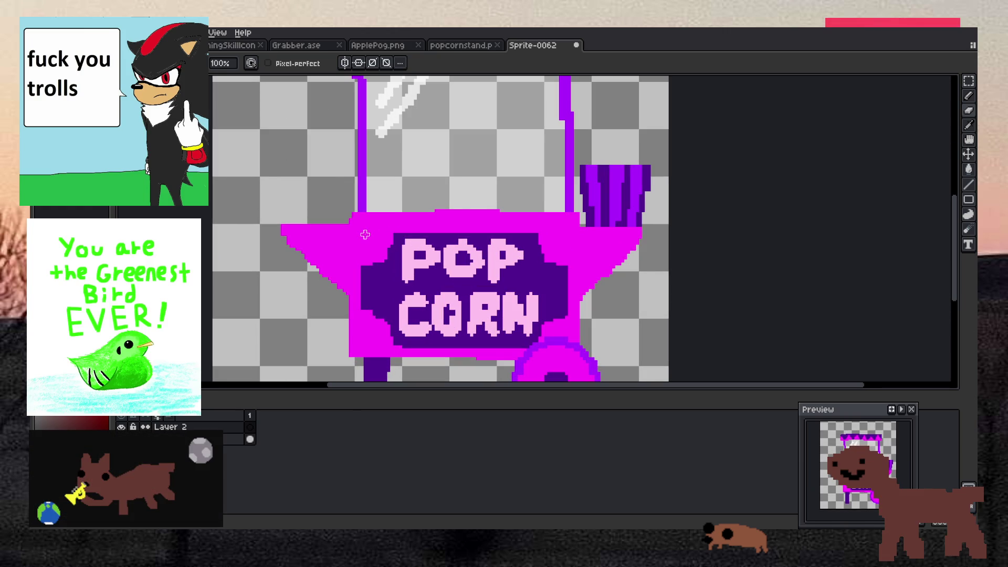
pyautogui.press('i')
pyautogui.rightClick(226, 437)
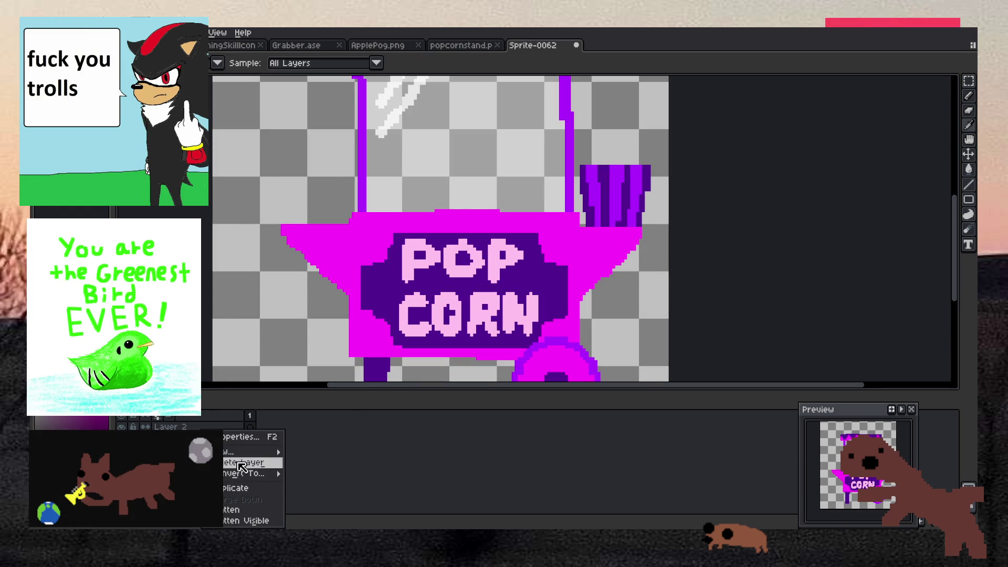
pyautogui.press('Escape')
pyautogui.doubleClick(232, 439)
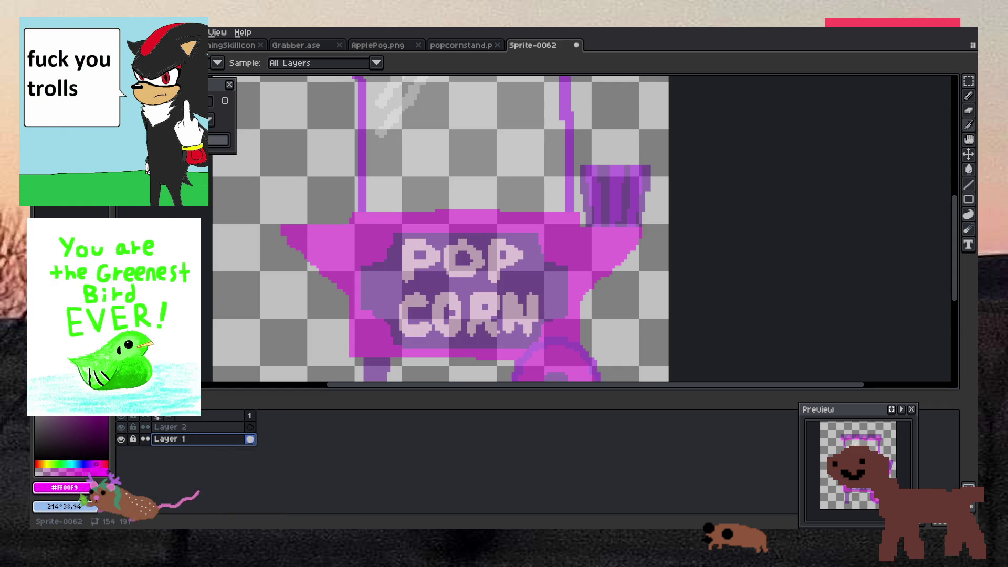
pyautogui.click(229, 85)
pyautogui.click(353, 246)
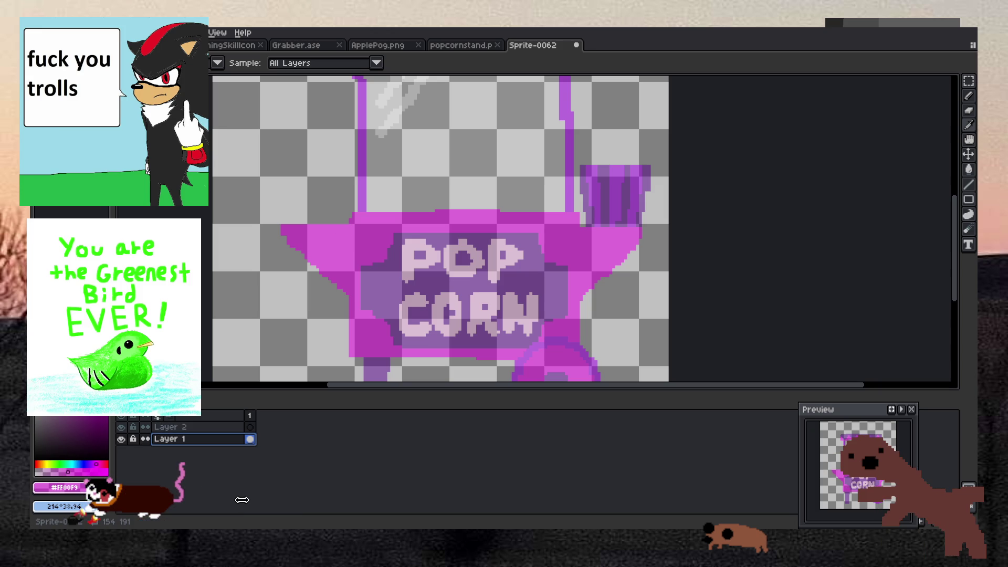
pyautogui.hotkey('ctrl', 'z')
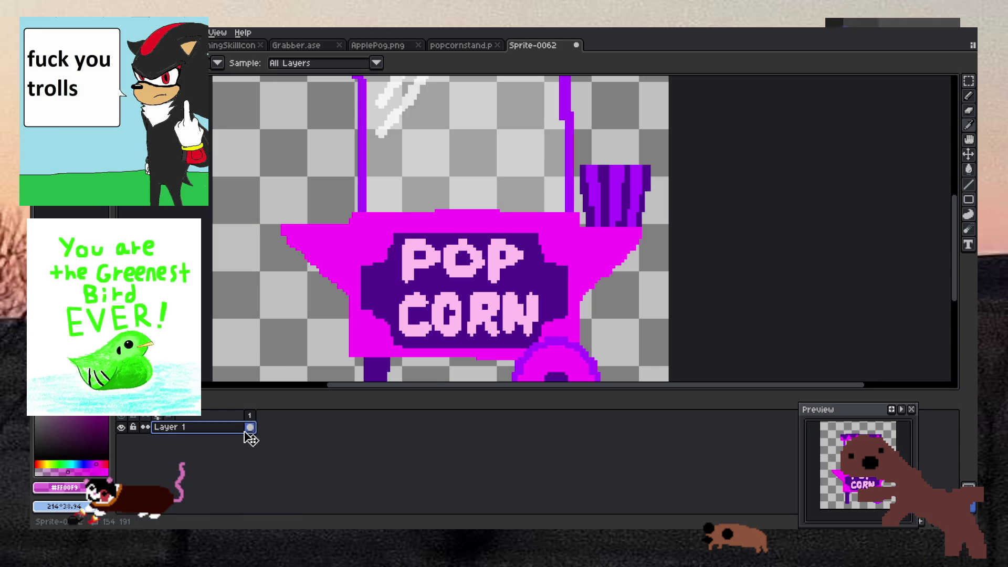
pyautogui.rightClick(250, 415)
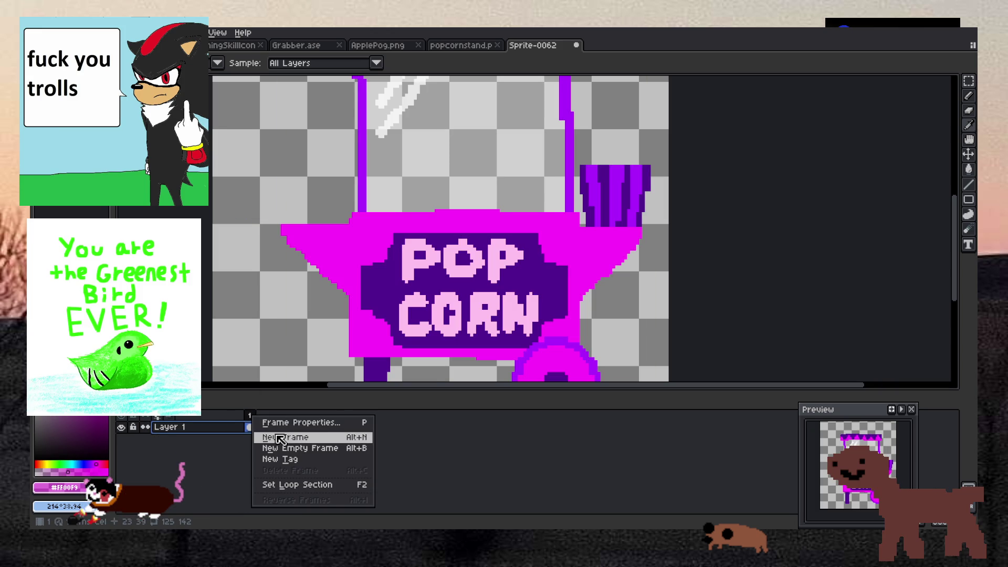
# Add a second frame copying frame 1, then erase everything from frame 2.
pyautogui.click(280, 439)
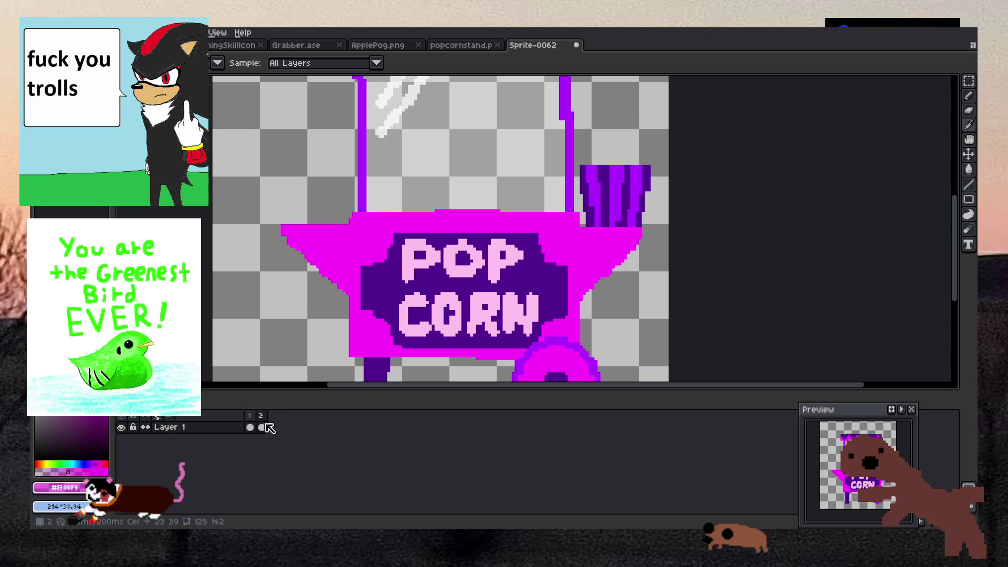
pyautogui.scroll(-1, 372, 275)
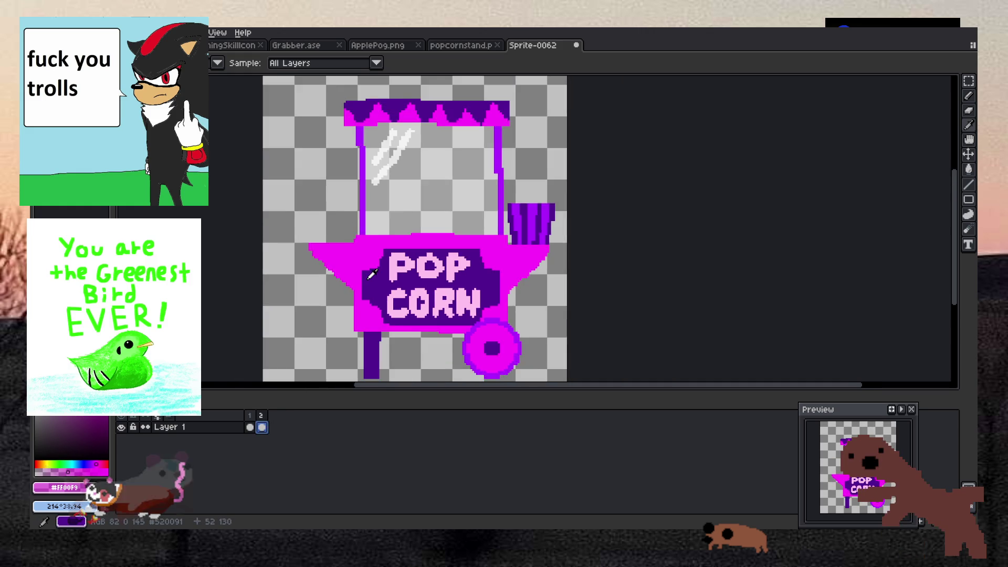
pyautogui.scroll(-1, 372, 274)
pyautogui.press('b')
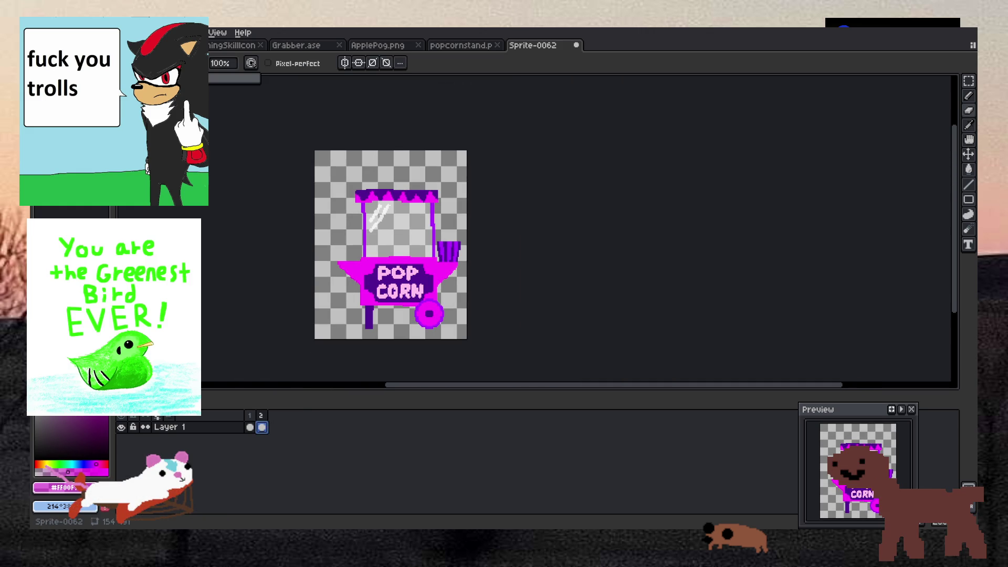
pyautogui.moveTo(368, 221)
pyautogui.mouseDown()
pyautogui.moveTo(399, 210)
pyautogui.moveTo(378, 252)
pyautogui.moveTo(232, 282)
pyautogui.mouseUp()
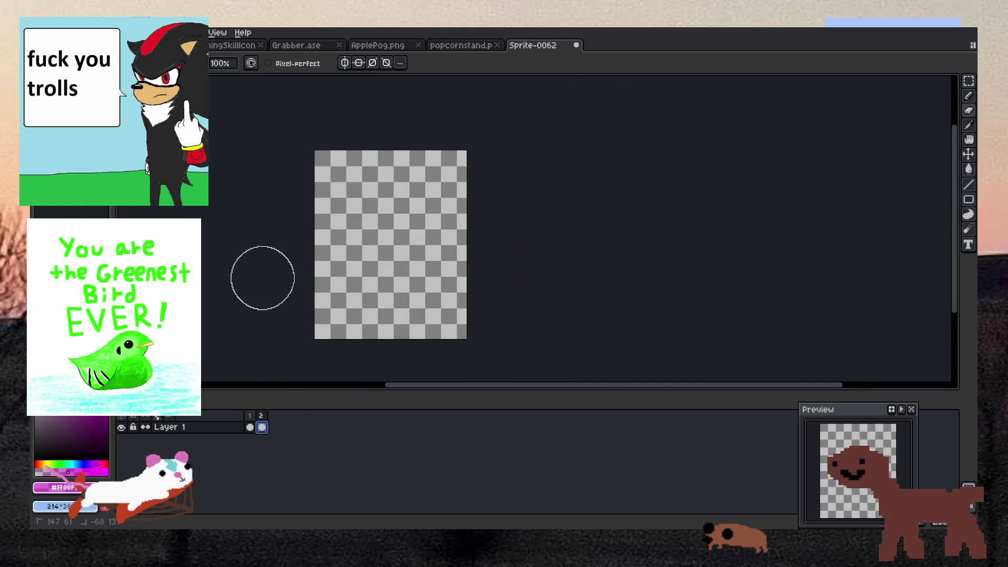
# Check the cart on frame 1, return to empty frame 2, enable Onion Skin and select the Pencil.
pyautogui.click(255, 418)
pyautogui.scroll(1, 399, 320)
pyautogui.press('i')
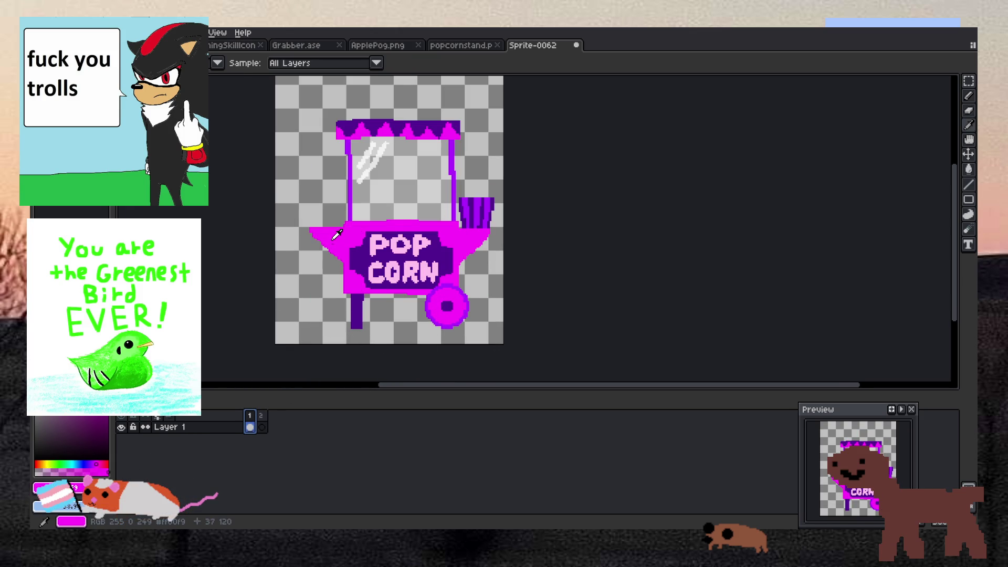
pyautogui.click(261, 418)
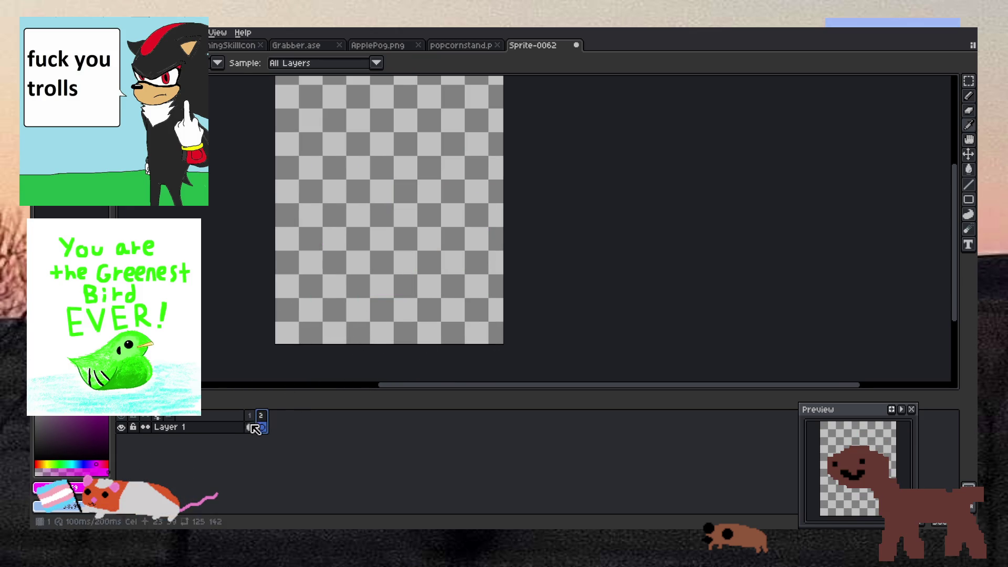
pyautogui.click(158, 415)
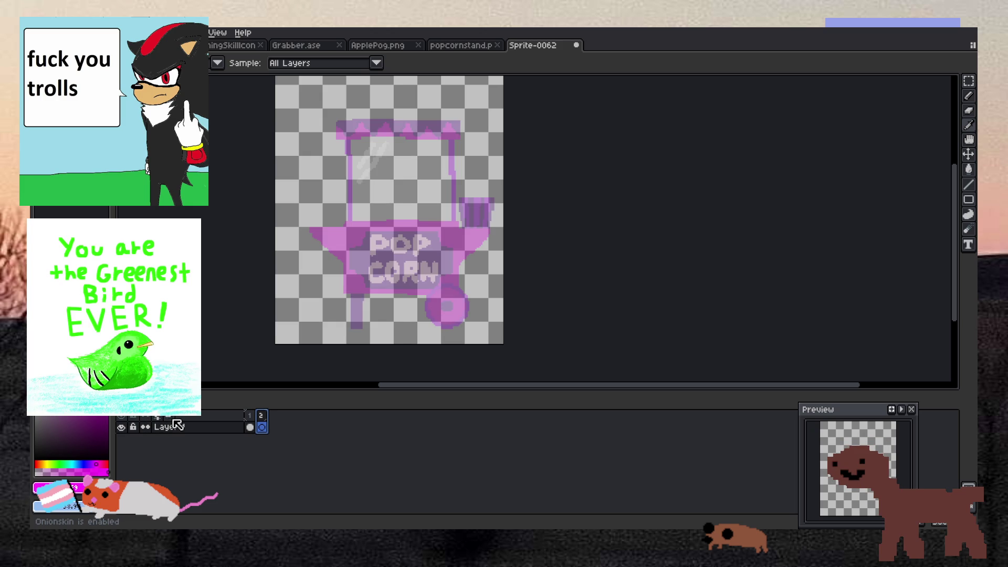
pyautogui.press('b')
pyautogui.scroll(3, 322, 229)
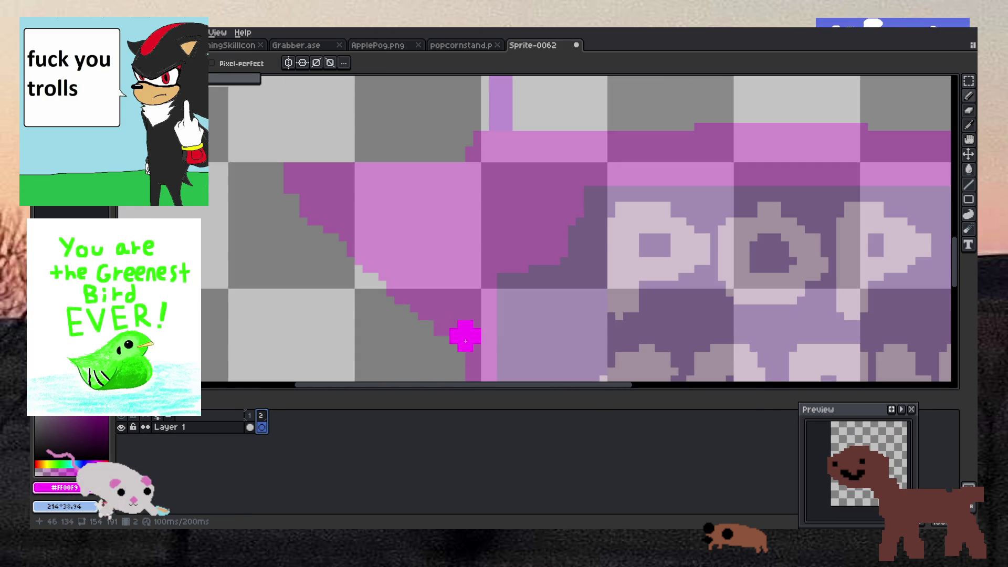
# Trace the cart's slanted left edge and top edge in magenta, undoing a stray stroke.
pyautogui.moveTo(466, 340); pyautogui.dragTo(471, 370)
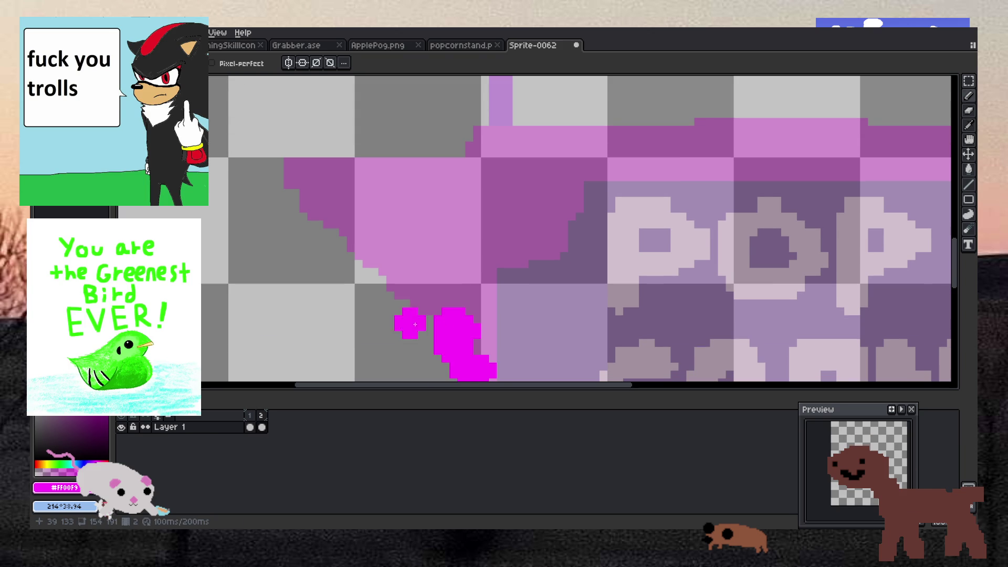
pyautogui.hotkey('ctrl', 'z')
pyautogui.press('b')
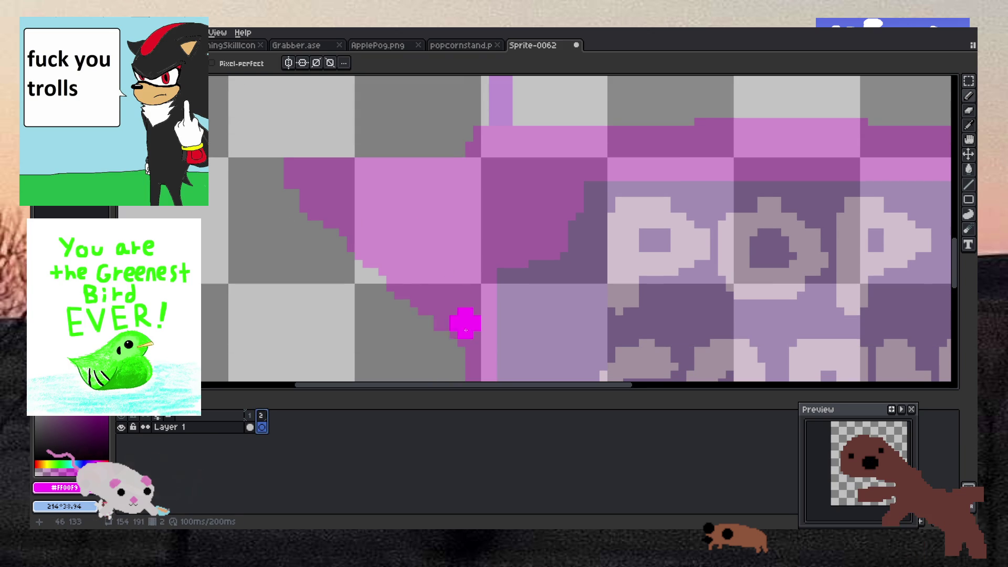
pyautogui.moveTo(465, 330)
pyautogui.mouseDown()
pyautogui.moveTo(292, 167)
pyautogui.moveTo(344, 167)
pyautogui.mouseUp()
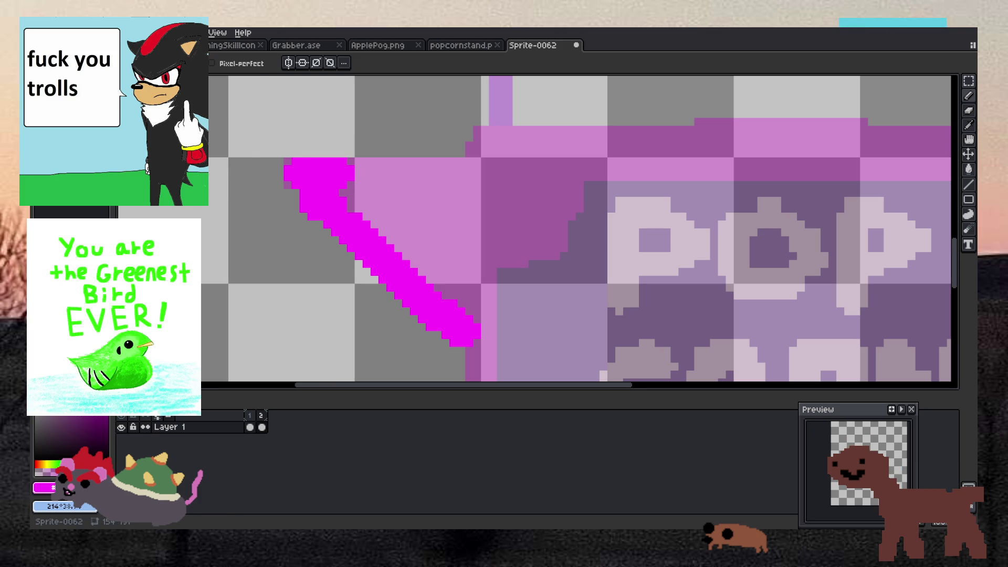
pyautogui.click(287, 163)
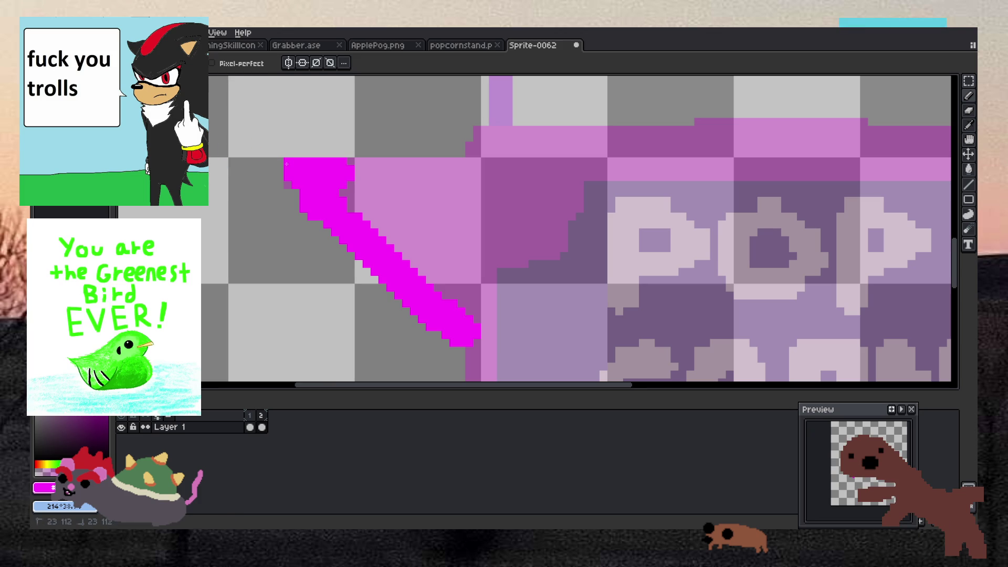
pyautogui.keyDown('shift'); pyautogui.click(388, 162); pyautogui.keyUp('shift')
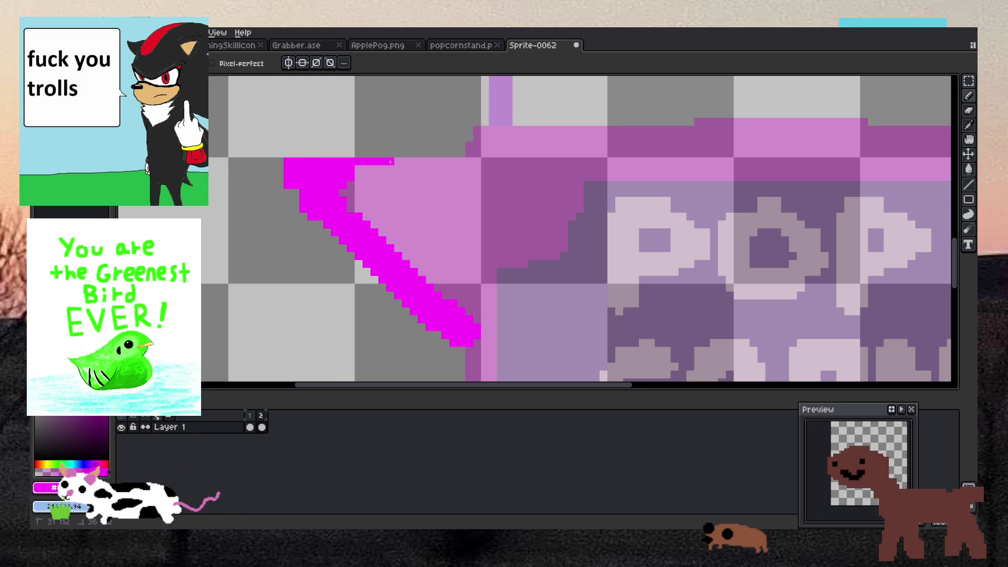
pyautogui.moveTo(455, 168); pyautogui.dragTo(477, 133)
# Zoom in and draw the vertical magenta edge down the cart's left side.
pyautogui.scroll(-6, 477, 133)
pyautogui.scroll(2, 501, 148)
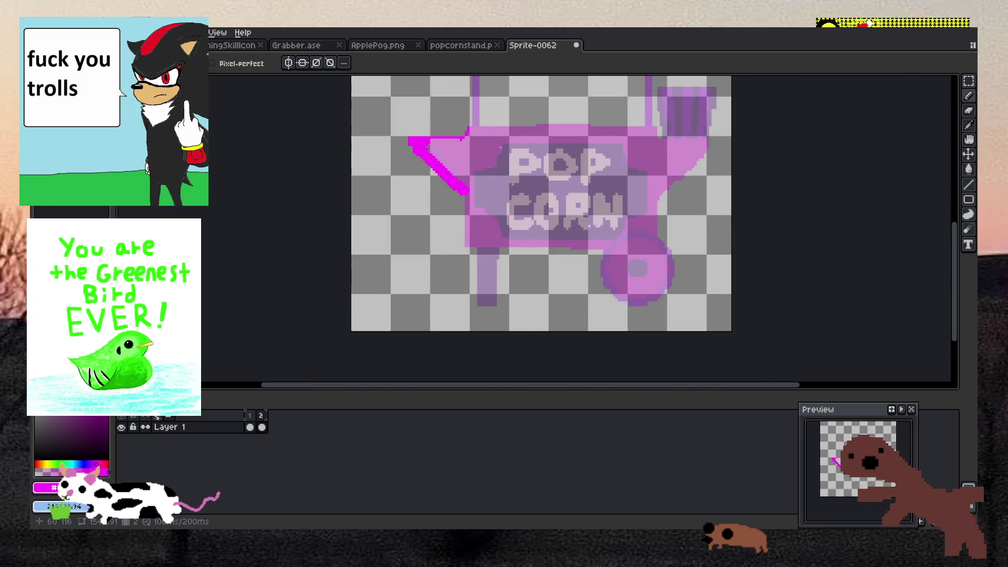
pyautogui.scroll(2, 483, 227)
pyautogui.scroll(1, 445, 164)
pyautogui.moveTo(438, 149); pyautogui.dragTo(437, 254)
pyautogui.moveTo(437, 304); pyautogui.dragTo(437, 309)
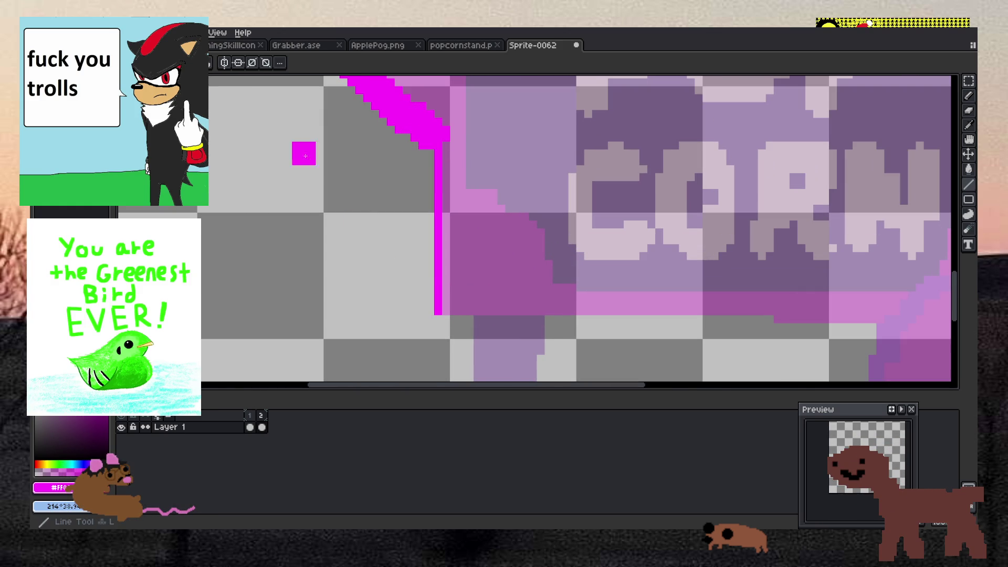
pyautogui.scroll(-5, 477, 214)
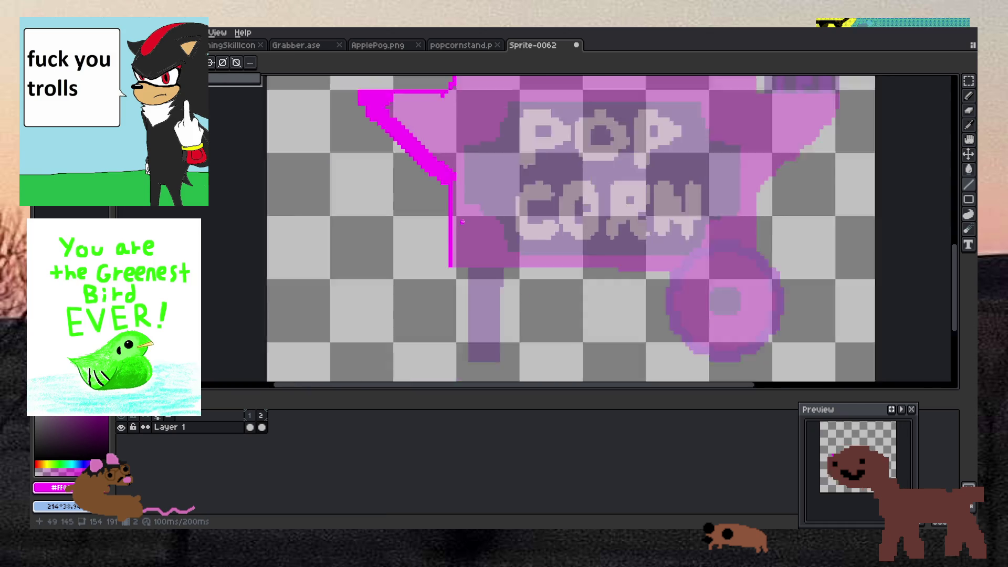
pyautogui.scroll(5, 477, 214)
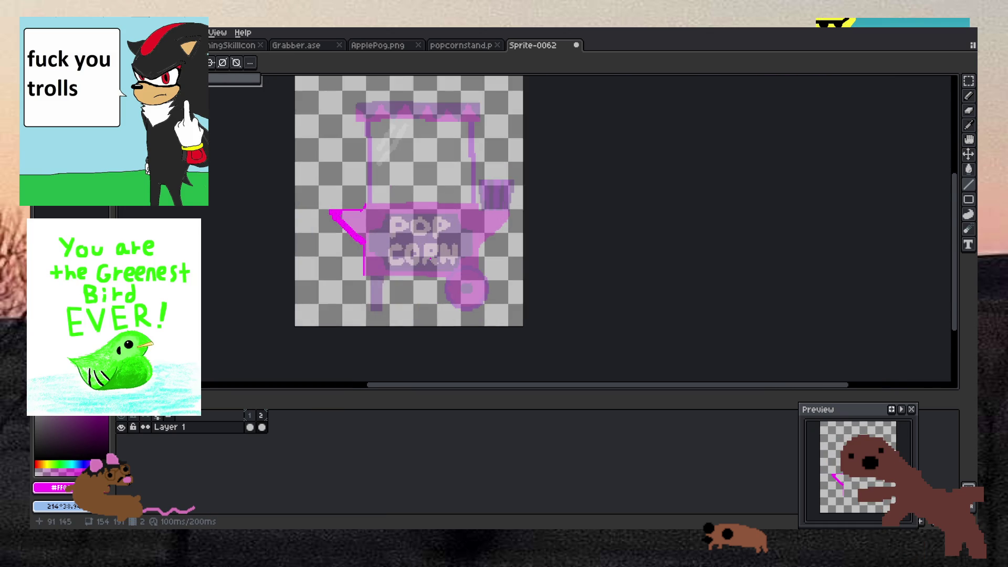
pyautogui.scroll(1, 360, 345)
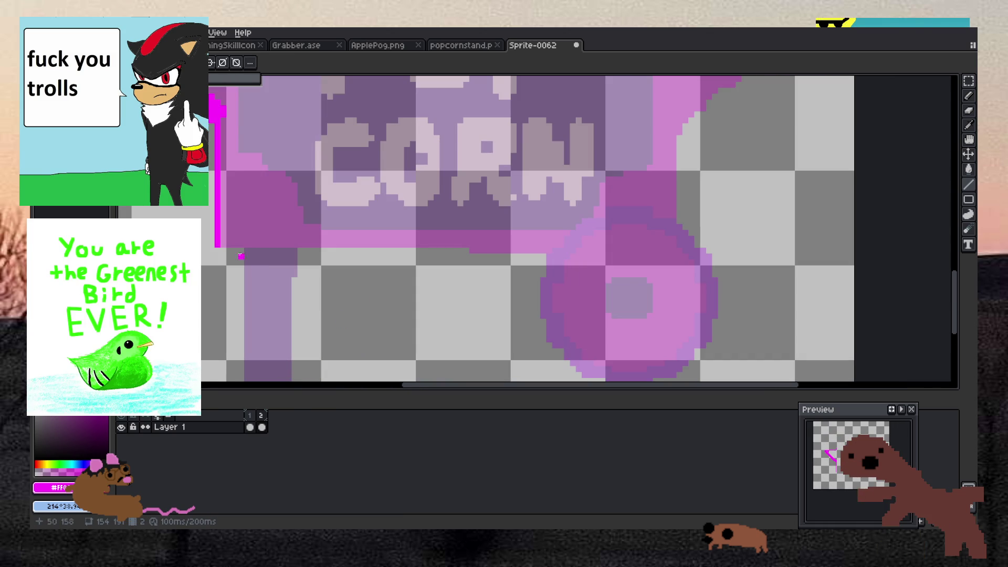
# Draw the base's bottom magenta edge and trace over the top of the wheel.
pyautogui.moveTo(217, 245)
pyautogui.mouseDown()
pyautogui.moveTo(553, 250)
pyautogui.moveTo(569, 232)
pyautogui.mouseUp()
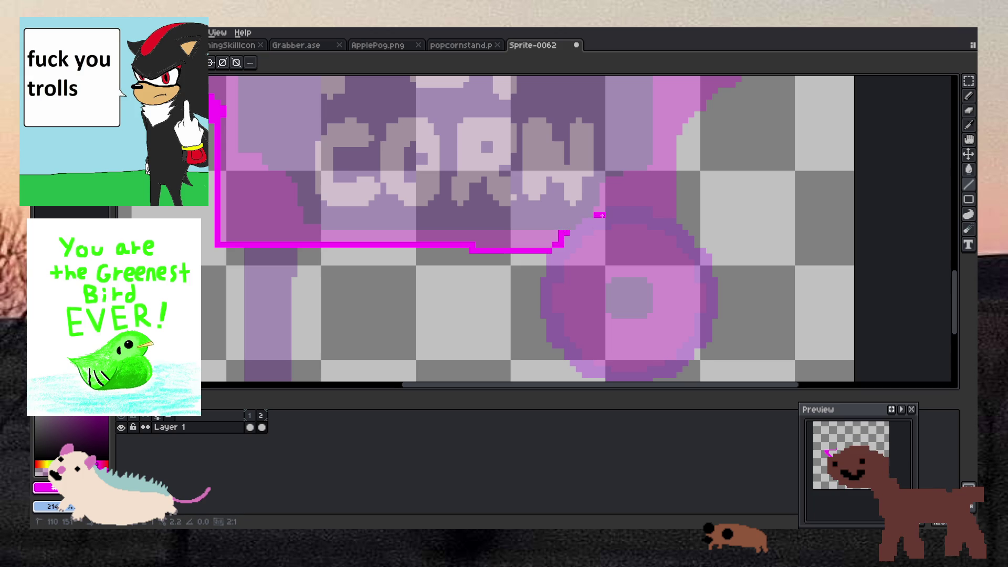
pyautogui.moveTo(602, 214)
pyautogui.mouseDown()
pyautogui.moveTo(652, 207)
pyautogui.moveTo(607, 201)
pyautogui.moveTo(678, 215)
pyautogui.moveTo(677, 130)
pyautogui.mouseUp()
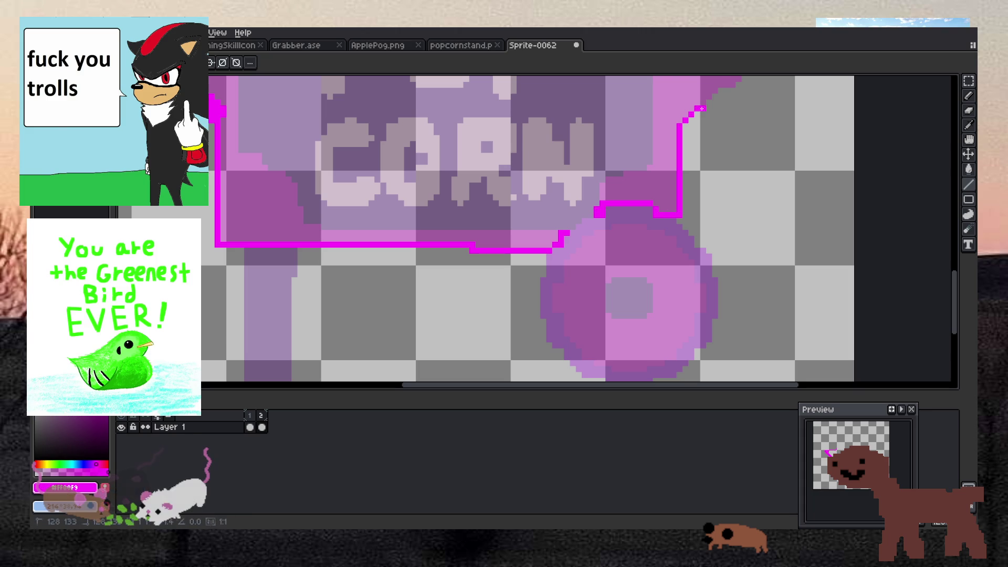
pyautogui.scroll(-3, 722, 91)
pyautogui.moveTo(728, 95)
pyautogui.mouseDown()
pyautogui.moveTo(674, 185)
pyautogui.moveTo(632, 221)
pyautogui.mouseUp()
pyautogui.scroll(1, 632, 210)
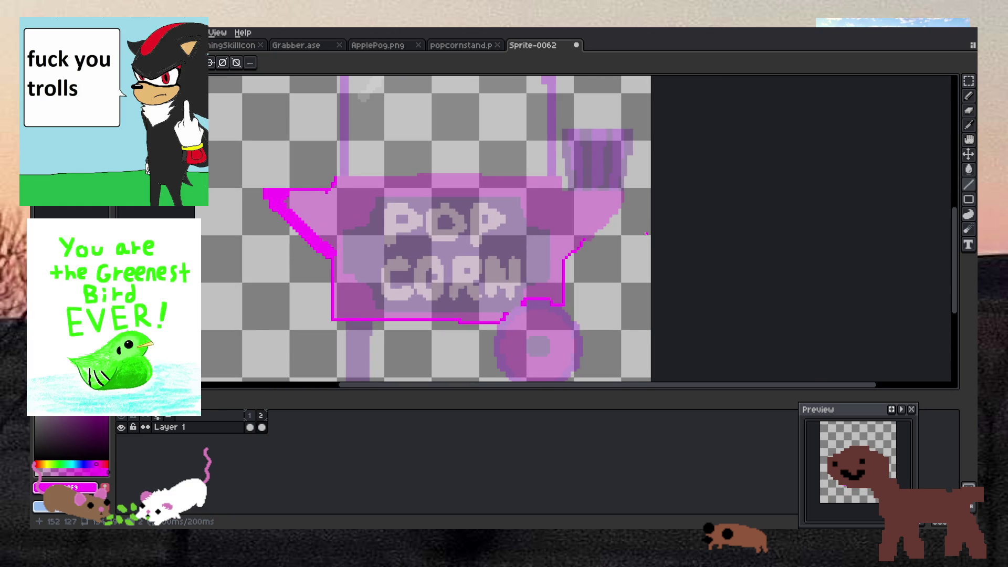
pyautogui.scroll(2, 647, 234)
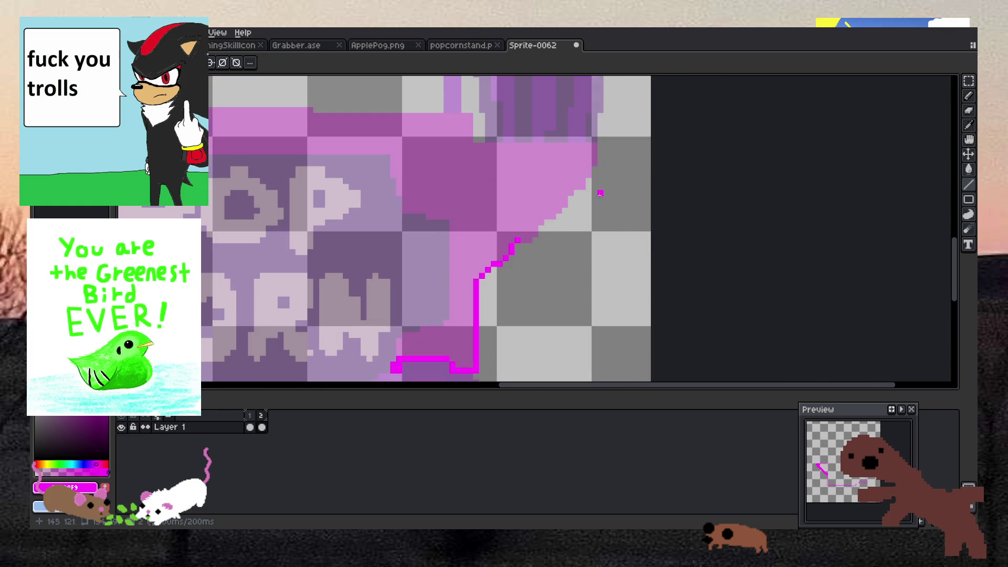
# Outline the right flare and right edge, then close the outline along the base's top.
pyautogui.moveTo(530, 239); pyautogui.dragTo(589, 175)
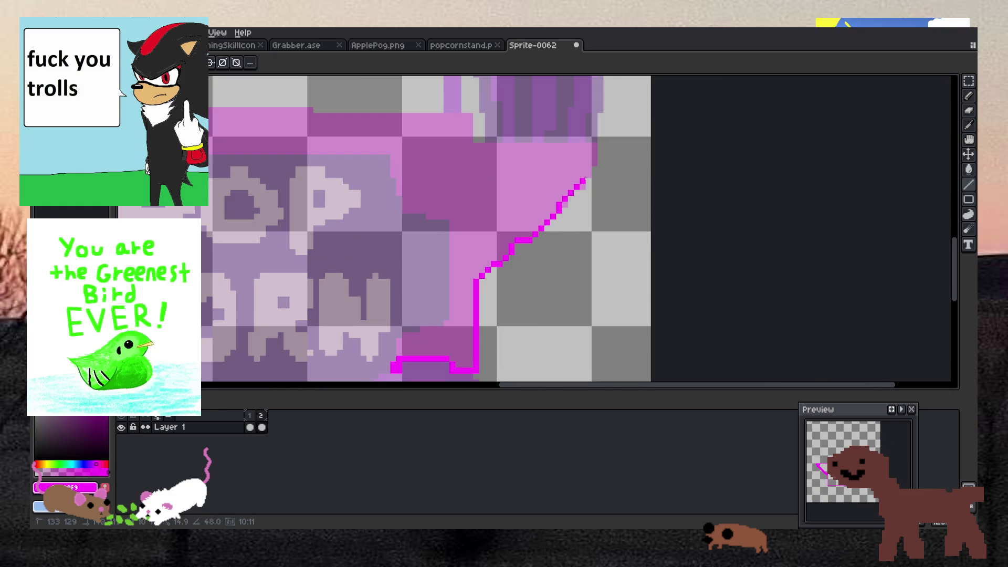
pyautogui.moveTo(583, 173); pyautogui.dragTo(529, 197)
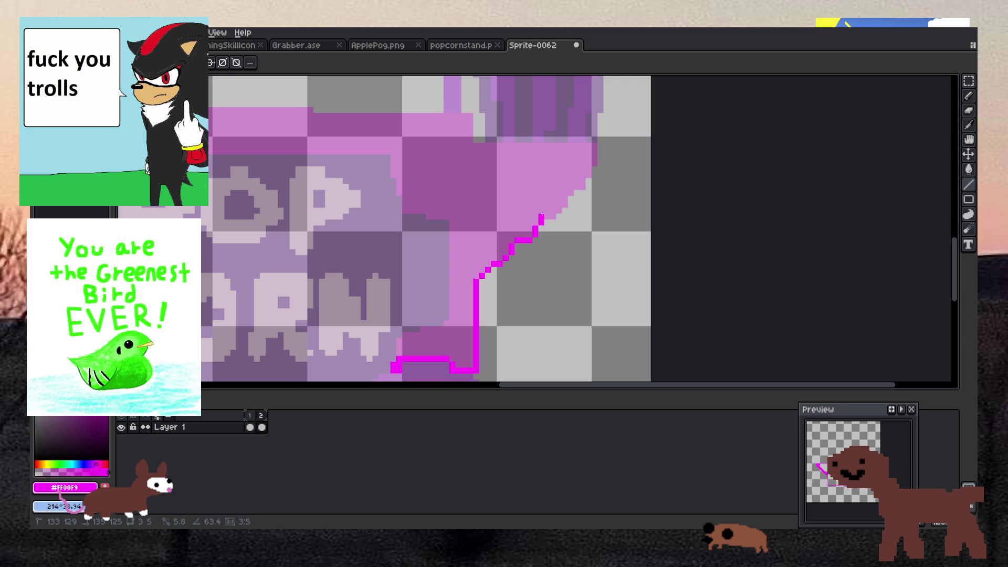
pyautogui.moveTo(553, 217); pyautogui.dragTo(571, 192)
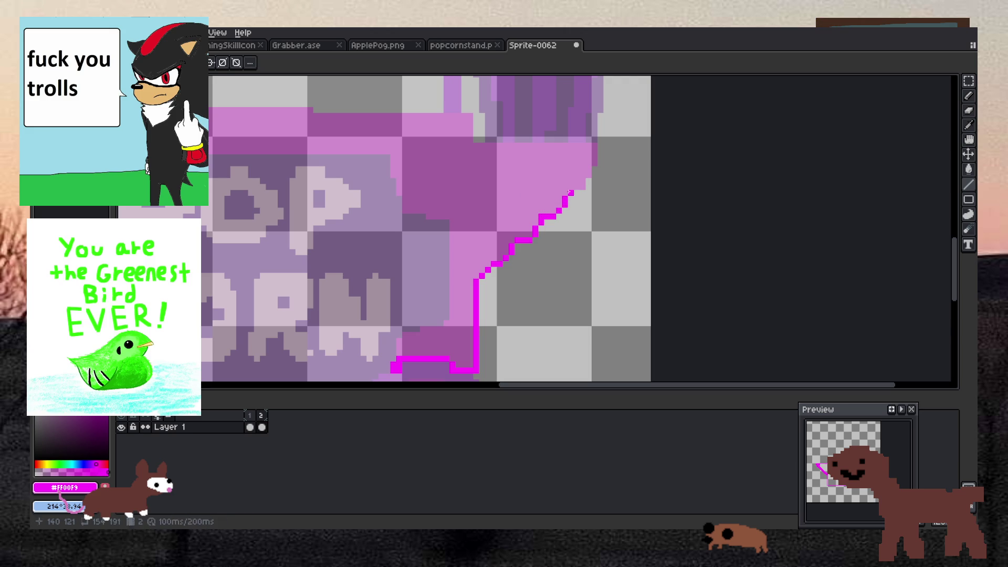
pyautogui.click(583, 186)
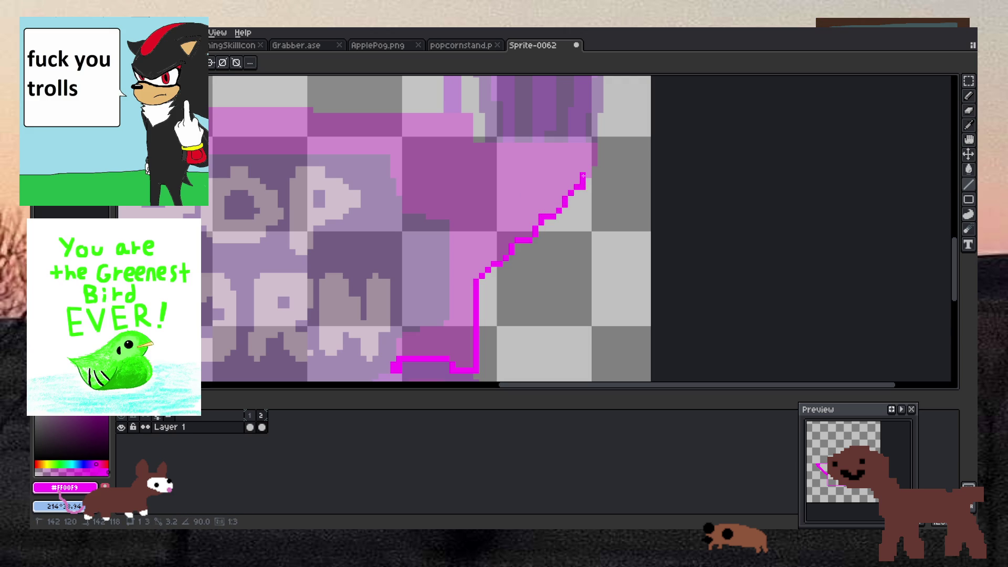
pyautogui.click(590, 163)
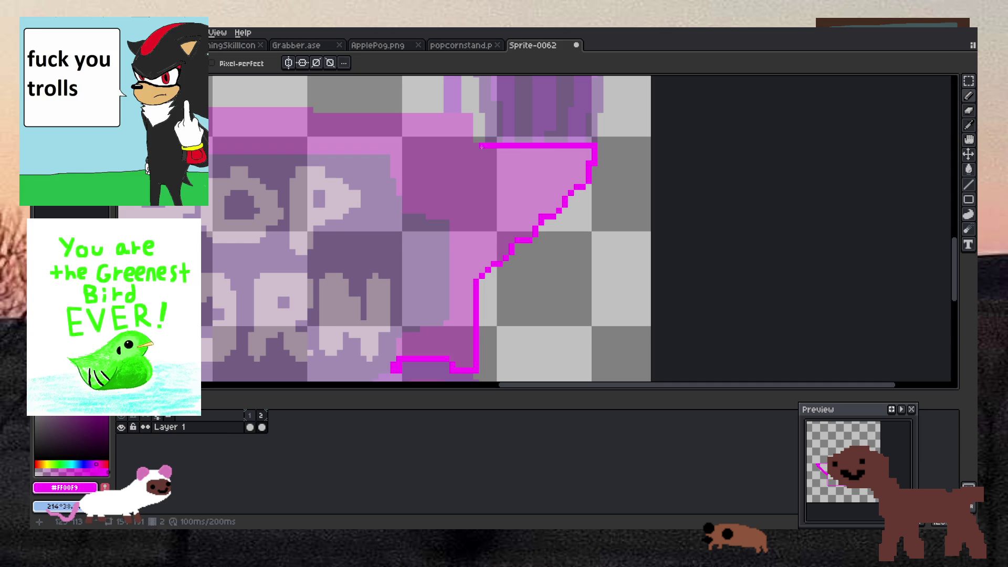
pyautogui.click(428, 117)
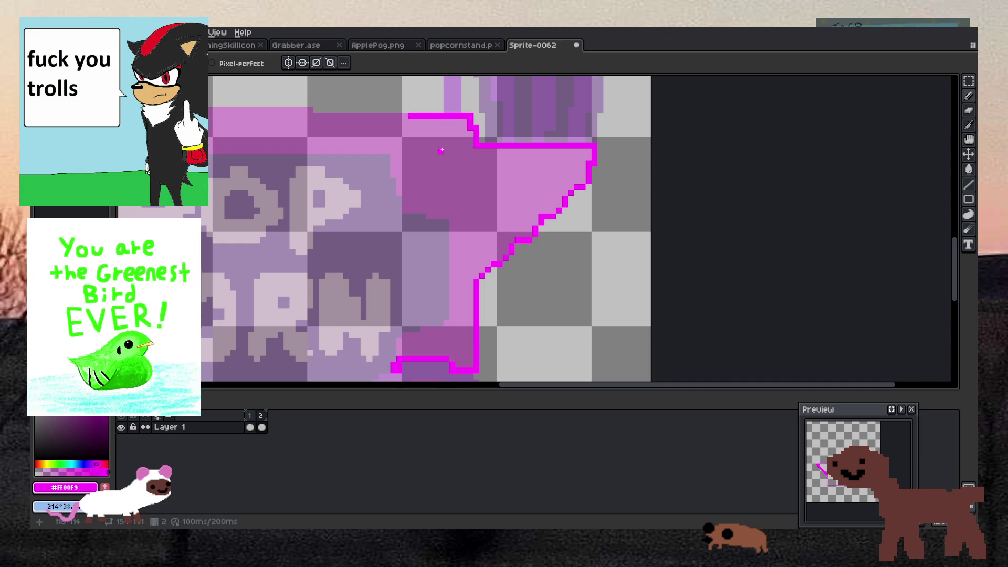
# Fill the enclosed cart base solid magenta with the Paint Bucket.
pyautogui.scroll(-3, 368, 157)
pyautogui.scroll(2, 272, 171)
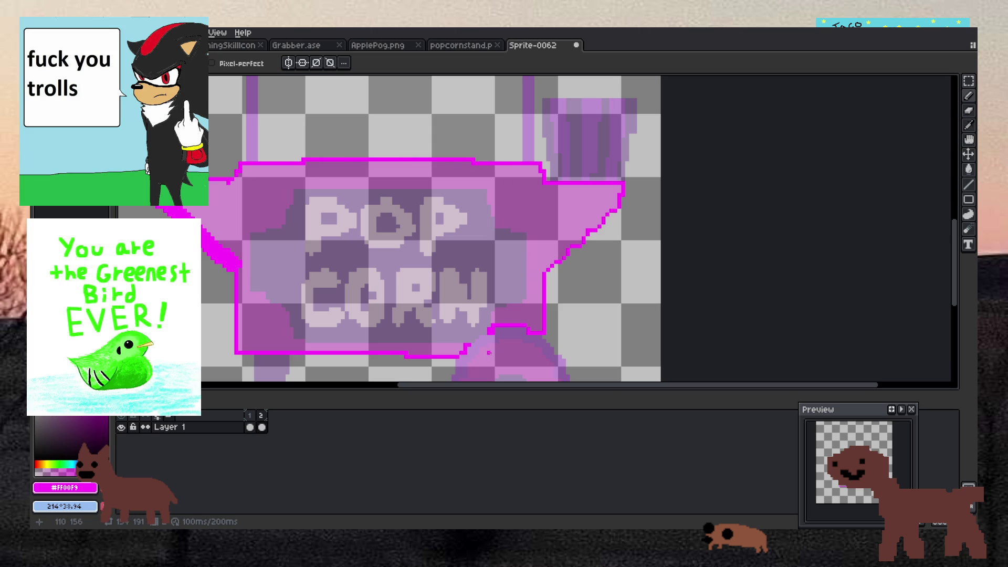
pyautogui.scroll(4, 492, 349)
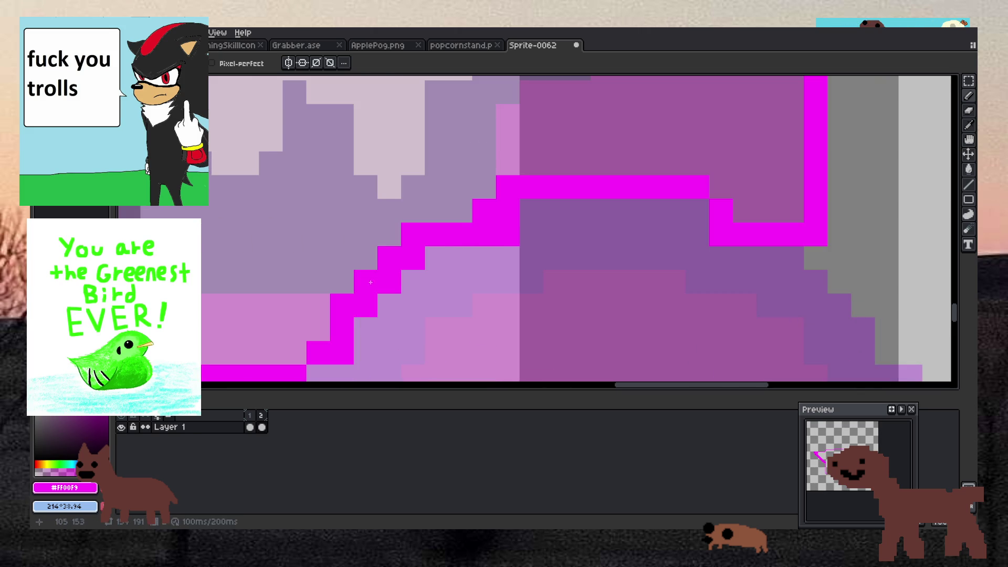
pyautogui.press('g')
pyautogui.click(411, 151)
pyautogui.scroll(-3, 412, 150)
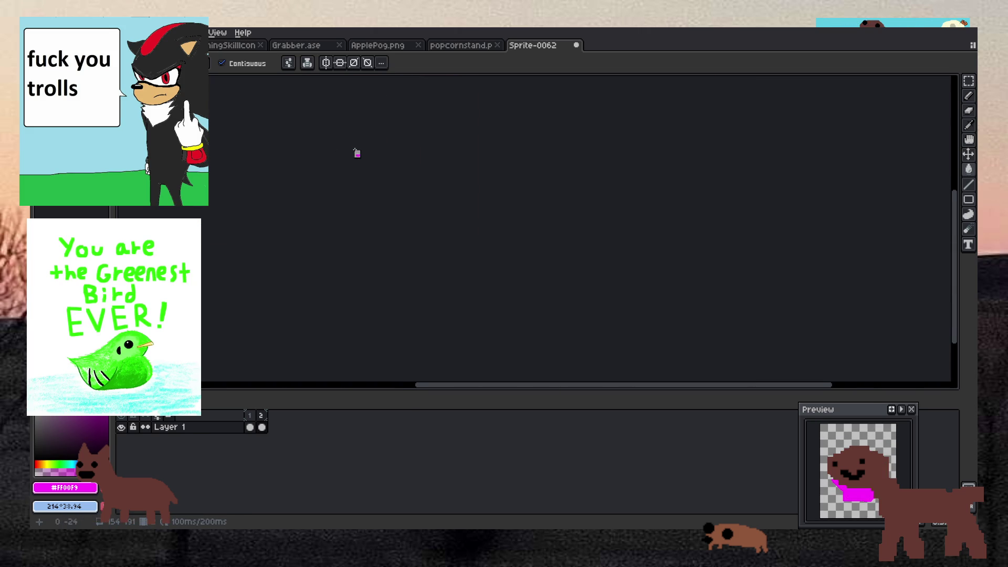
pyautogui.scroll(-3, 361, 149)
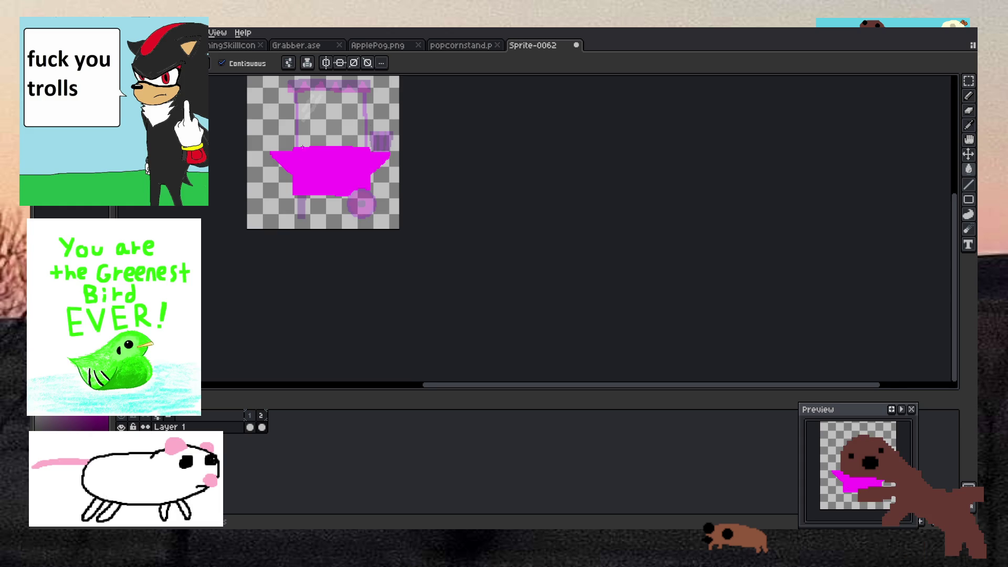
# Play the animation to compare both frames, stopping on the finished frame 1.
pyautogui.scroll(5, 302, 147)
pyautogui.press('b')
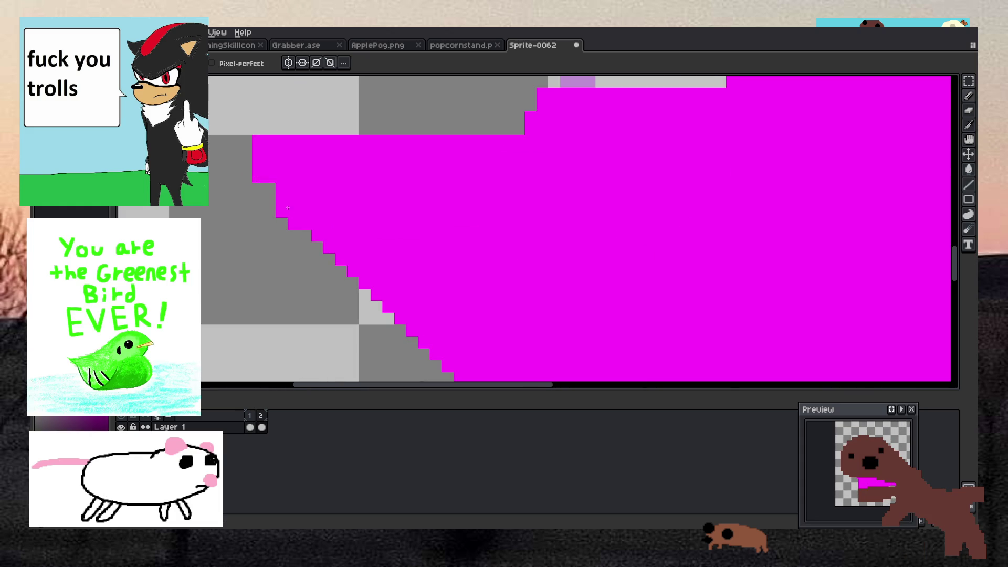
pyautogui.scroll(-5, 281, 195)
pyautogui.scroll(5, 267, 176)
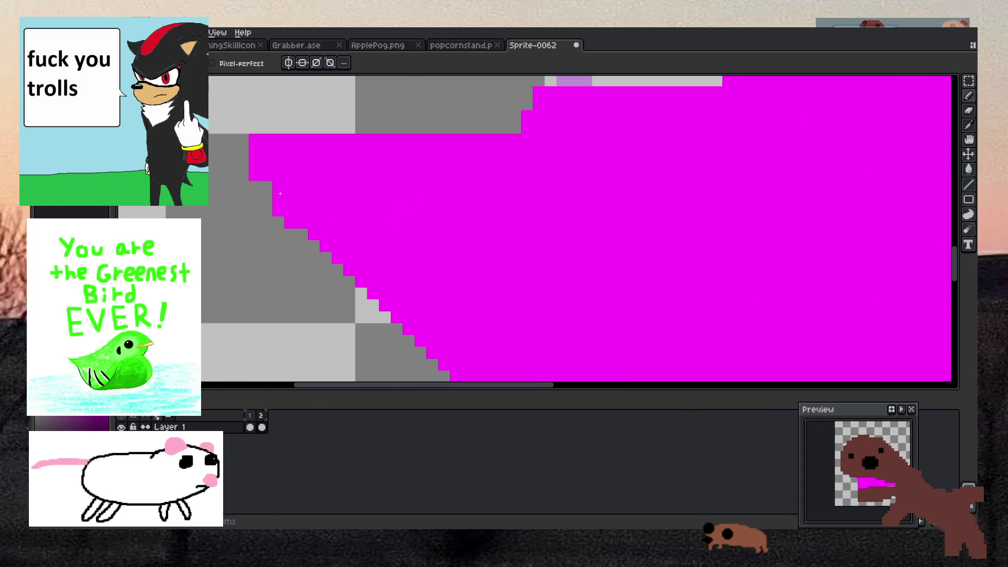
pyautogui.scroll(-4, 294, 216)
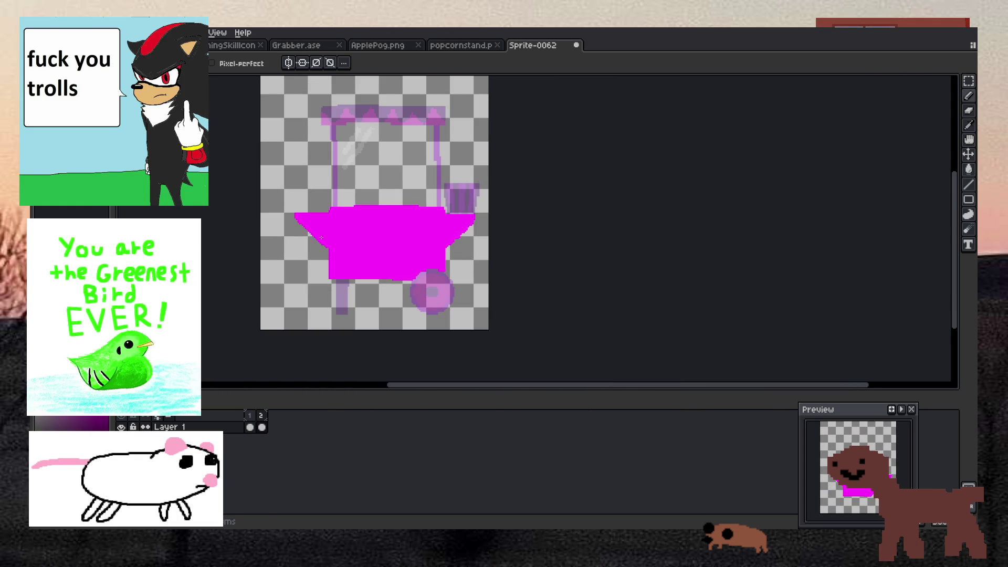
pyautogui.scroll(2, 309, 289)
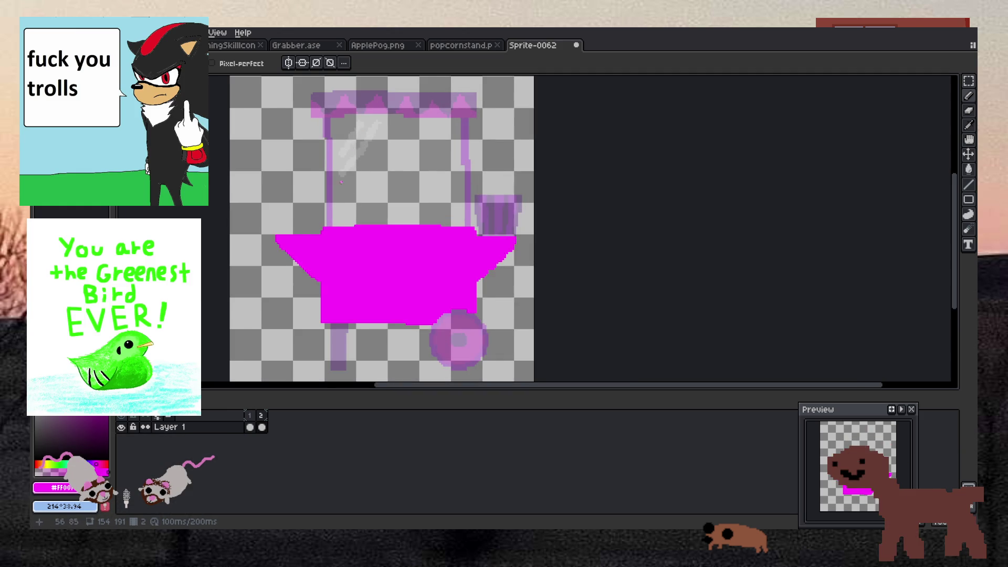
pyautogui.scroll(-1, 309, 289)
pyautogui.press('Left')
pyautogui.press('Right')
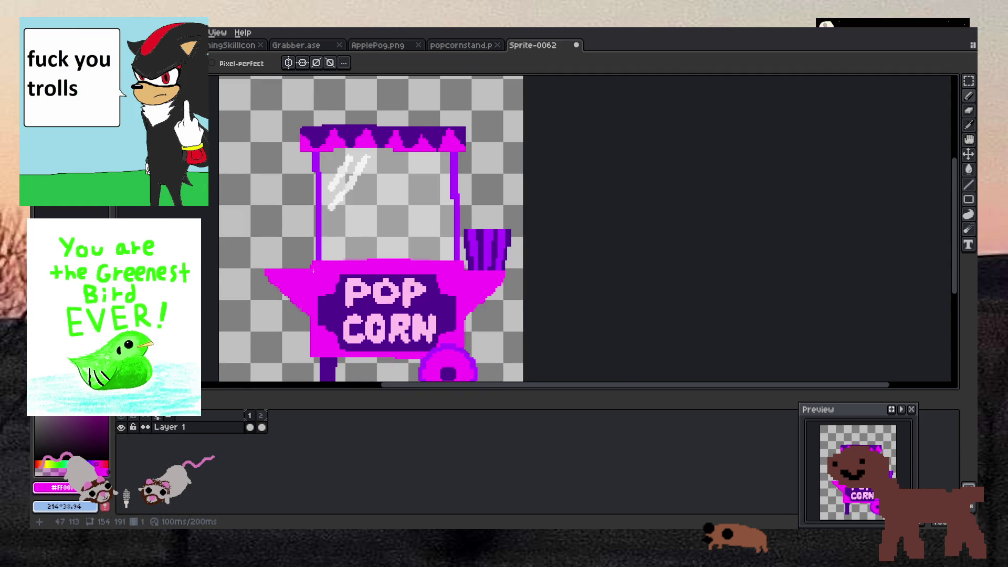
pyautogui.press('Return')
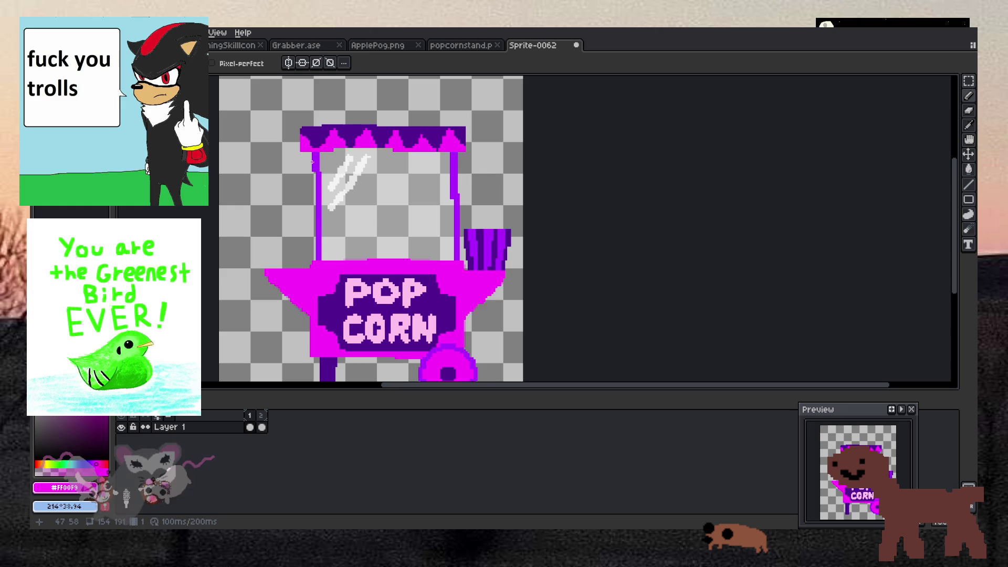
# Sample purple #B000FF from frame 1's pole and start drawing at the left pole's base on frame 2.
pyautogui.press('i')
pyautogui.click(319, 155)
pyautogui.press('Right')
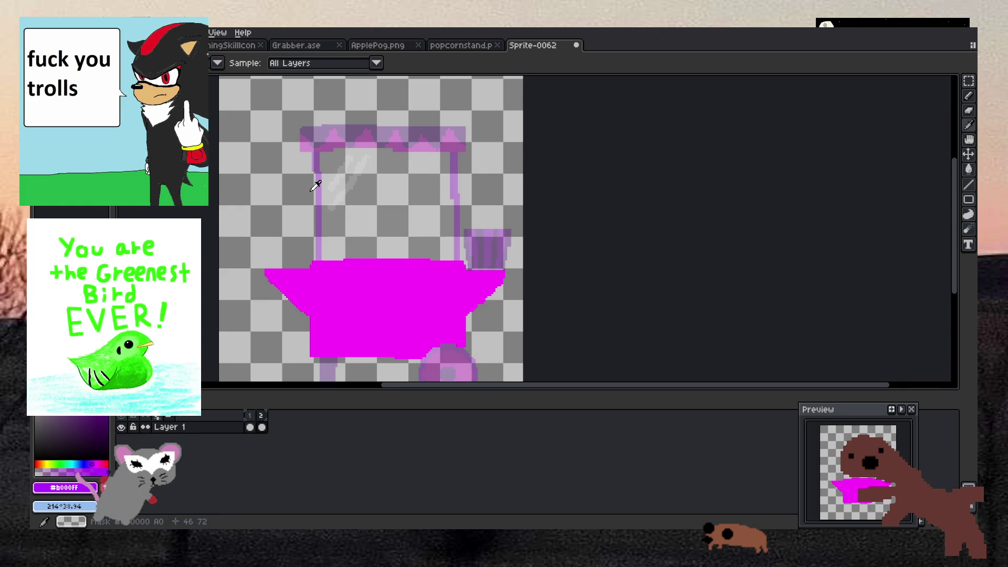
pyautogui.scroll(2, 315, 186)
pyautogui.press('b')
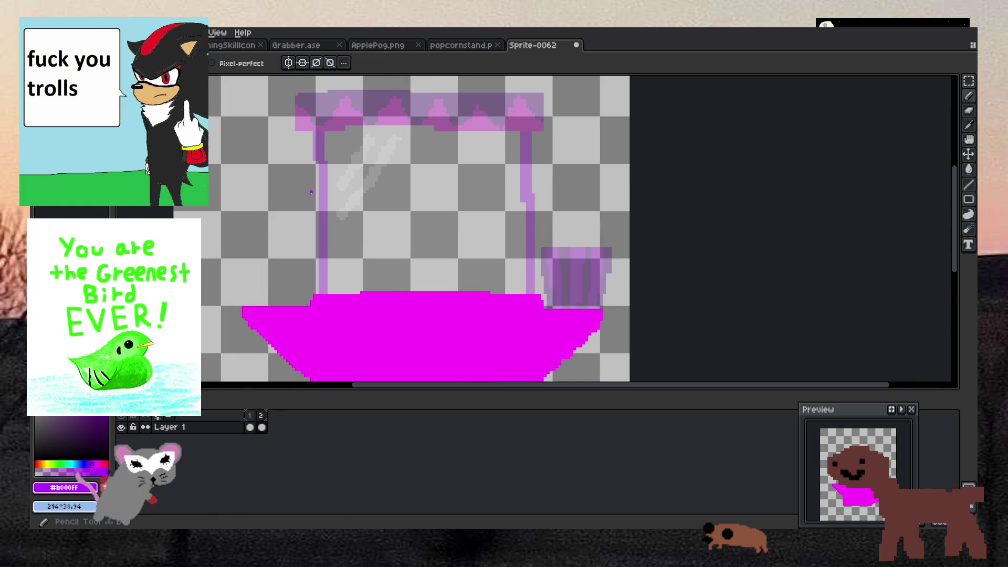
pyautogui.scroll(1, 318, 294)
pyautogui.scroll(-2, 318, 294)
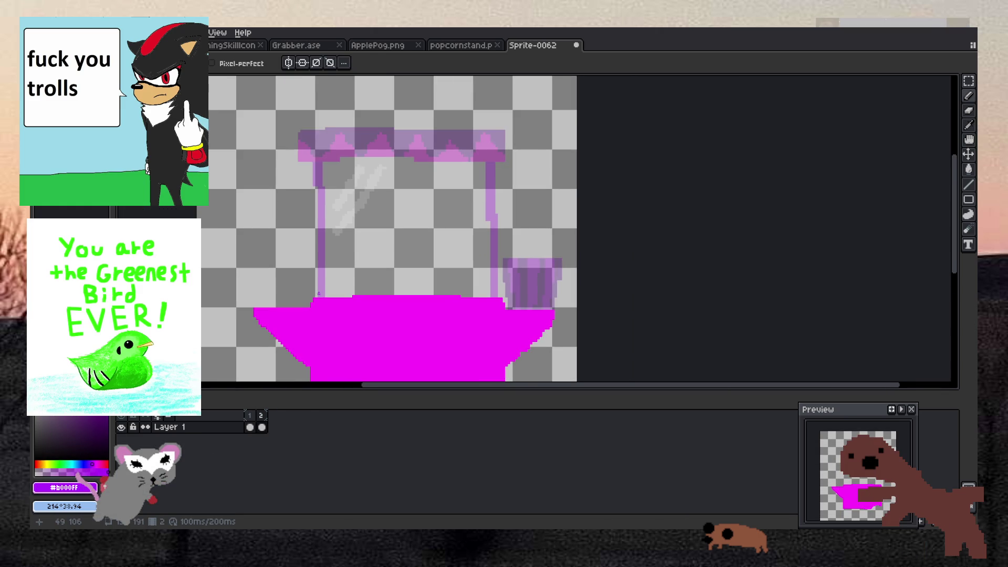
pyautogui.scroll(1, 318, 294)
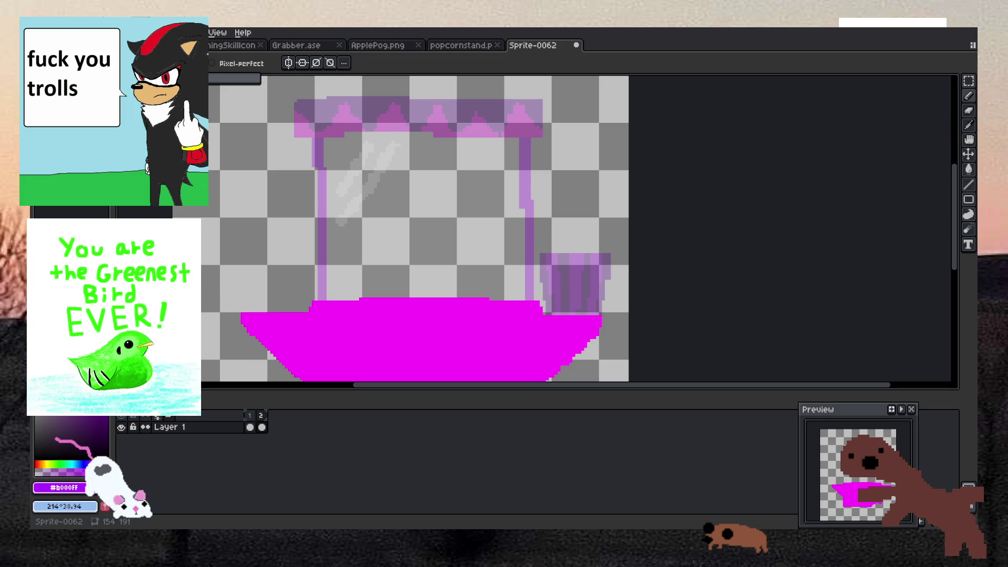
pyautogui.click(321, 298)
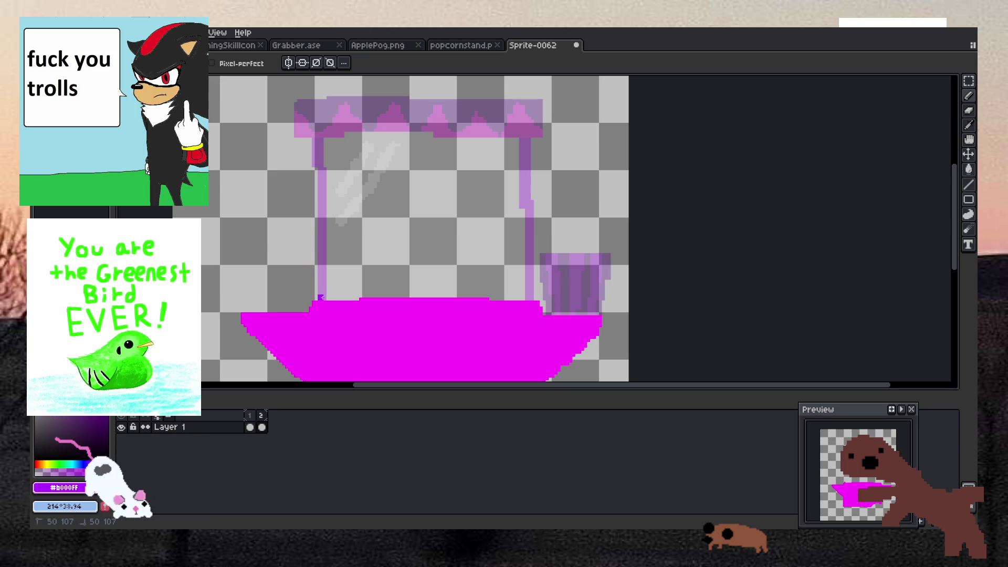
# Draw the left pole in purple from its base, widening its top, after undoing a misdrawn stroke.
pyautogui.moveTo(321, 172)
pyautogui.mouseDown()
pyautogui.moveTo(316, 140)
pyautogui.moveTo(339, 174)
pyautogui.mouseUp()
pyautogui.hotkey('ctrl', 'z')
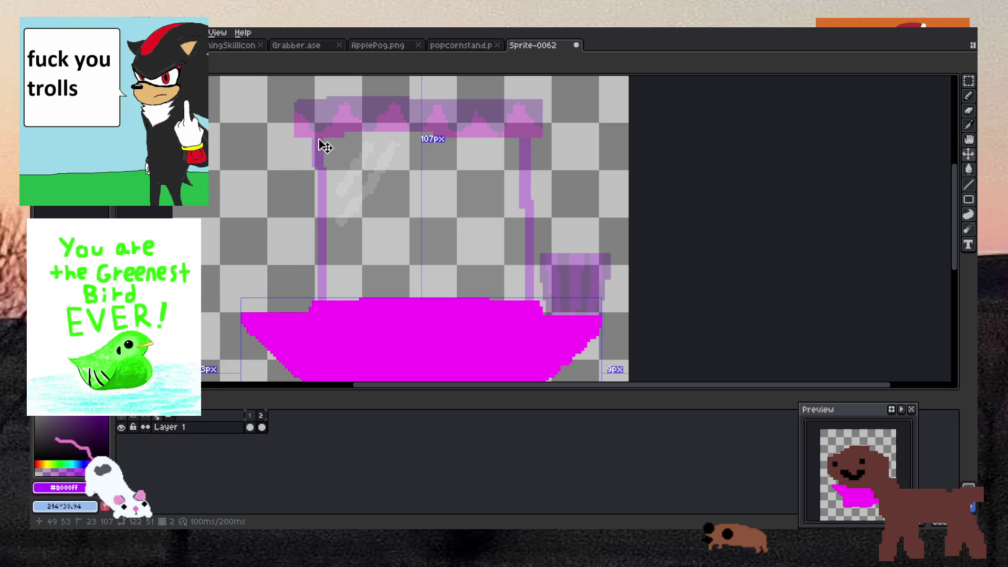
pyautogui.scroll(1, 300, 120)
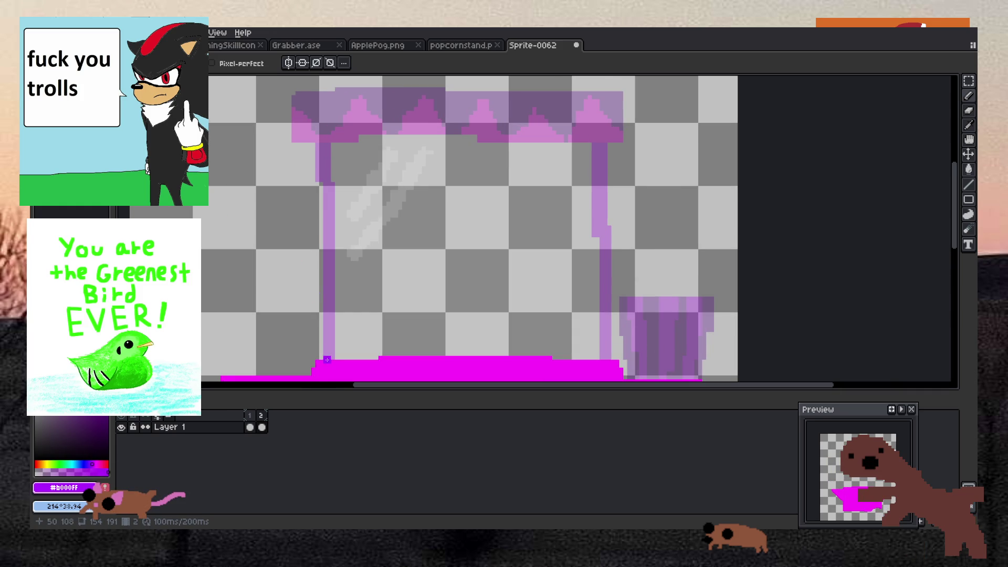
pyautogui.moveTo(327, 358); pyautogui.dragTo(332, 255)
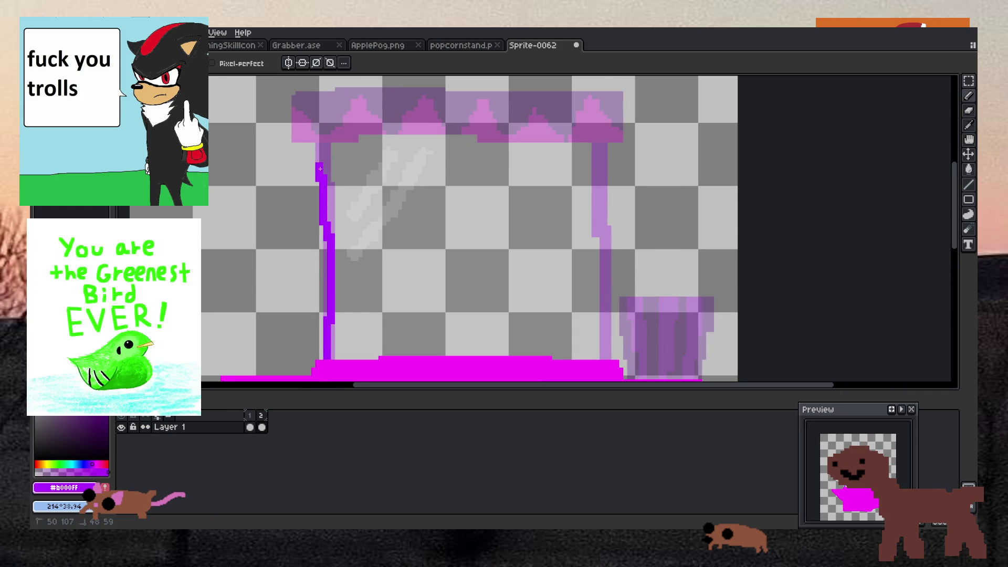
pyautogui.moveTo(319, 150); pyautogui.dragTo(327, 147)
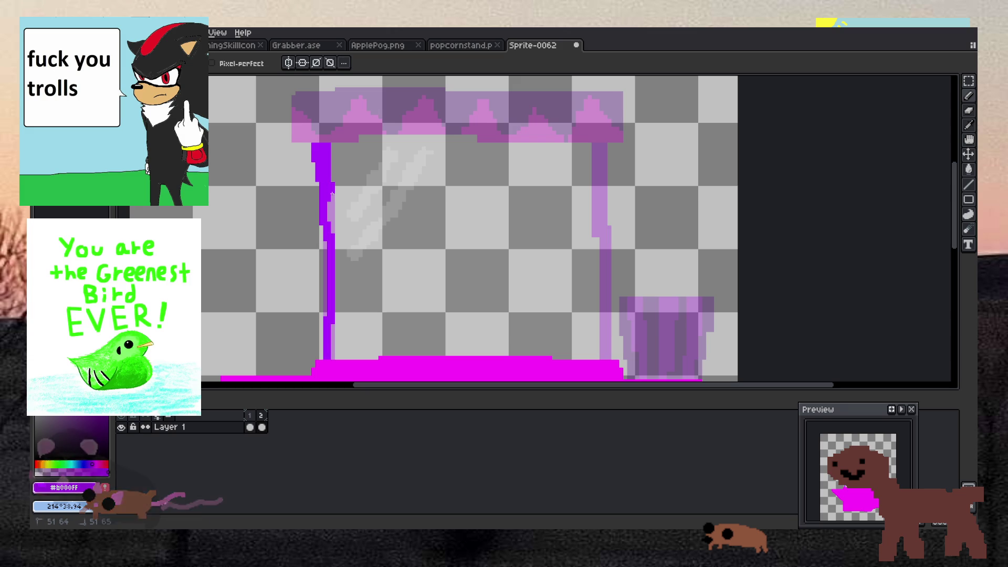
pyautogui.moveTo(330, 200); pyautogui.dragTo(329, 244)
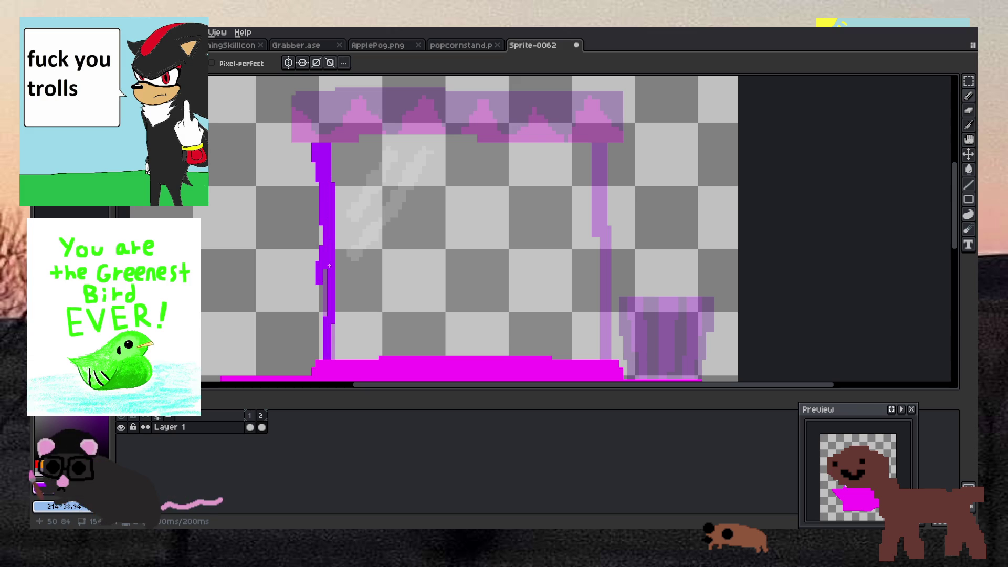
# Rework the left pole's strokes, painting its lavender strip solid purple.
pyautogui.press('e')
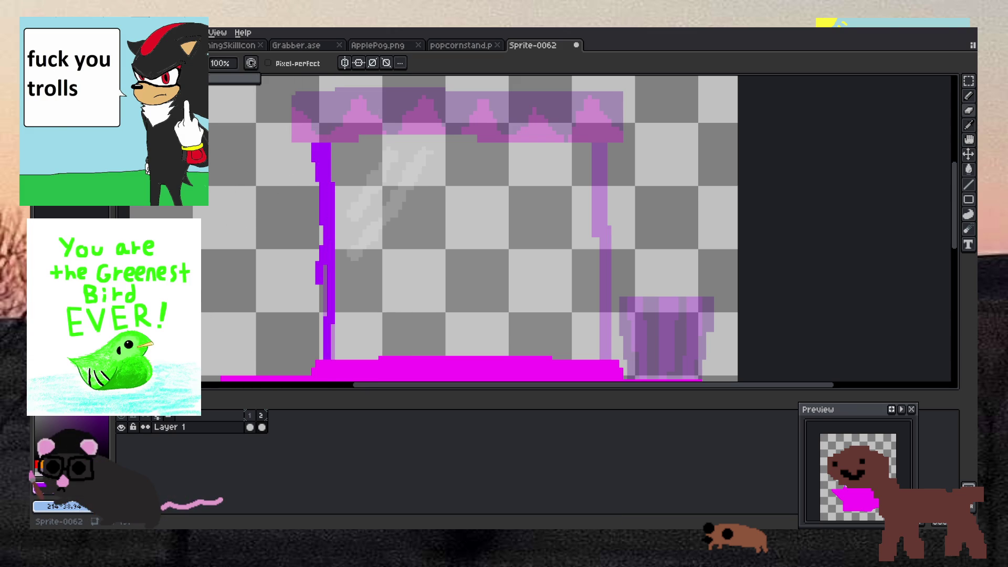
pyautogui.scroll(2, 302, 290)
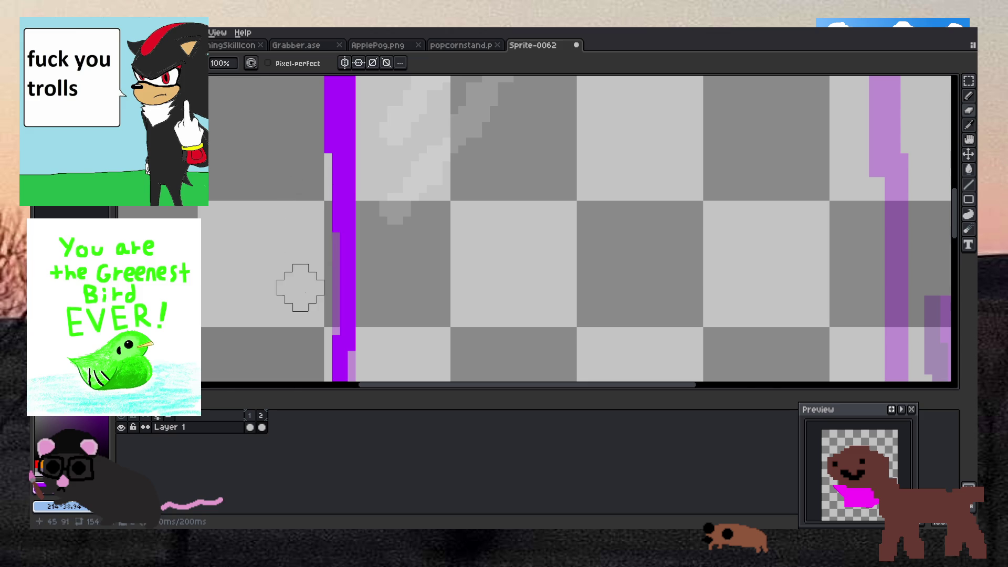
pyautogui.scroll(-2, 302, 289)
pyautogui.scroll(2, 326, 219)
pyautogui.press('b')
pyautogui.moveTo(336, 219); pyautogui.dragTo(338, 338)
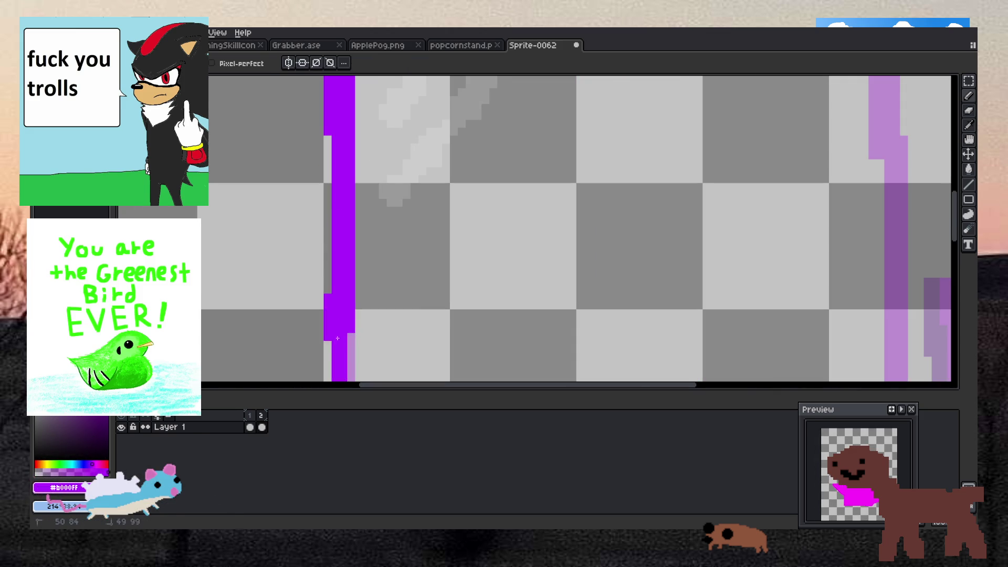
pyautogui.scroll(-2, 338, 338)
pyautogui.scroll(2, 355, 220)
pyautogui.hotkey('ctrl', 'z')
pyautogui.moveTo(349, 209); pyautogui.dragTo(350, 344)
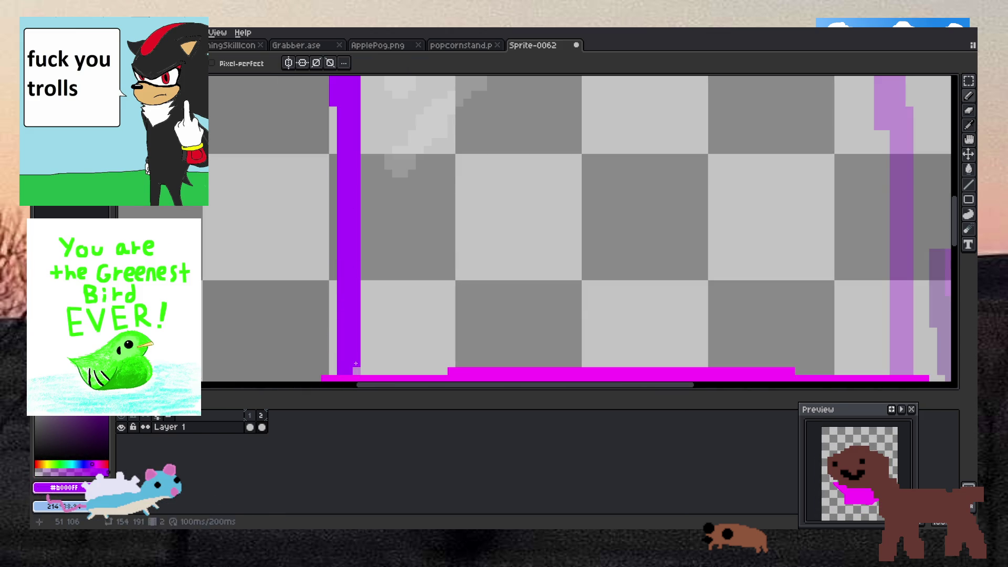
pyautogui.scroll(-4, 356, 364)
pyautogui.scroll(1, 472, 272)
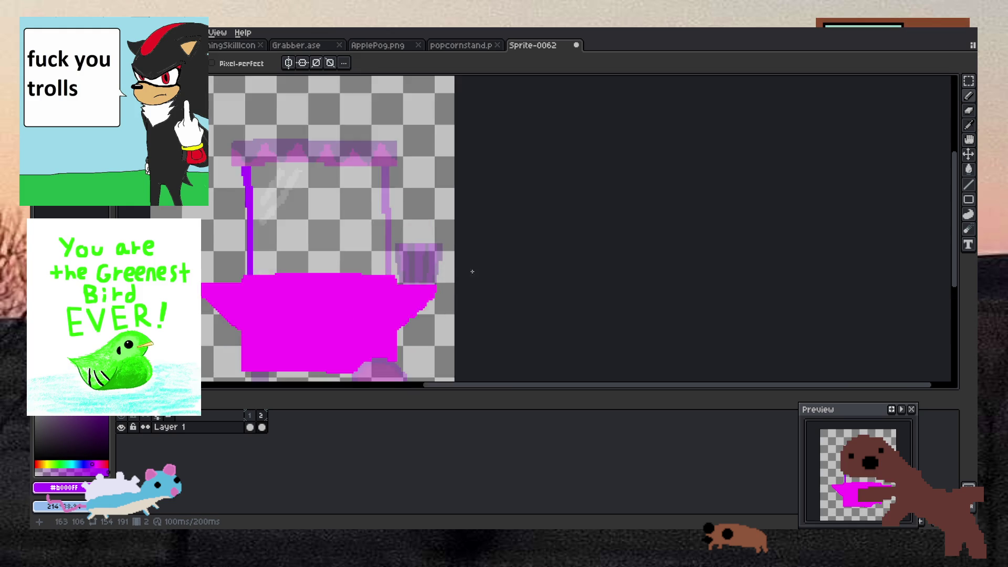
# Trace the right pole in purple, adding edge pixels and its lower right edge.
pyautogui.scroll(1, 472, 271)
pyautogui.scroll(-1, 428, 205)
pyautogui.scroll(2, 429, 324)
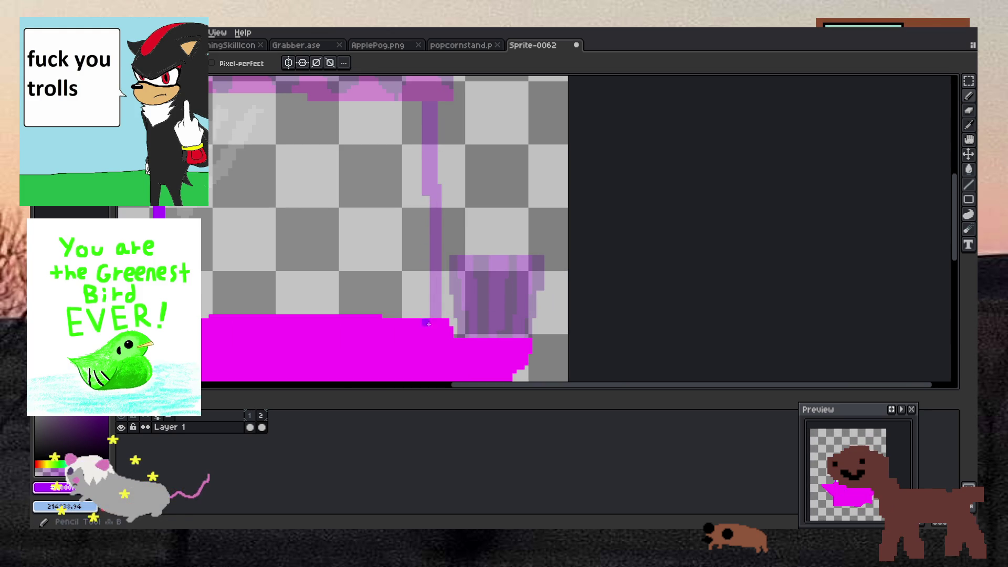
pyautogui.moveTo(430, 324); pyautogui.dragTo(436, 253)
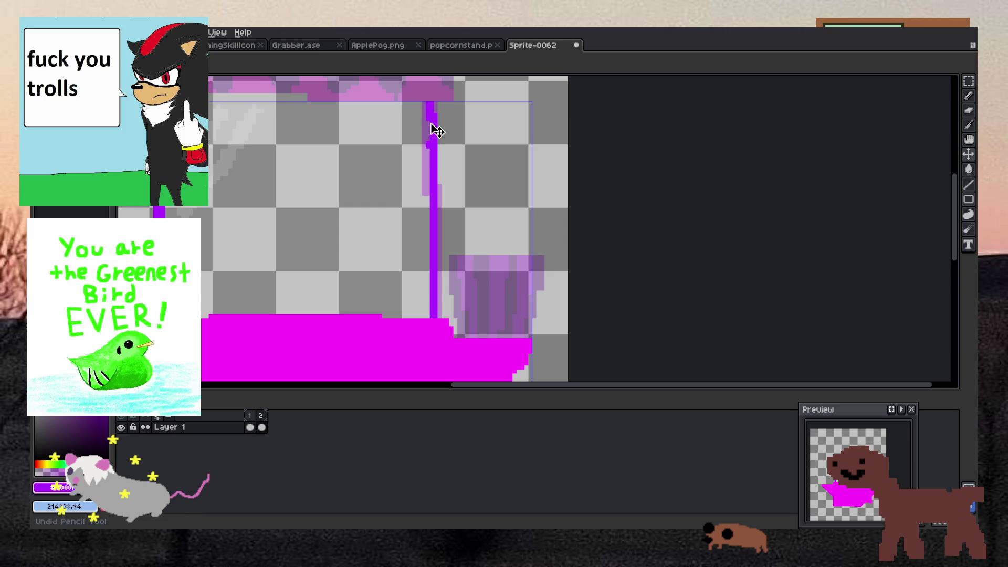
pyautogui.moveTo(429, 126)
pyautogui.mouseDown()
pyautogui.moveTo(427, 163)
pyautogui.moveTo(435, 158)
pyautogui.mouseUp()
pyautogui.hotkey('ctrl', 'z')
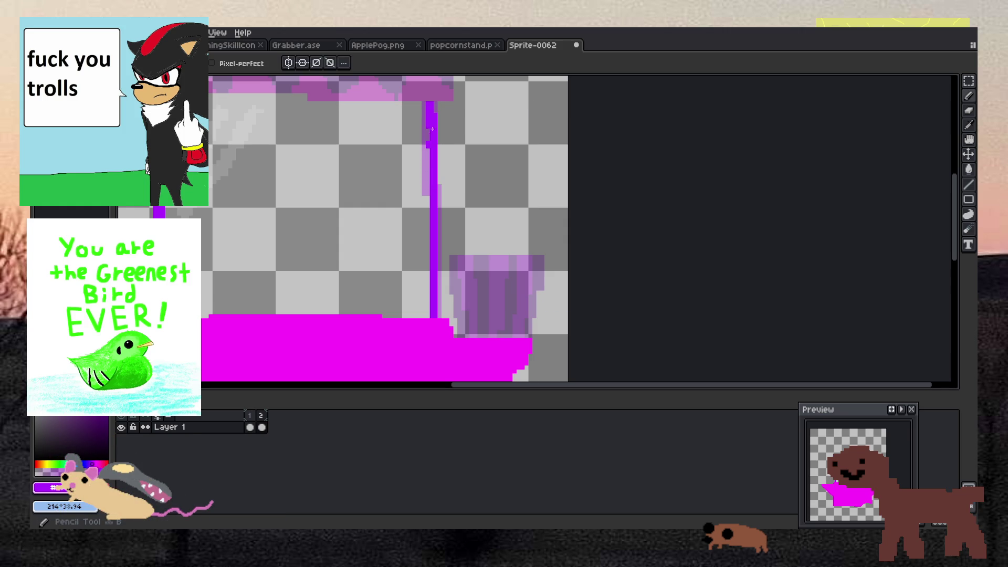
pyautogui.click(433, 166)
pyautogui.click(430, 180)
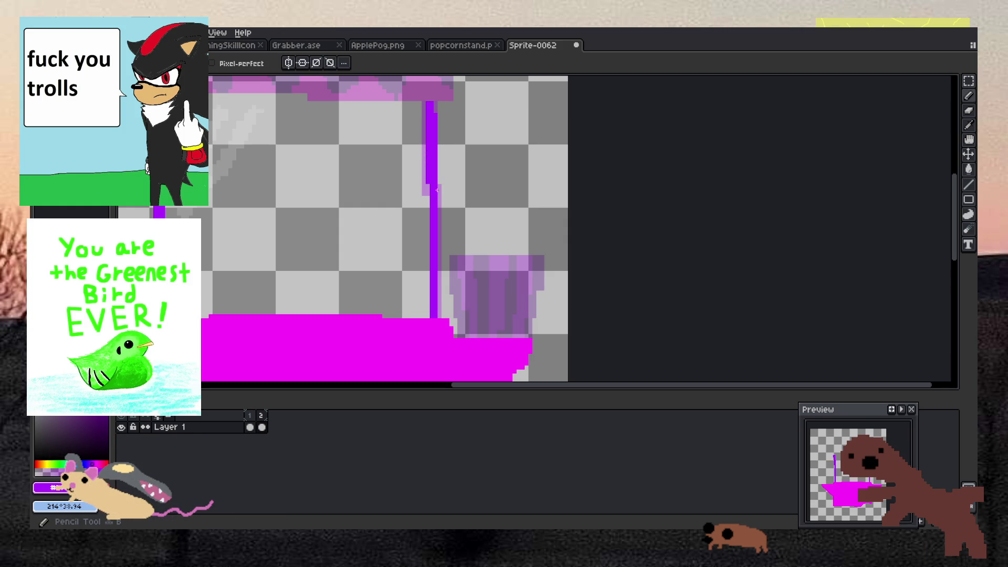
pyautogui.click(439, 188)
pyautogui.moveTo(439, 270); pyautogui.dragTo(437, 299)
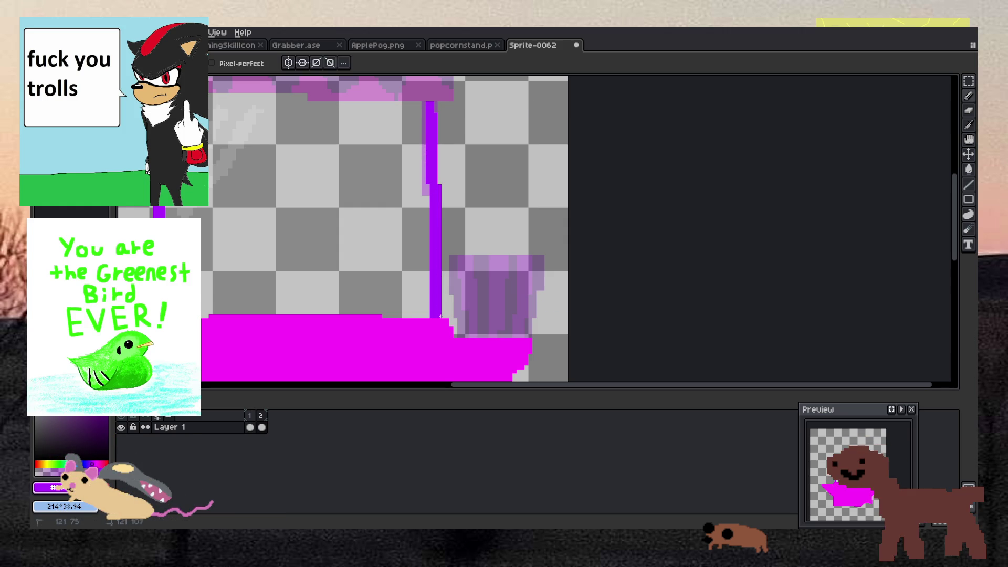
pyautogui.scroll(-1, 407, 240)
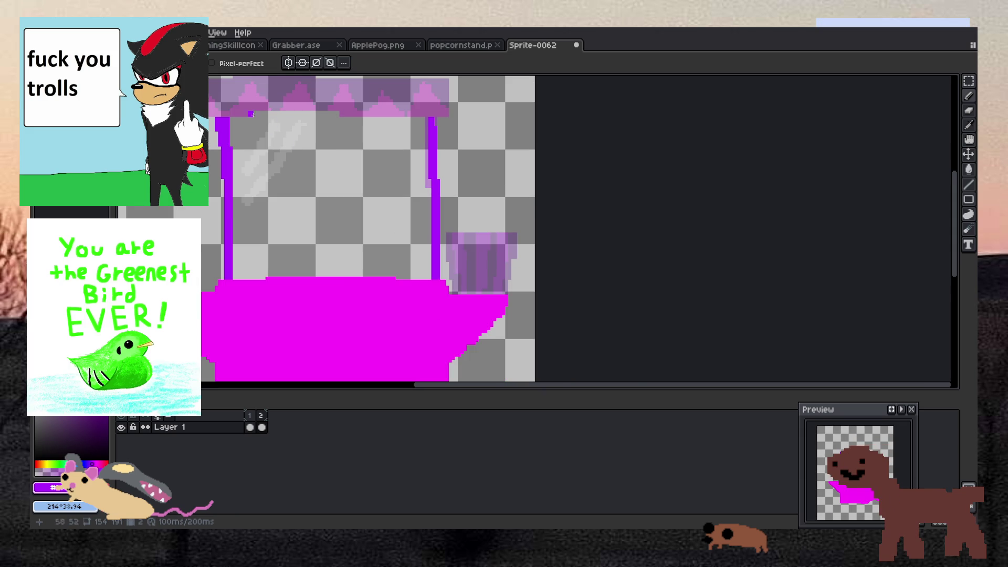
pyautogui.scroll(2, 254, 106)
# Erase stray purple pixels from the left pole and repaint its edge pixel.
pyautogui.press('e')
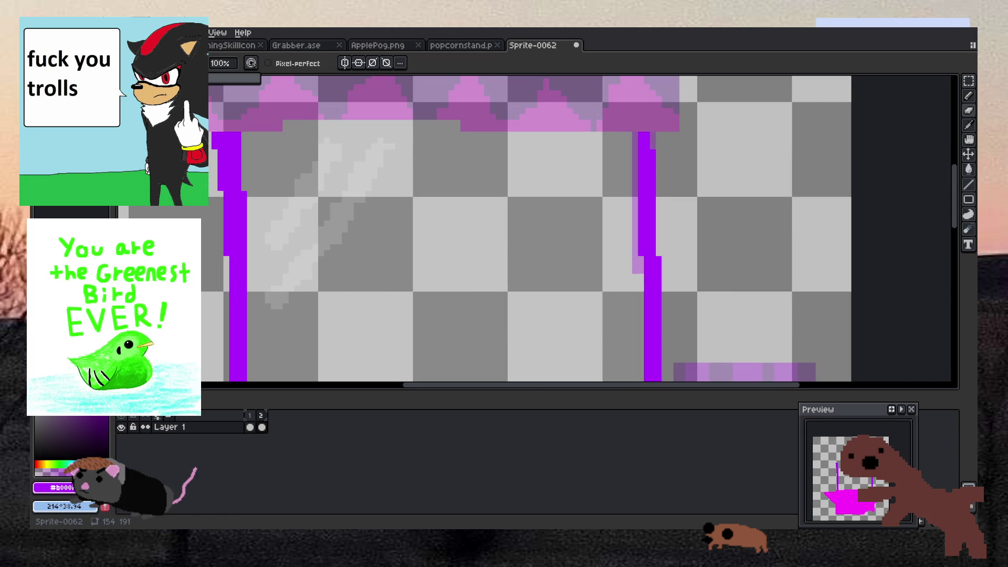
pyautogui.scroll(-5, 214, 135)
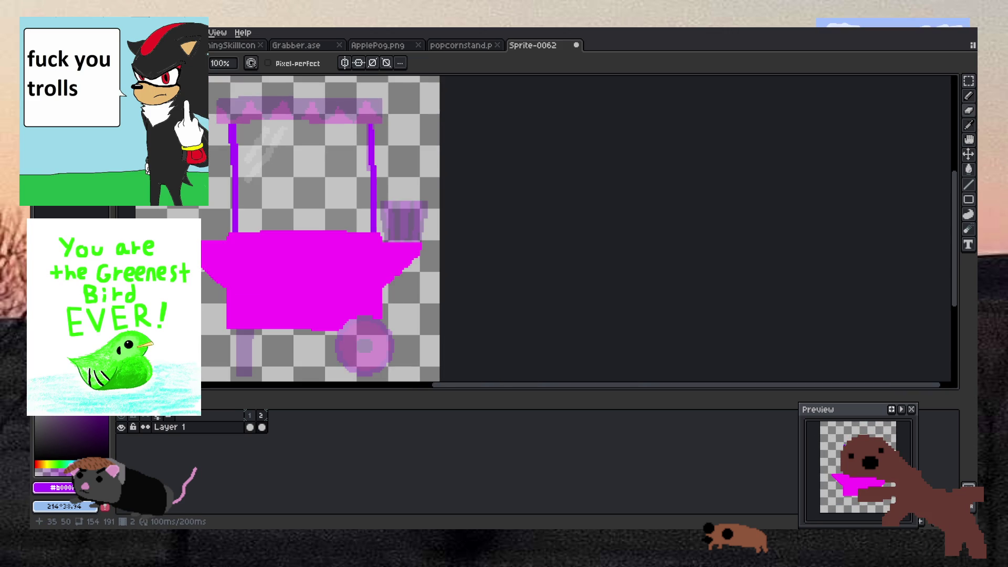
pyautogui.scroll(4, 221, 143)
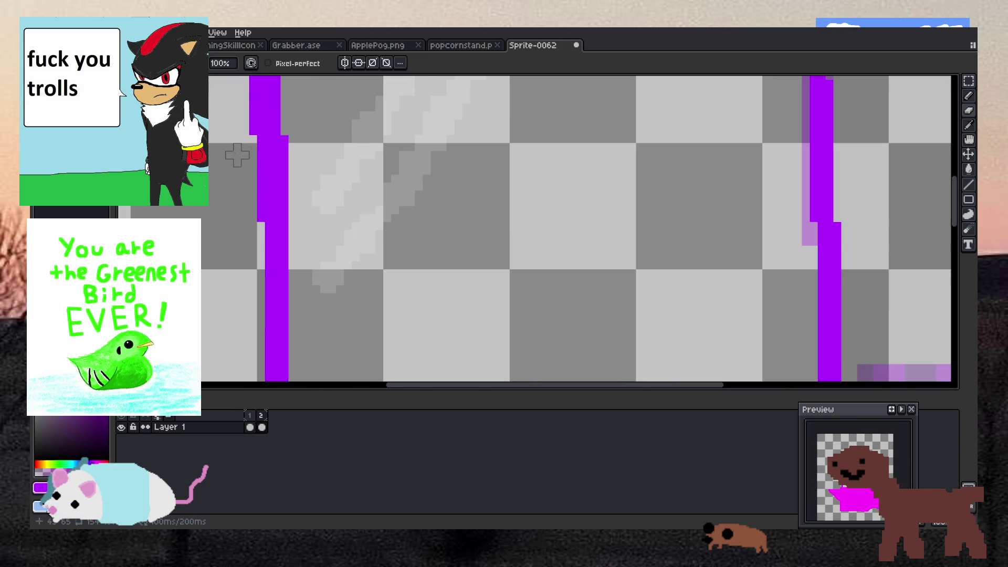
pyautogui.moveTo(253, 171); pyautogui.dragTo(253, 241)
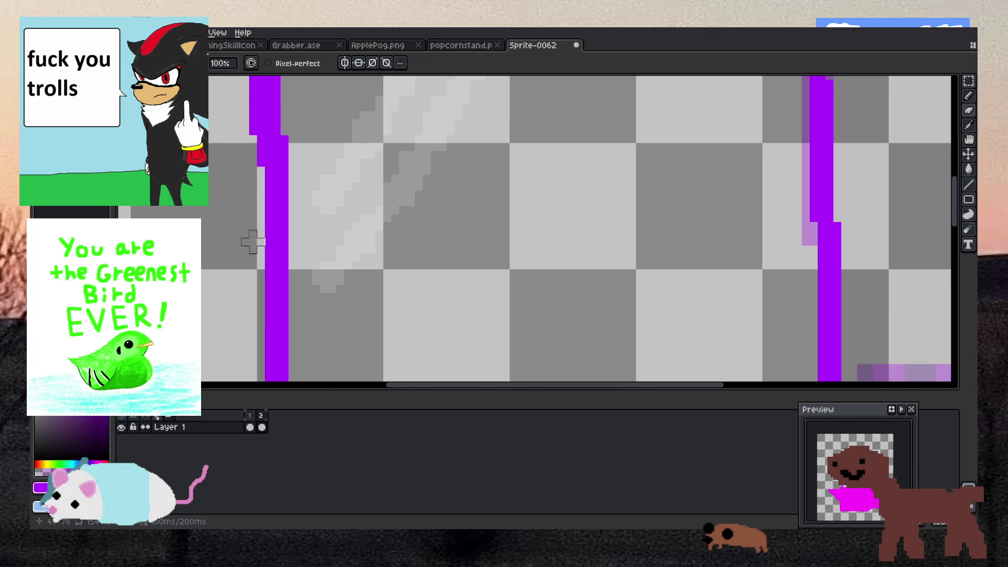
pyautogui.press('b')
pyautogui.click(265, 169)
# Touch up the left pole's purple pixels lower down its edge.
pyautogui.press('e')
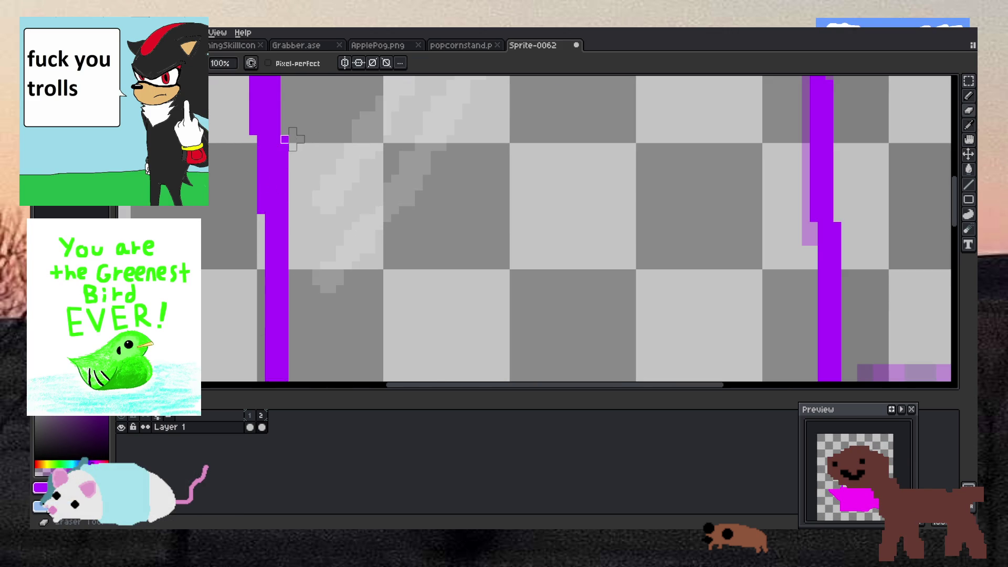
pyautogui.scroll(-3, 288, 254)
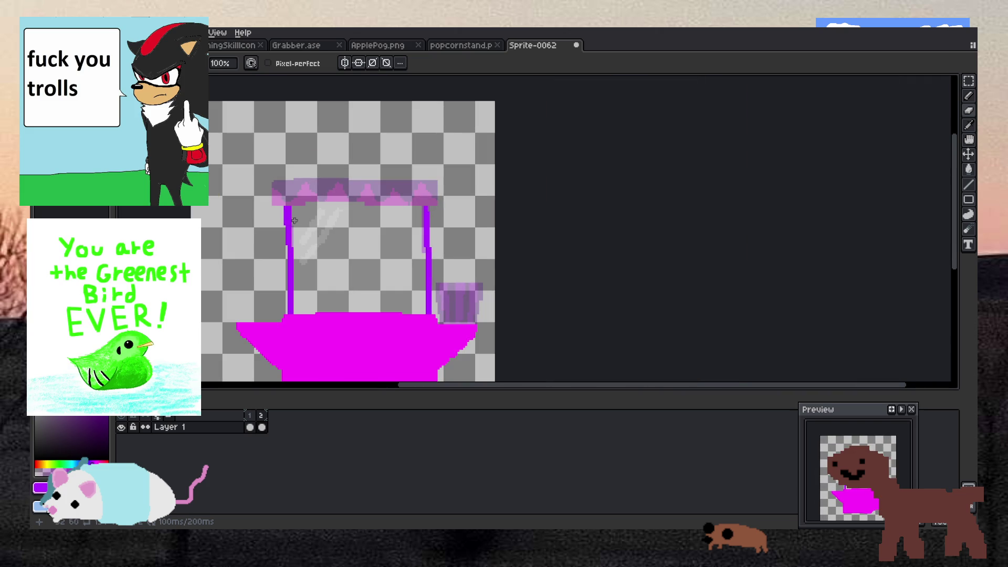
pyautogui.scroll(4, 294, 218)
pyautogui.scroll(-3, 286, 216)
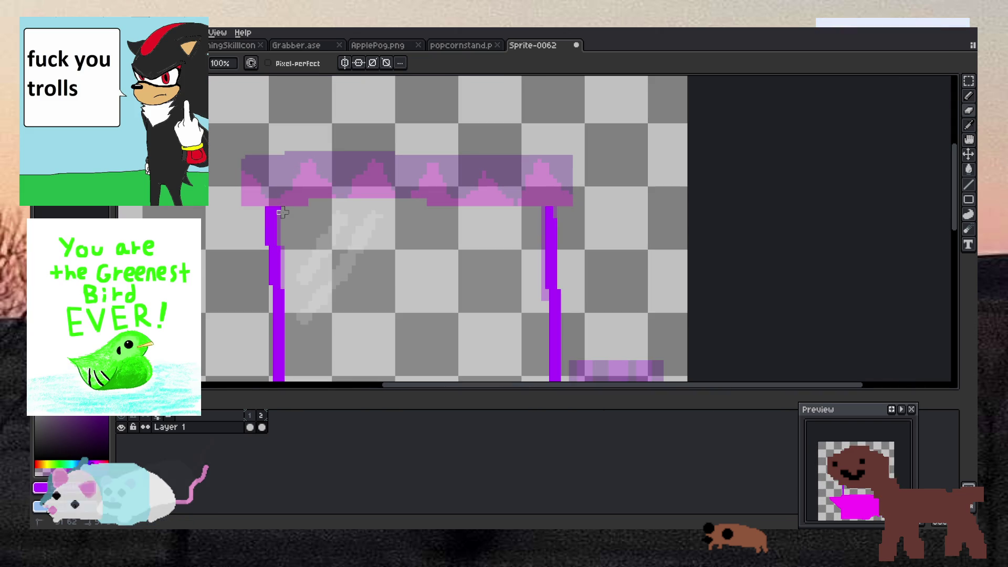
pyautogui.scroll(-4, 286, 220)
pyautogui.scroll(3, 296, 246)
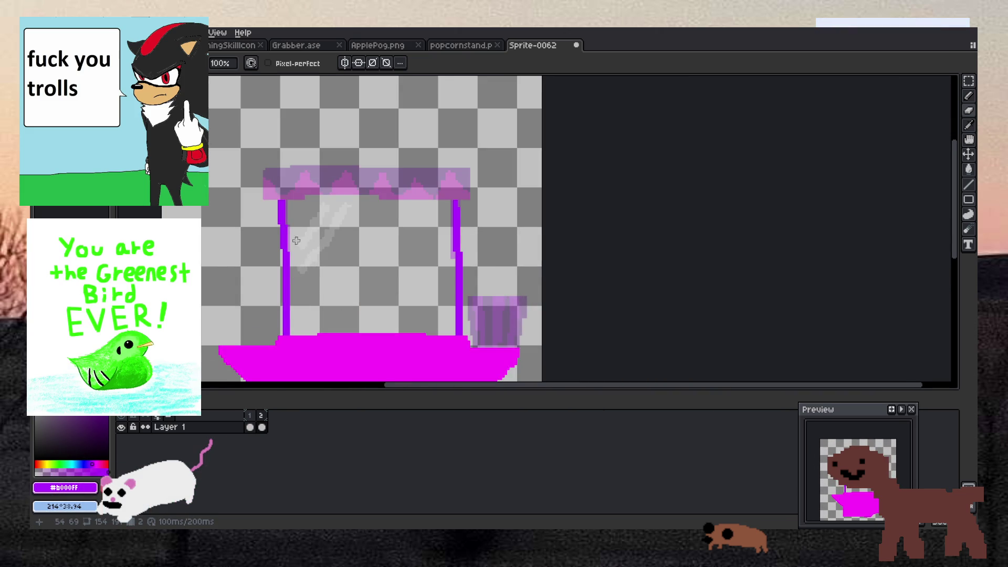
pyautogui.scroll(1, 293, 263)
pyautogui.scroll(2, 276, 239)
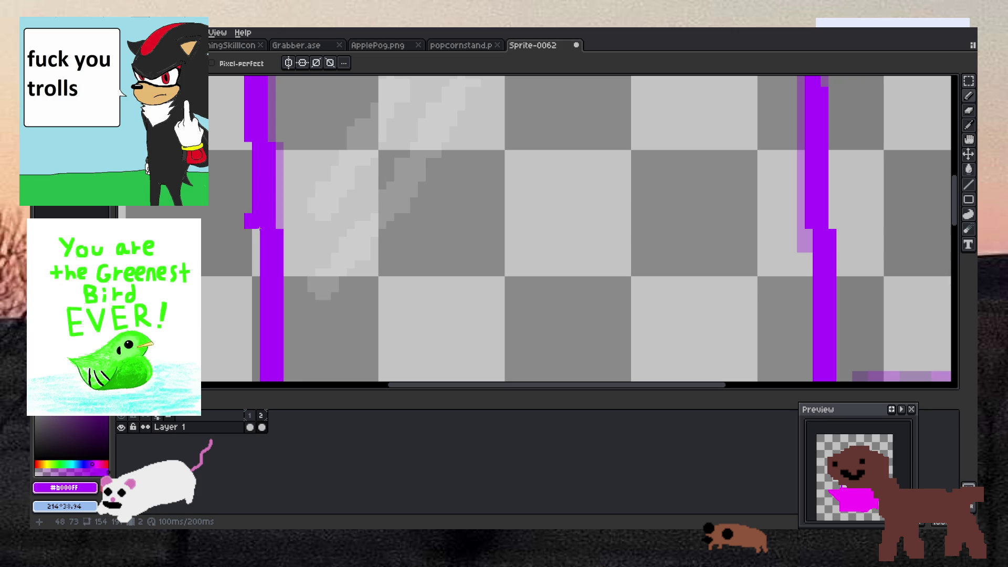
pyautogui.moveTo(265, 229); pyautogui.dragTo(265, 253)
pyautogui.scroll(-4, 301, 236)
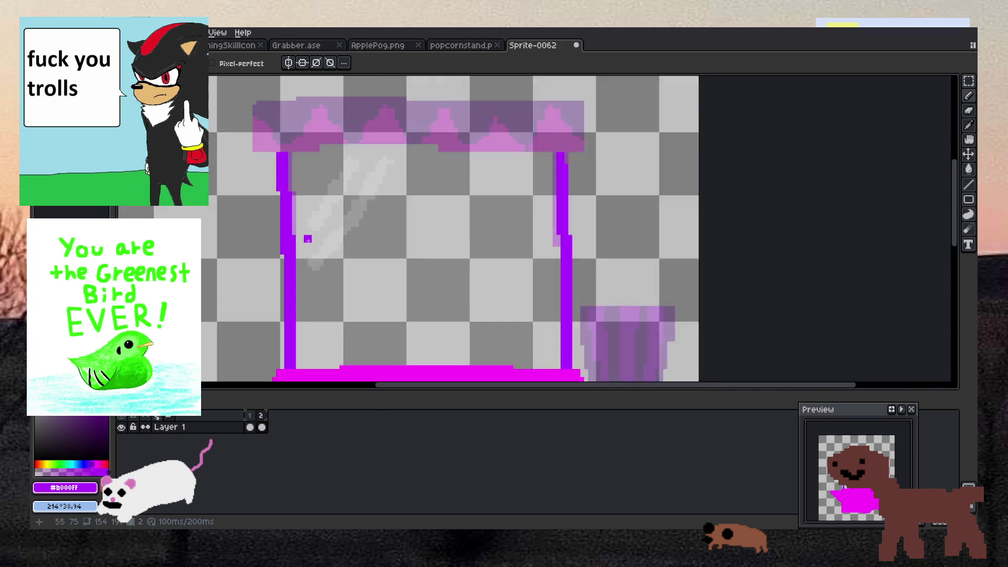
pyautogui.scroll(2, 308, 239)
pyautogui.scroll(8, 351, 209)
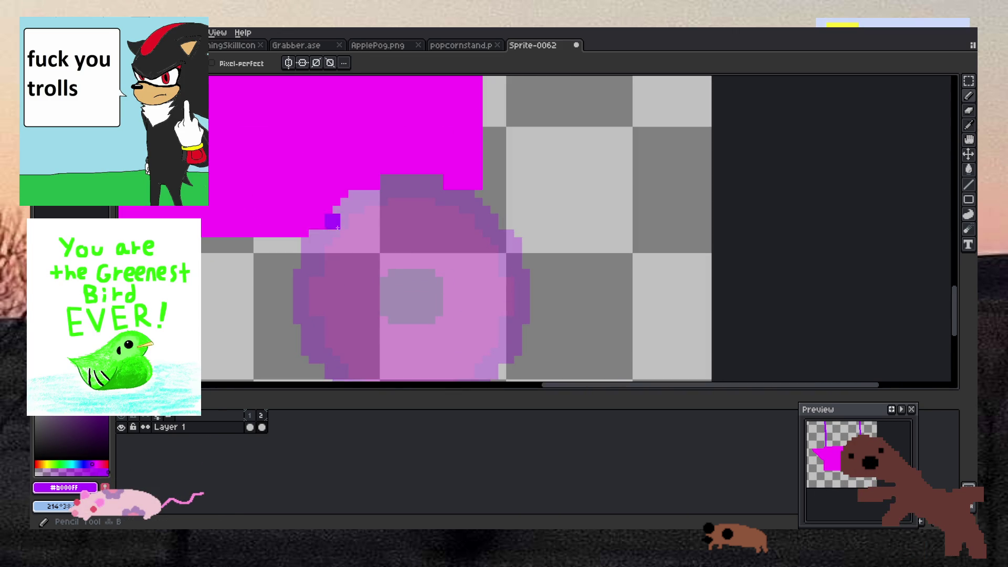
# Pick the purple from frame 1 and return to frame 2 with the Pencil.
pyautogui.scroll(-3, 428, 247)
pyautogui.click(250, 416)
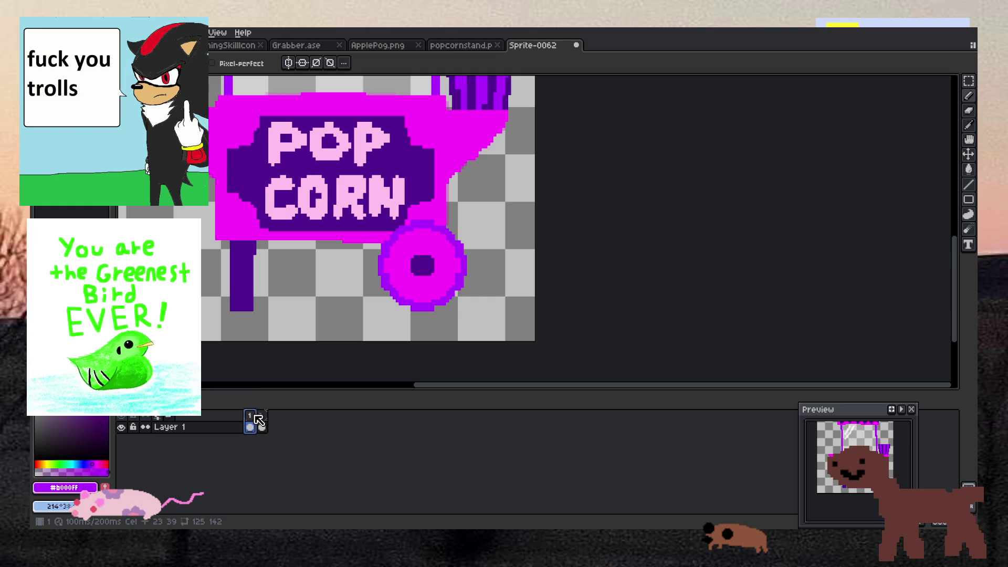
pyautogui.scroll(1, 382, 251)
pyautogui.scroll(1, 382, 251)
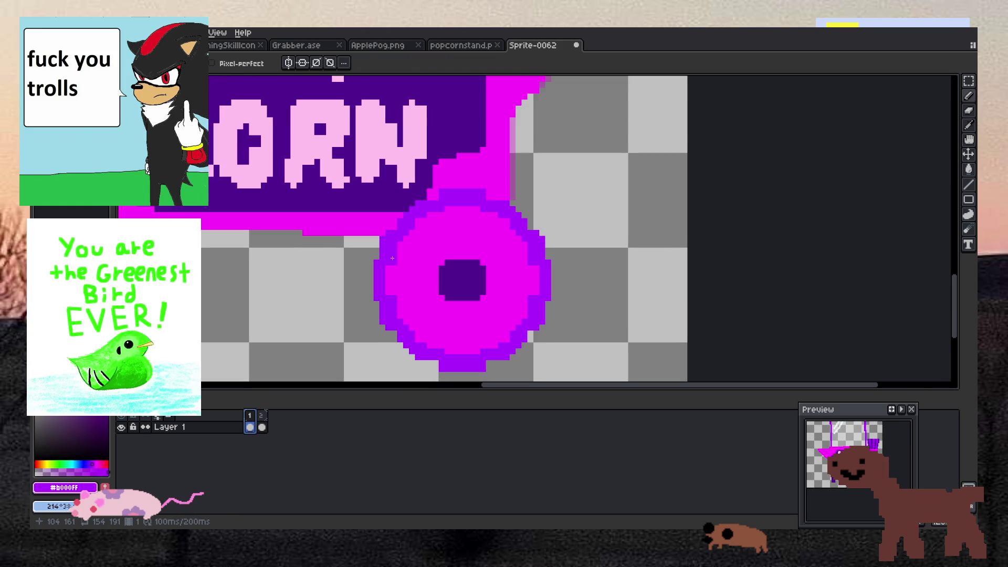
pyautogui.press('i')
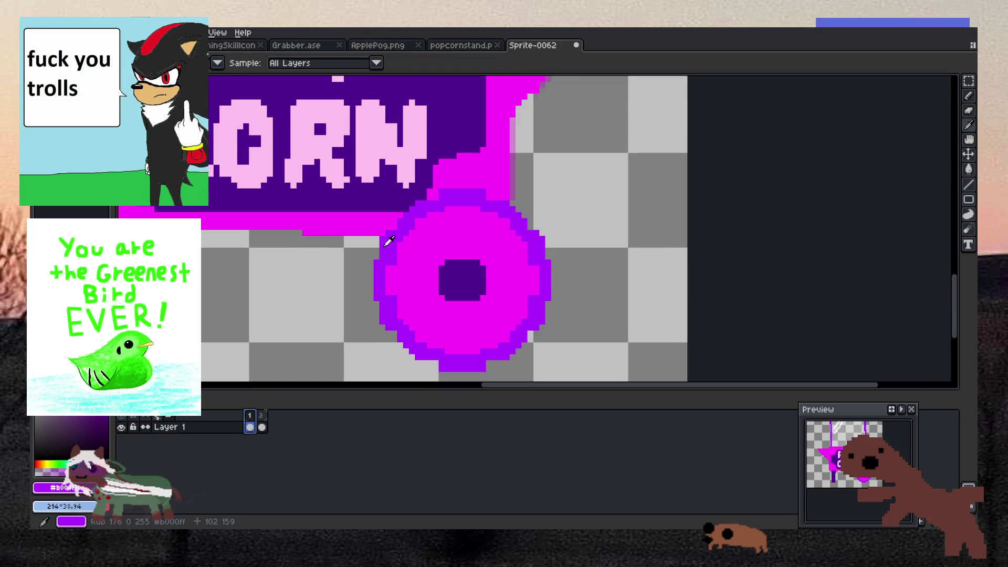
pyautogui.click(261, 421)
pyautogui.press('b')
# Place a single purple pixel at the wheel's upper-left edge, replacing an undone stroke.
pyautogui.scroll(1, 405, 231)
pyautogui.scroll(-1, 405, 231)
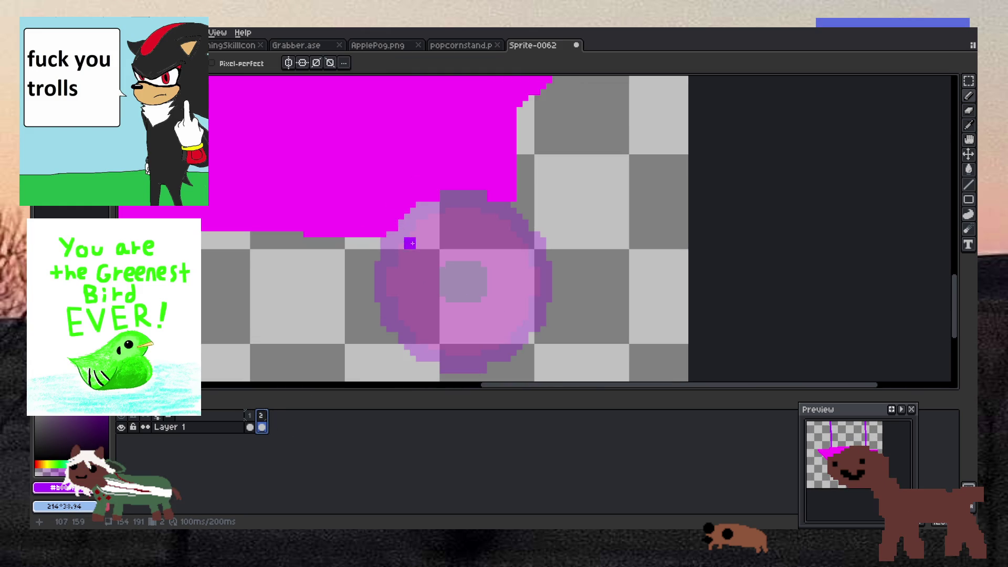
pyautogui.scroll(1, 407, 239)
pyautogui.moveTo(376, 253); pyautogui.dragTo(391, 215)
pyautogui.hotkey('ctrl', 'z')
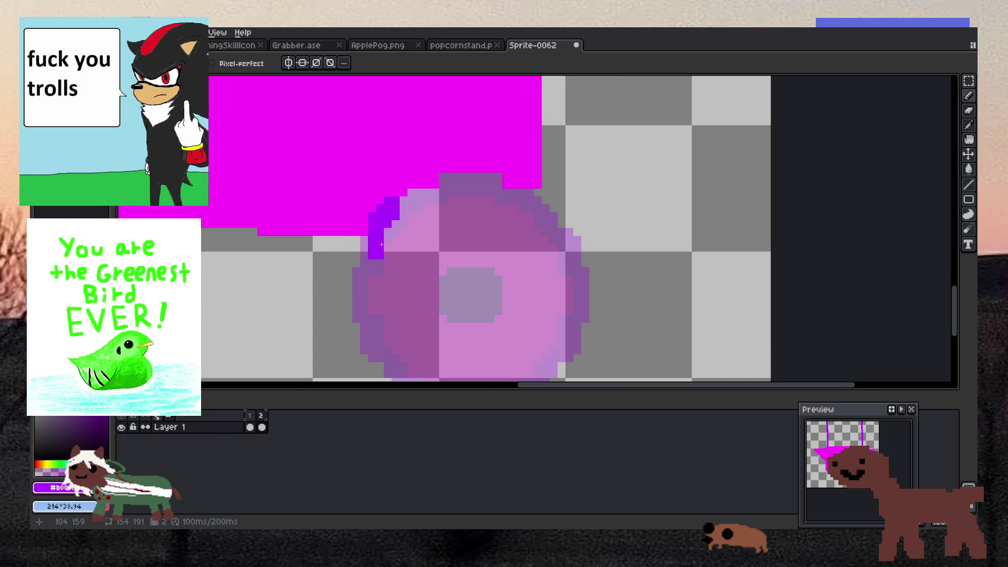
pyautogui.click(376, 253)
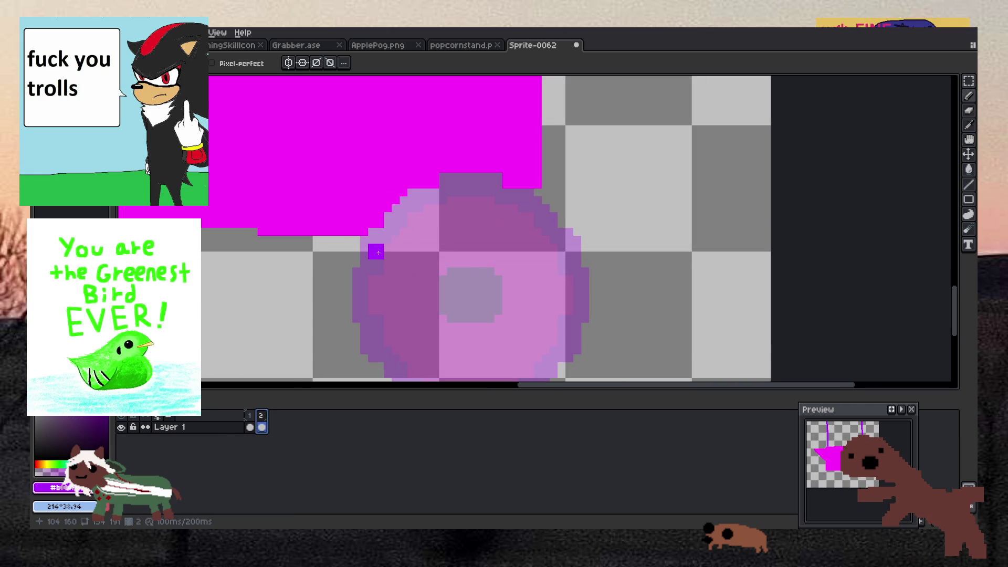
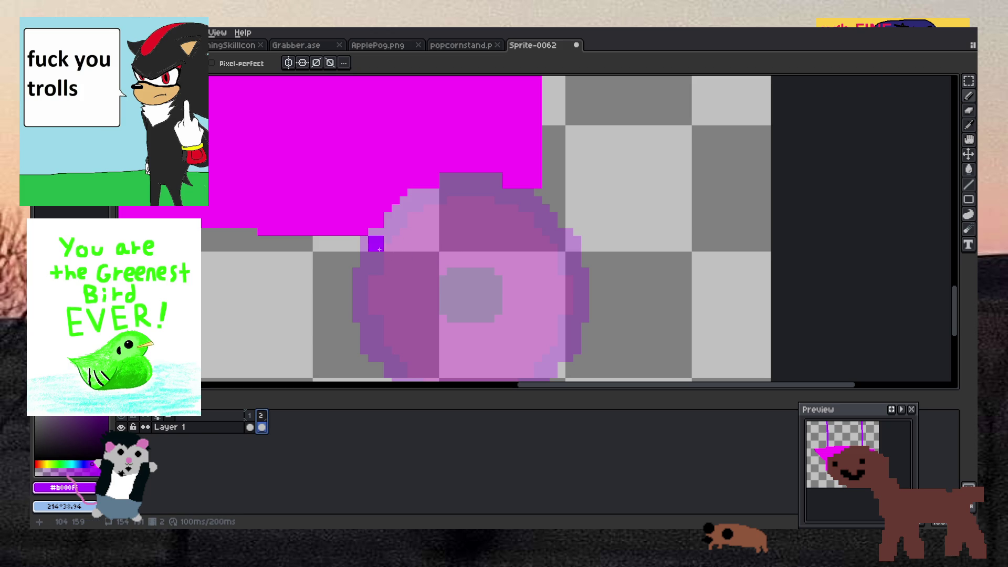
# Trace the upper-left edge of frame 2's translucent wheel circle in purple.
pyautogui.moveTo(372, 244)
pyautogui.mouseDown()
pyautogui.moveTo(451, 188)
pyautogui.moveTo(546, 217)
pyautogui.moveTo(590, 303)
pyautogui.mouseUp()
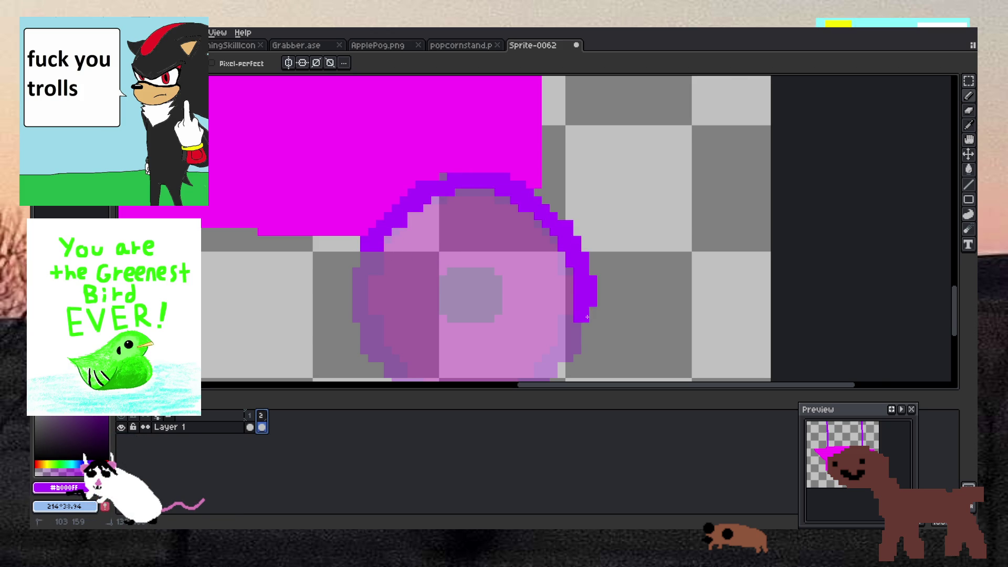
pyautogui.scroll(-3, 587, 316)
pyautogui.scroll(3, 588, 317)
pyautogui.scroll(-3, 588, 304)
pyautogui.scroll(3, 592, 288)
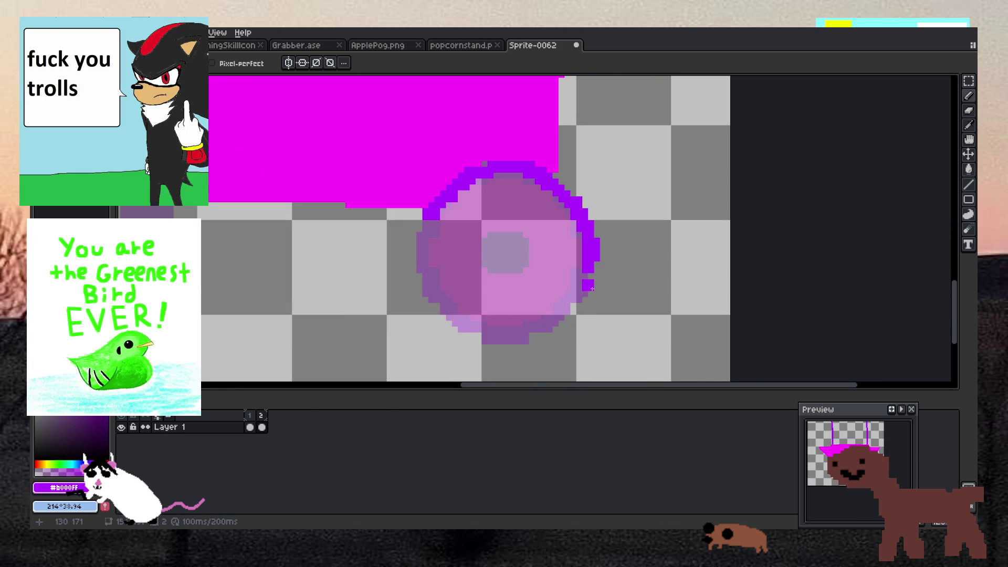
# Continue the purple outline down the wheel's right side and up its lower-left side.
pyautogui.moveTo(592, 273); pyautogui.dragTo(576, 299)
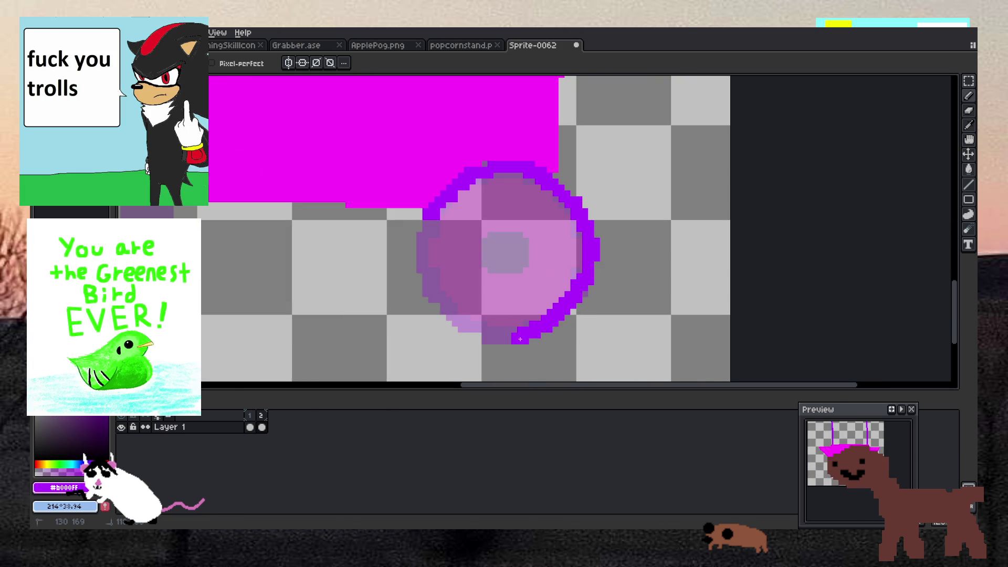
pyautogui.moveTo(466, 325); pyautogui.dragTo(425, 243)
pyautogui.scroll(1, 445, 223)
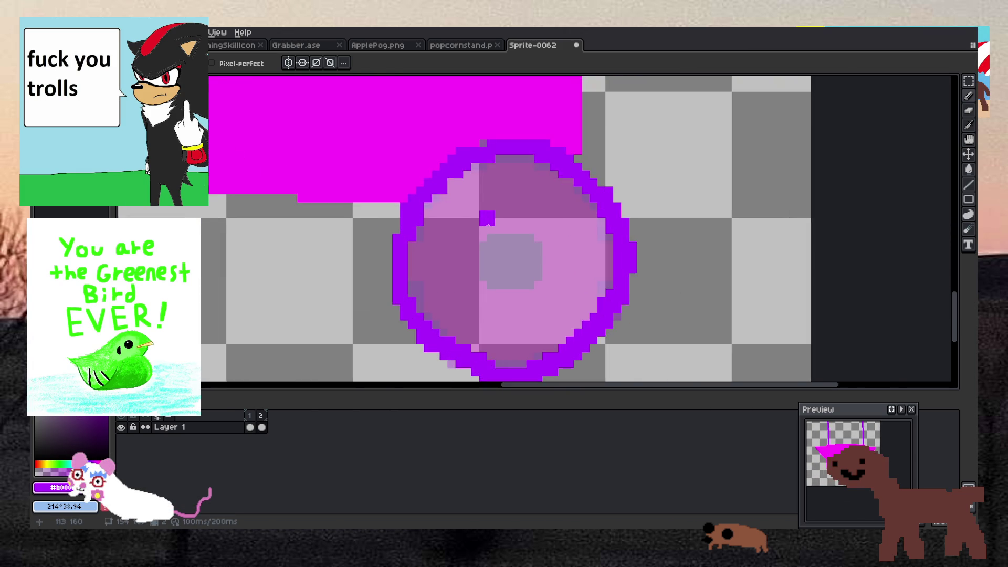
pyautogui.scroll(-2, 488, 223)
pyautogui.scroll(3, 487, 223)
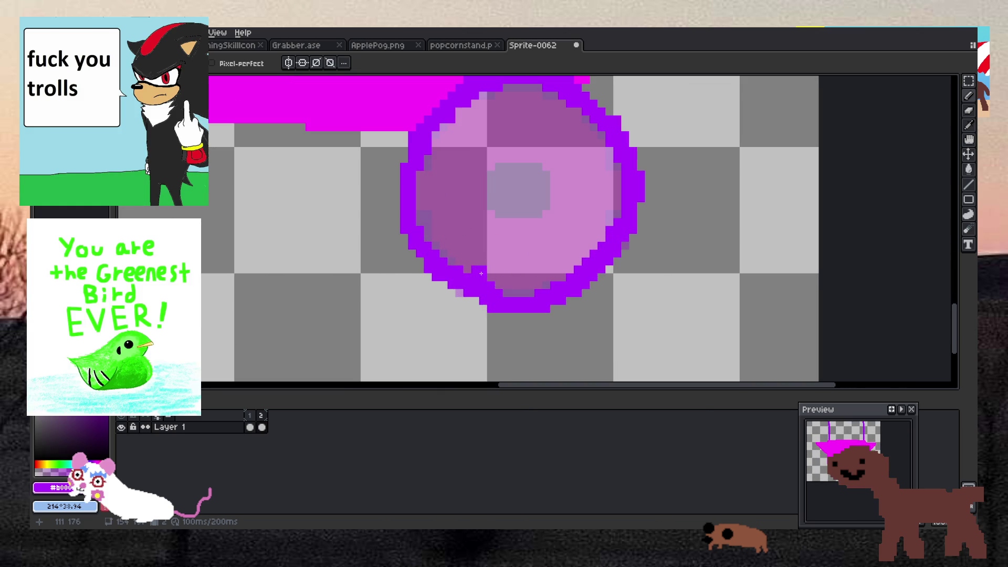
pyautogui.scroll(-3, 464, 284)
pyautogui.scroll(4, 464, 284)
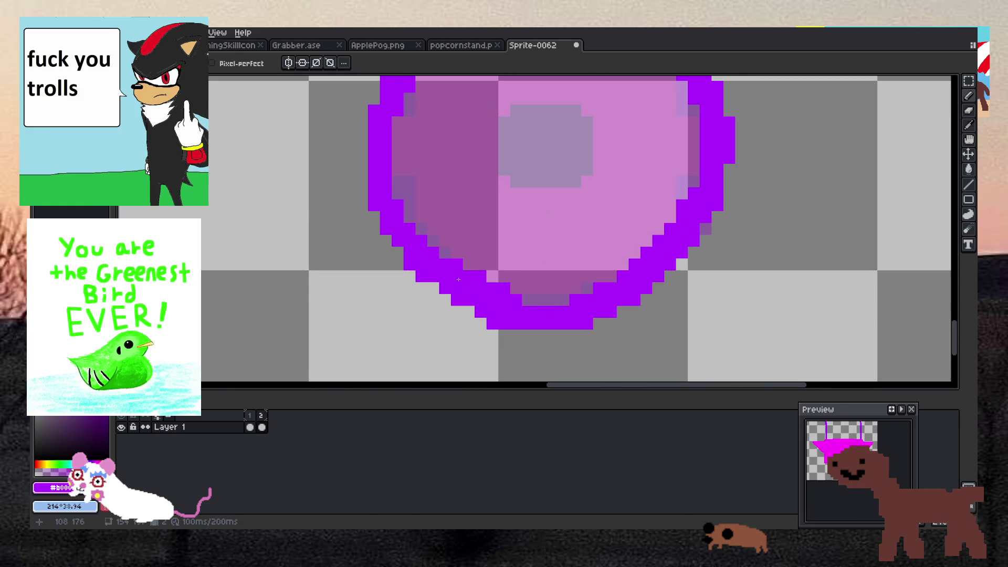
pyautogui.press('b')
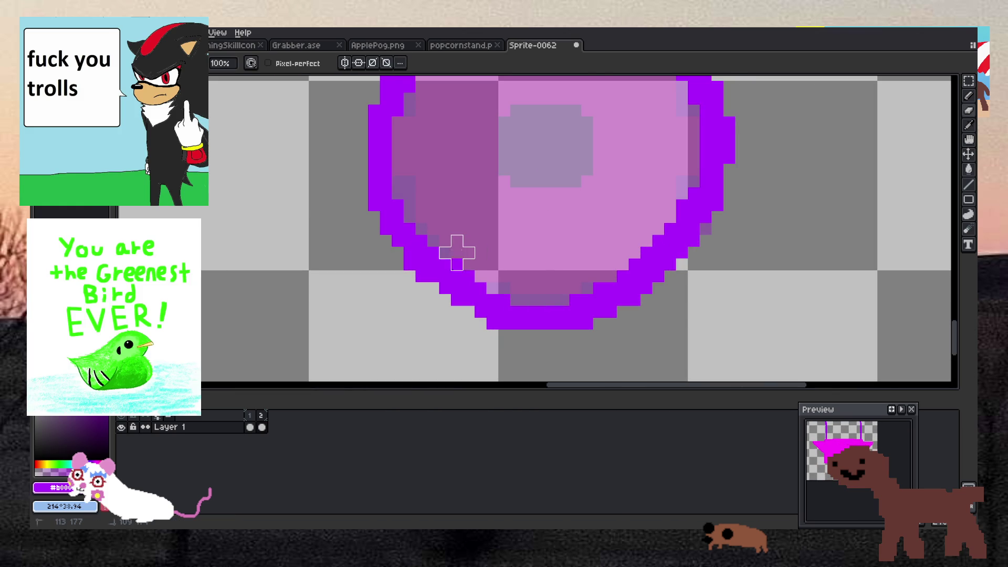
pyautogui.scroll(-4, 456, 252)
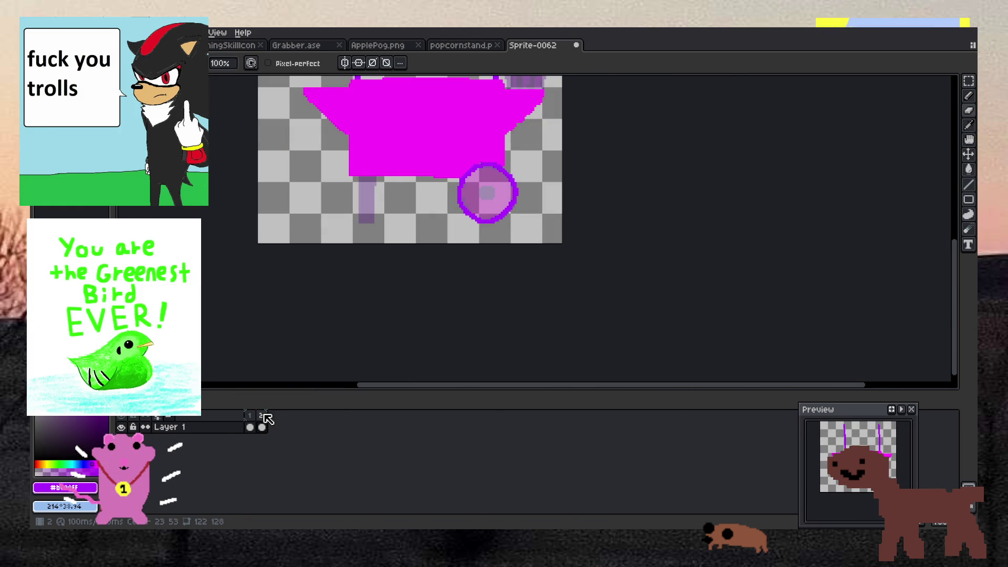
# Sample dark purple from frame 1's stand and return to frame 2 with the Pencil.
pyautogui.click(250, 416)
pyautogui.scroll(2, 418, 210)
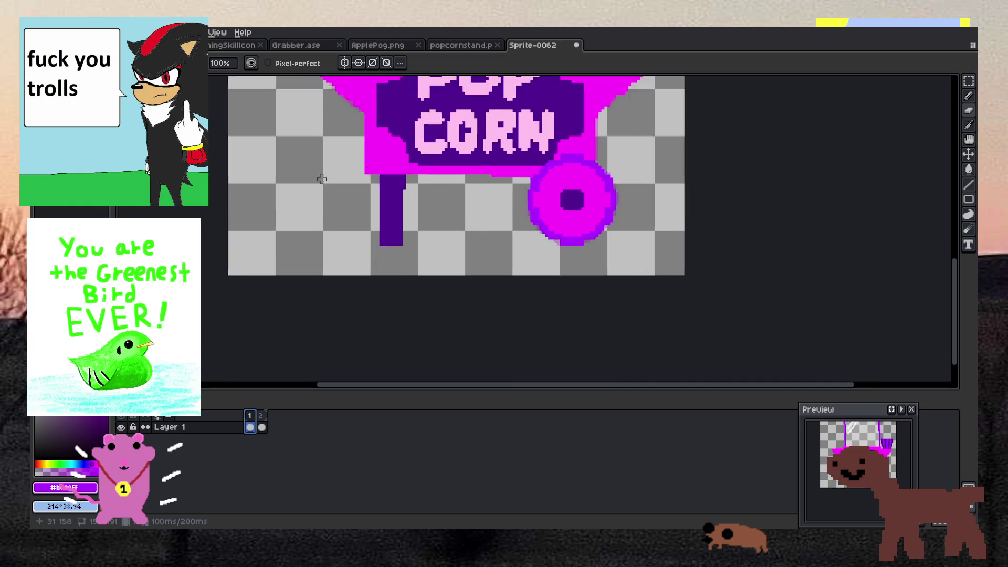
pyautogui.press('i')
pyautogui.click(419, 208)
pyautogui.press('Right')
pyautogui.press('b')
pyautogui.click(418, 134)
pyautogui.scroll(-1, 423, 134)
pyautogui.scroll(2, 423, 133)
# Outline the cart's leg and bucket-fill its interior dark purple.
pyautogui.moveTo(423, 103)
pyautogui.mouseDown()
pyautogui.moveTo(428, 280)
pyautogui.moveTo(458, 283)
pyautogui.moveTo(471, 265)
pyautogui.moveTo(480, 135)
pyautogui.moveTo(471, 119)
pyautogui.moveTo(484, 116)
pyautogui.mouseUp()
pyautogui.press('g')
pyautogui.click(459, 131)
pyautogui.scroll(-5, 462, 128)
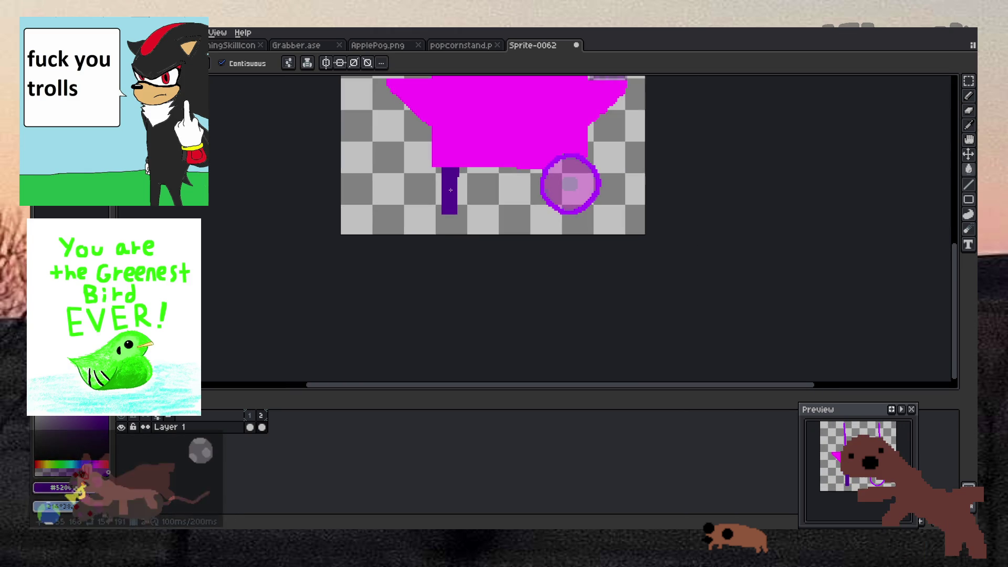
pyautogui.scroll(-3, 485, 146)
pyautogui.scroll(8, 504, 175)
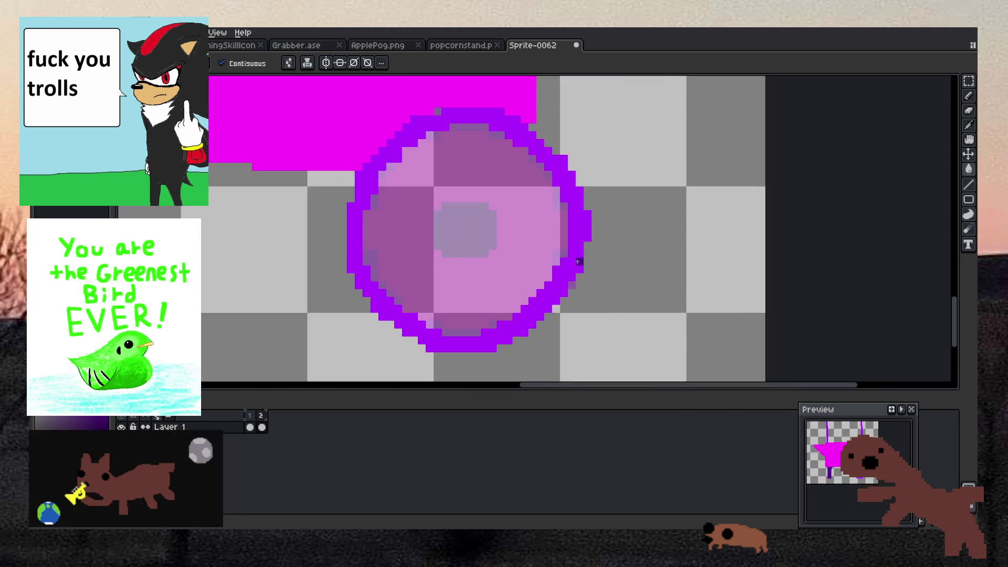
# Draw a closed dark purple hub ring in the wheel's centre, matching frame 1's wheel.
pyautogui.click(252, 419)
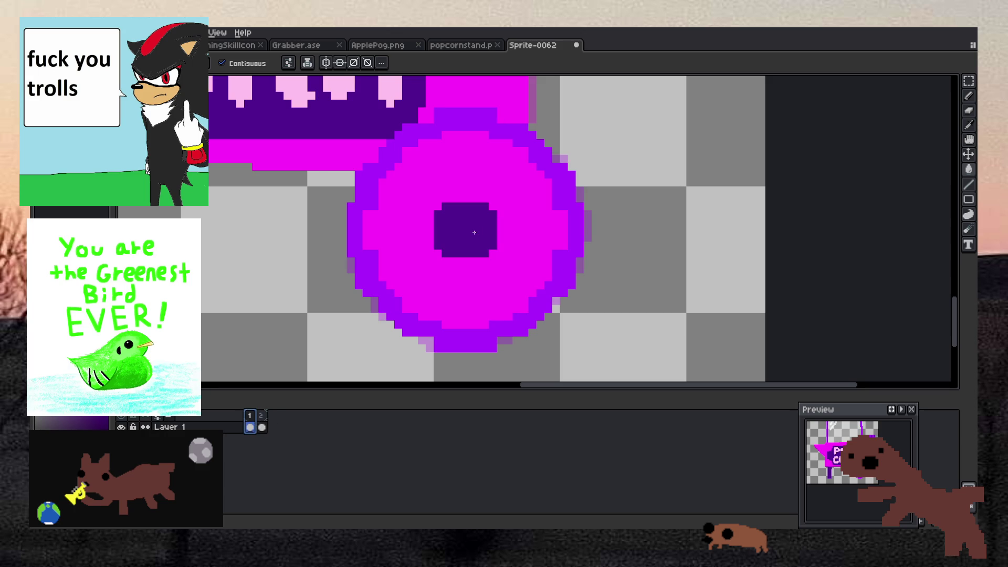
pyautogui.click(262, 418)
pyautogui.press('b')
pyautogui.click(457, 257)
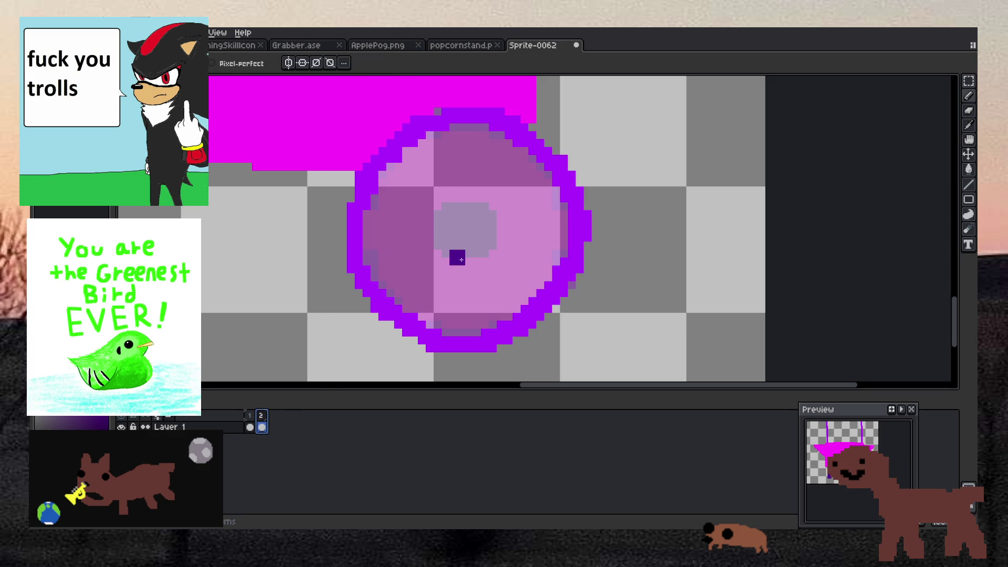
pyautogui.moveTo(491, 219)
pyautogui.mouseDown()
pyautogui.moveTo(496, 252)
pyautogui.moveTo(444, 252)
pyautogui.moveTo(459, 218)
pyautogui.moveTo(476, 229)
pyautogui.mouseUp()
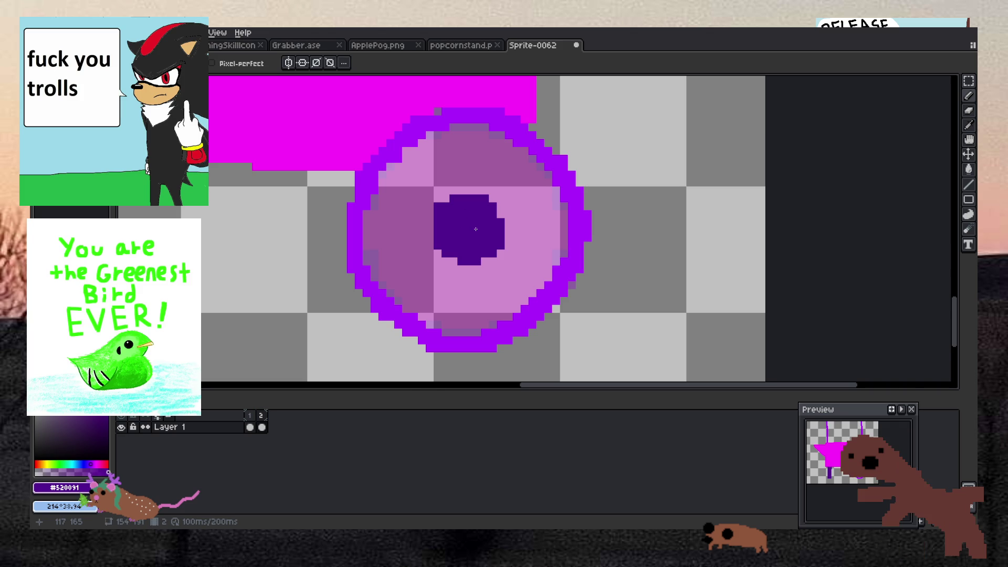
pyautogui.scroll(-3, 475, 229)
pyautogui.scroll(3, 467, 226)
pyautogui.press('e')
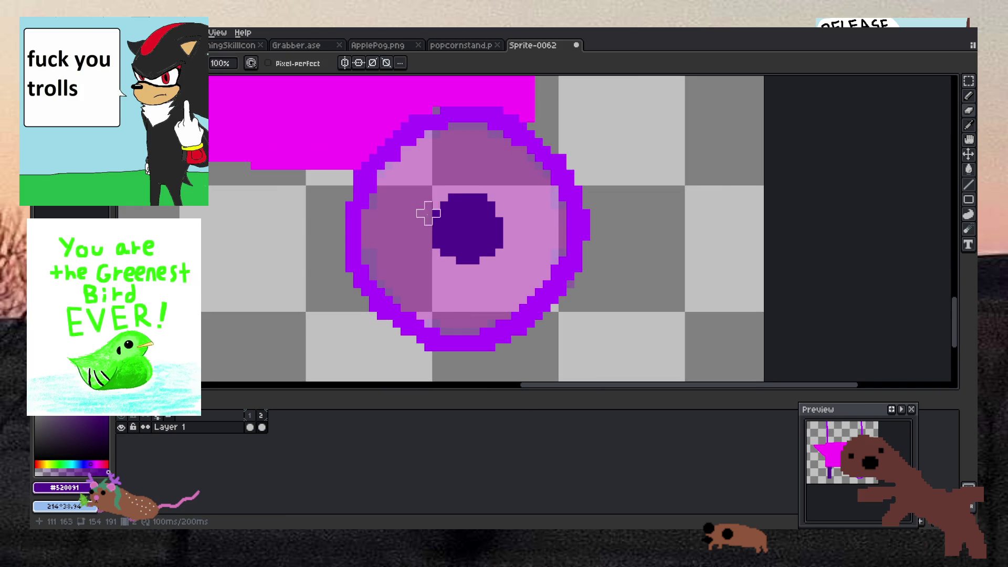
pyautogui.press('b')
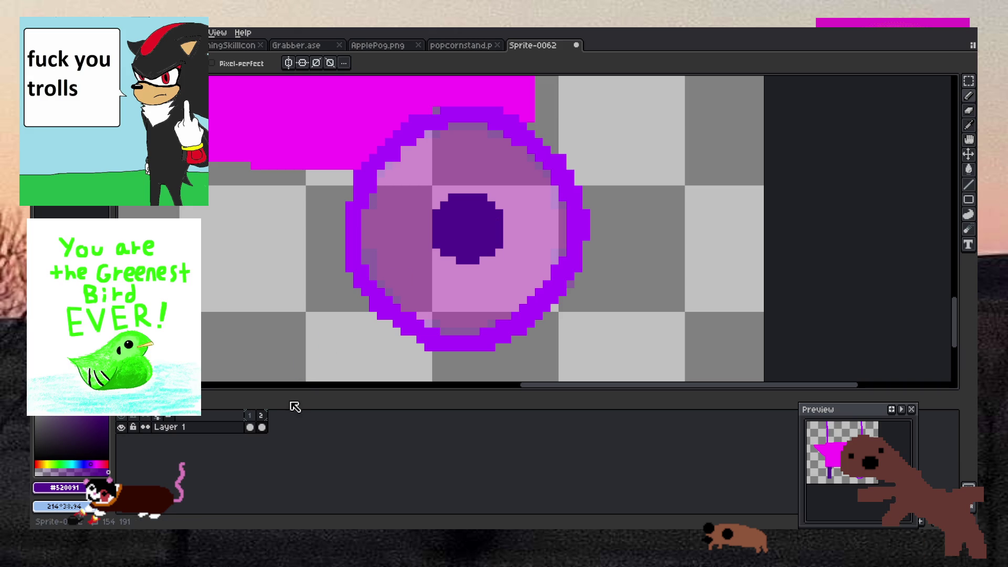
# Sample the magenta wheel colour from frame 1 for bucket-filling the wheel on frame 2.
pyautogui.press('Left')
pyautogui.click(410, 223)
pyautogui.press('g')
pyautogui.press('x')
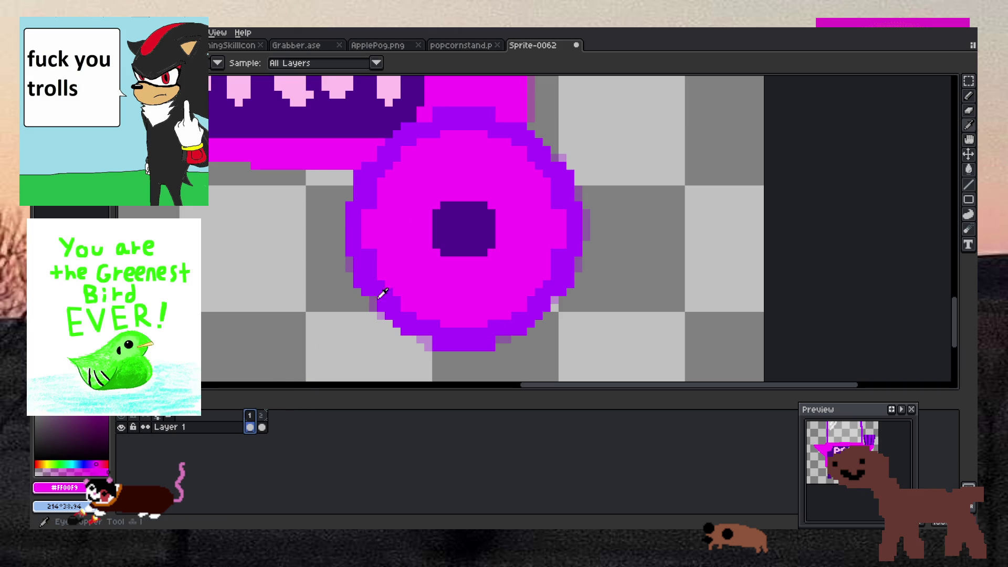
pyautogui.press('Right')
pyautogui.scroll(-4, 403, 204)
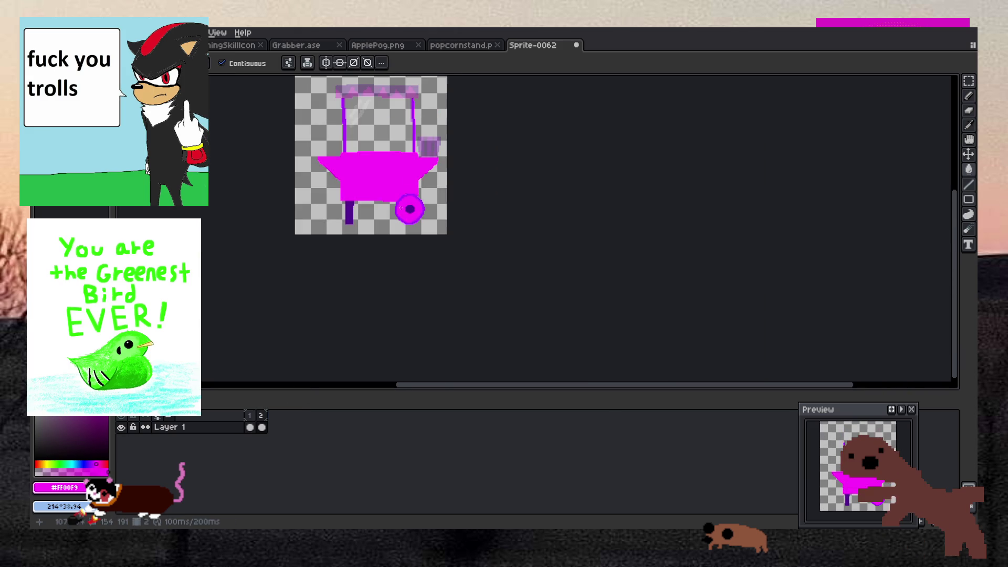
# Repaint stray pixels on the wheel's right rim in magenta and violet.
pyautogui.scroll(4, 399, 186)
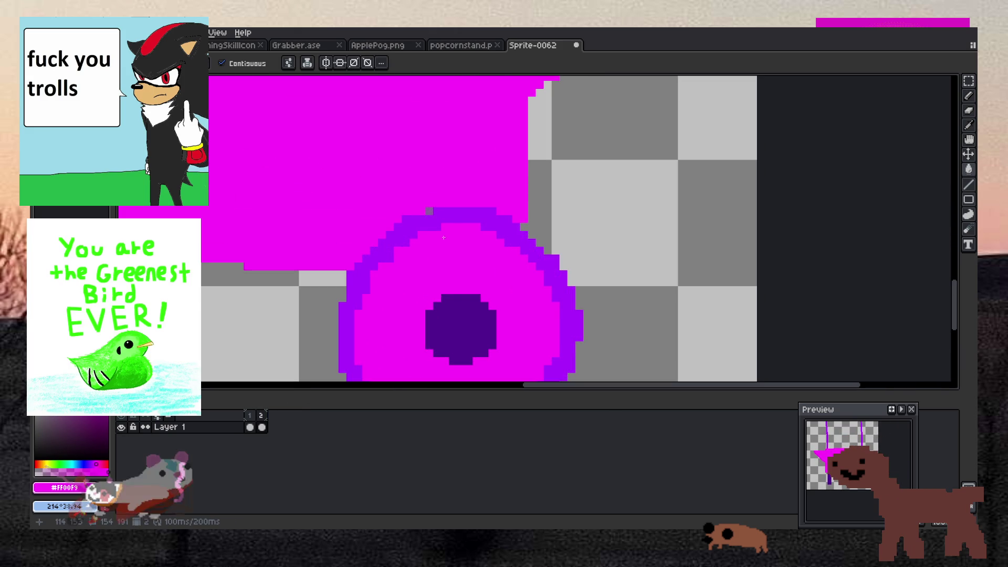
pyautogui.press('i')
pyautogui.click(448, 215)
pyautogui.press('b')
pyautogui.scroll(-4, 444, 199)
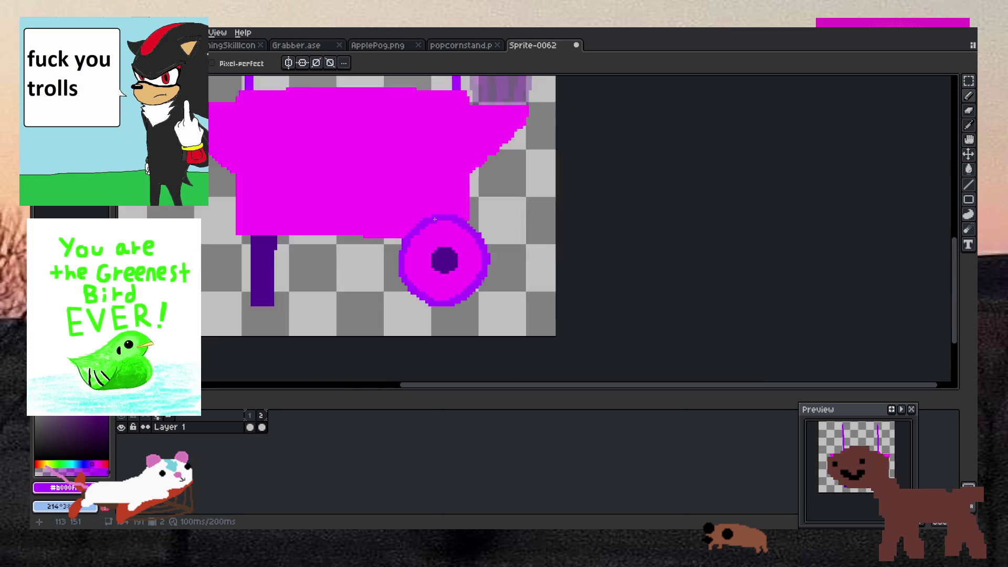
pyautogui.scroll(4, 457, 232)
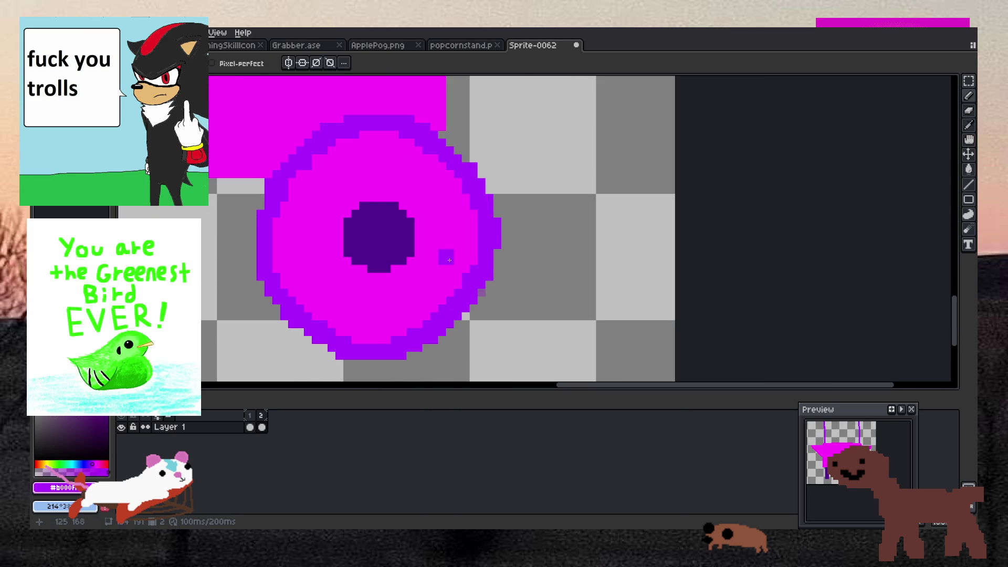
pyautogui.keyDown('alt'); pyautogui.click(462, 265); pyautogui.keyUp('alt')
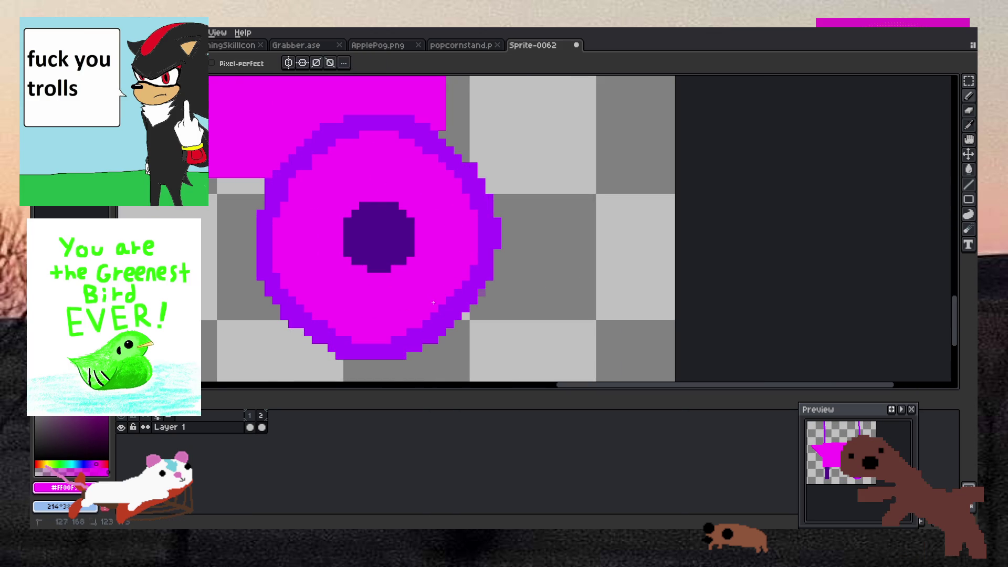
pyautogui.scroll(-3, 433, 303)
pyautogui.scroll(-2, 369, 258)
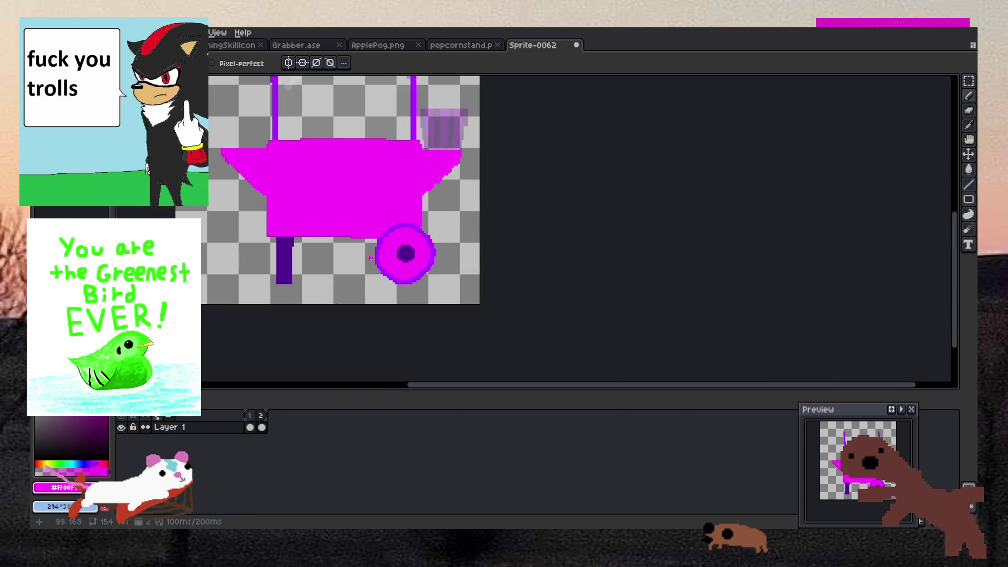
pyautogui.scroll(5, 472, 247)
pyautogui.click(516, 240)
pyautogui.keyDown('alt'); pyautogui.click(531, 231); pyautogui.keyUp('alt')
pyautogui.click(520, 239)
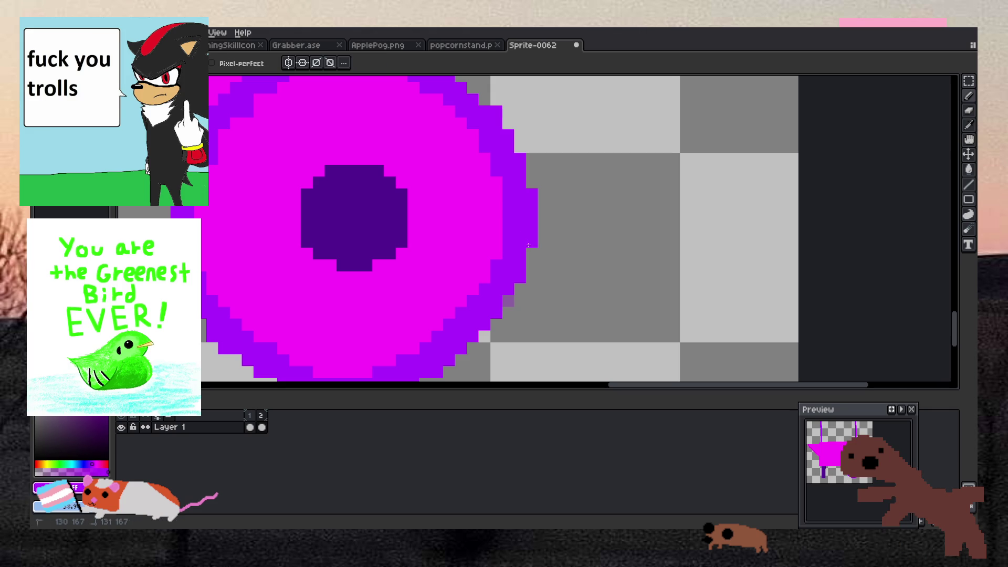
# Add violet pixels to the rim's lower-left so the outline is even.
pyautogui.scroll(-3, 530, 253)
pyautogui.scroll(2, 399, 221)
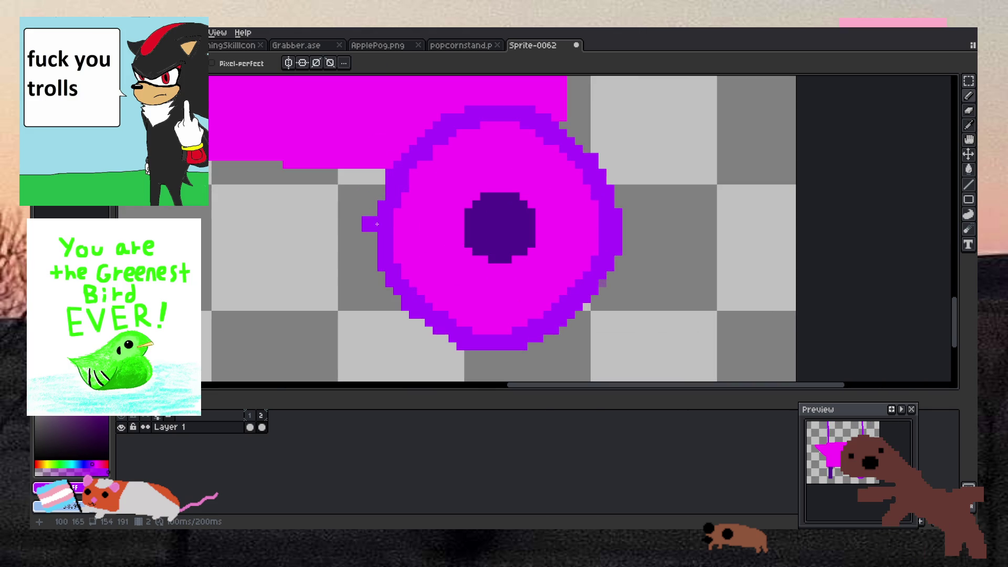
pyautogui.moveTo(384, 225); pyautogui.dragTo(385, 239)
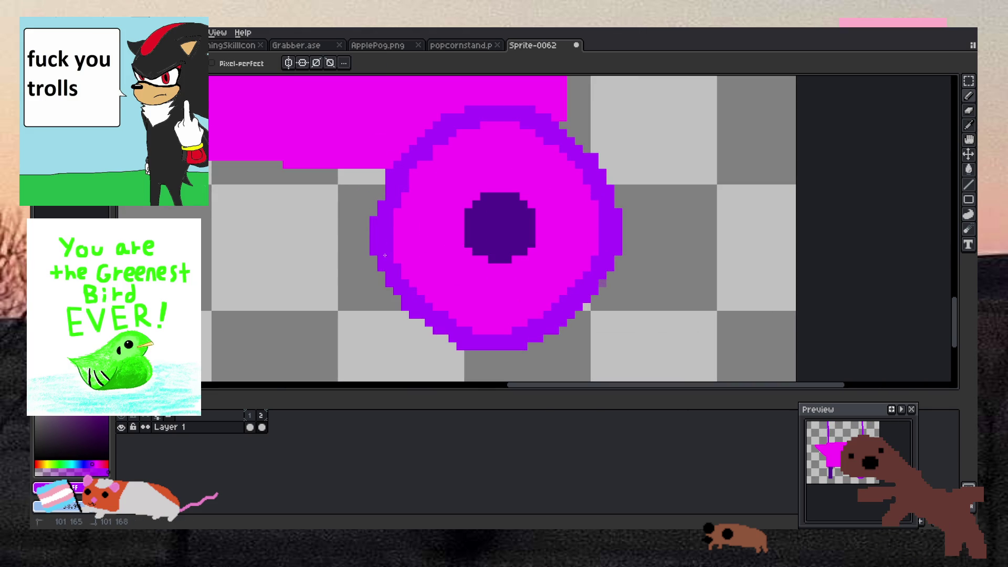
pyautogui.scroll(-3, 402, 185)
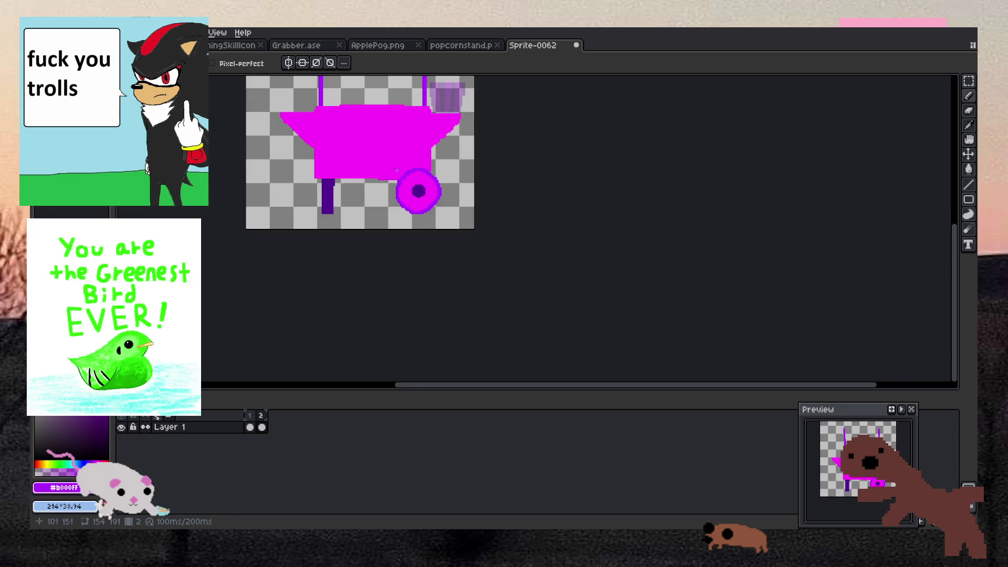
pyautogui.scroll(3, 435, 192)
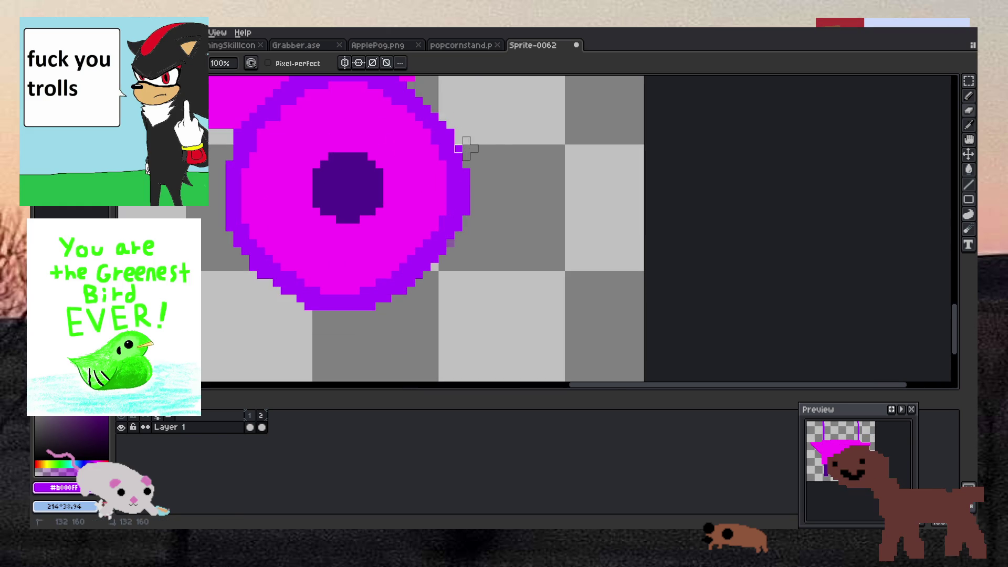
pyautogui.scroll(-3, 498, 156)
# Sample the white shine-streak colour from frame 1 and return to frame 2 with the Pencil.
pyautogui.scroll(2, 461, 142)
pyautogui.scroll(-2, 461, 141)
pyautogui.scroll(3, 433, 170)
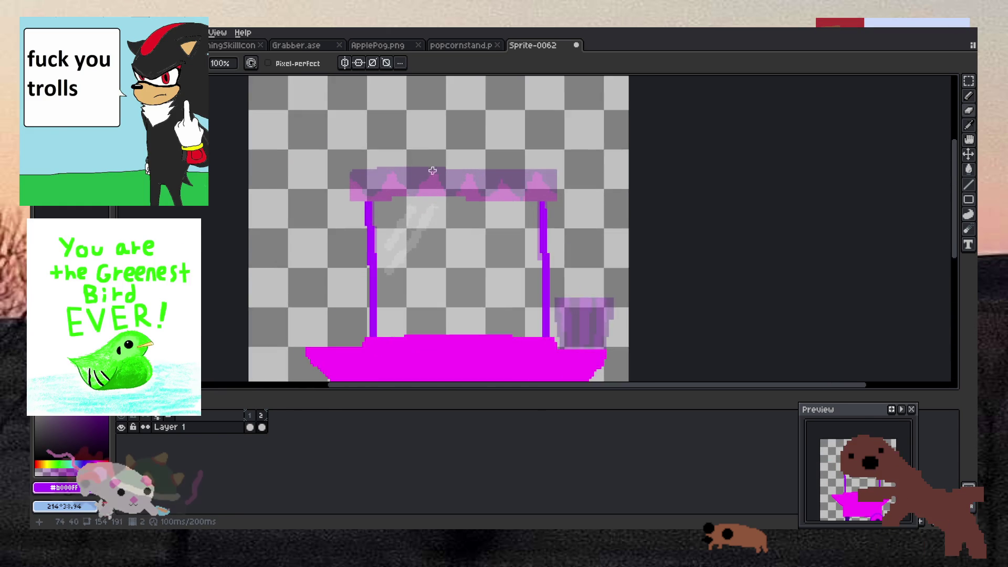
pyautogui.scroll(3, 421, 252)
pyautogui.scroll(-3, 421, 252)
pyautogui.scroll(2, 420, 252)
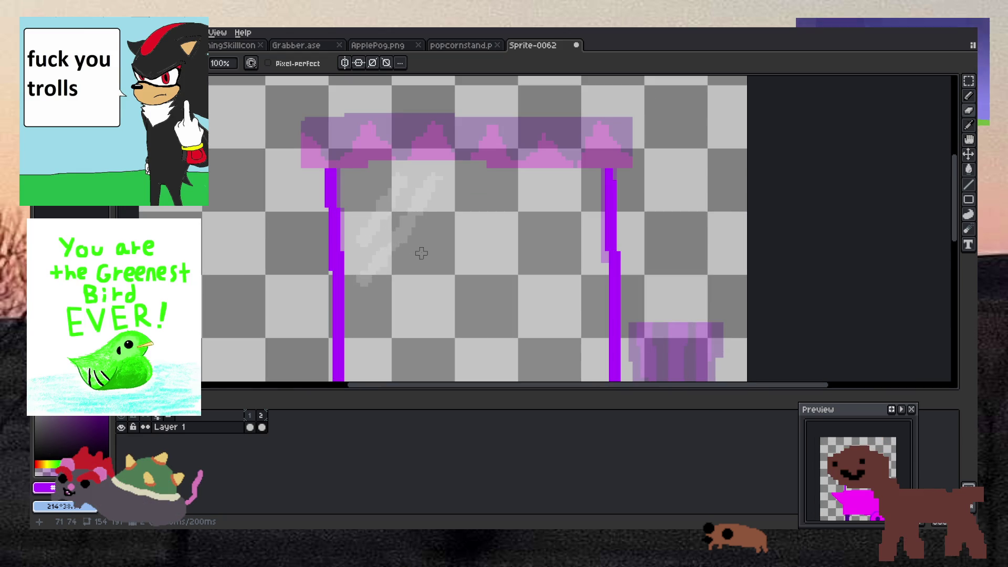
pyautogui.press('Left')
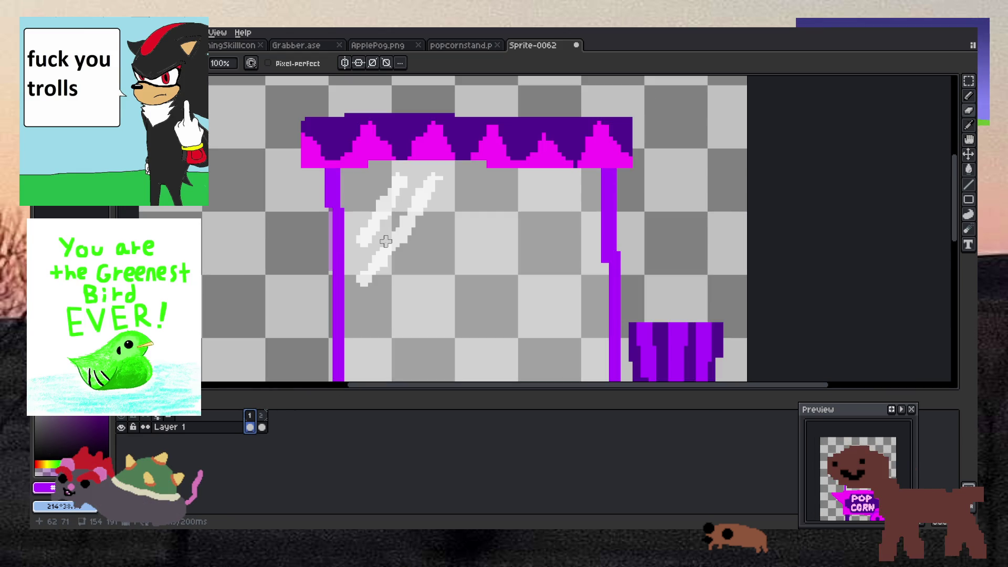
pyautogui.press('i')
pyautogui.click(397, 235)
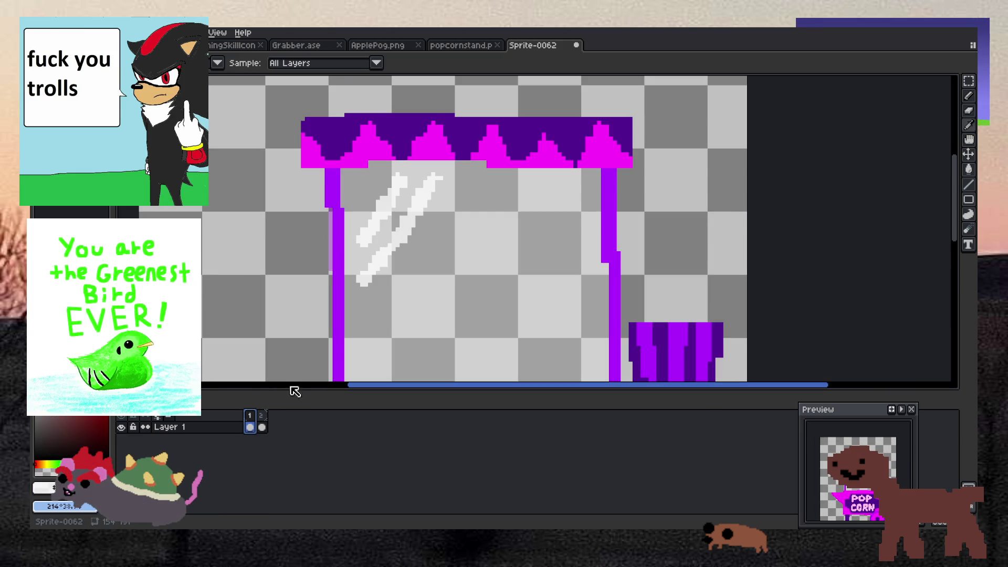
pyautogui.click(262, 425)
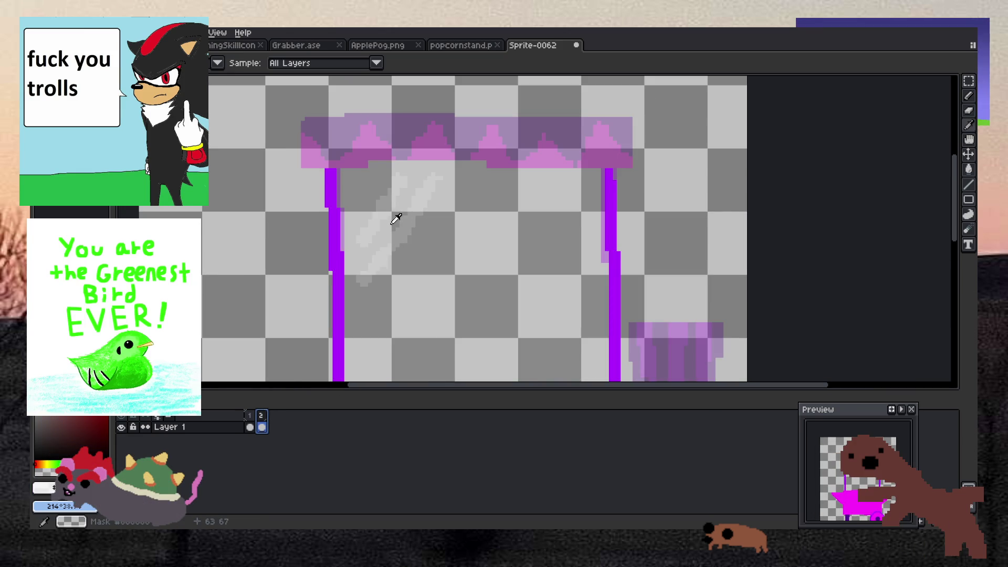
pyautogui.scroll(2, 376, 263)
pyautogui.press('b')
# Draw two diagonal white shine streaks on frame 2, undoing a stray white dot.
pyautogui.click(337, 332)
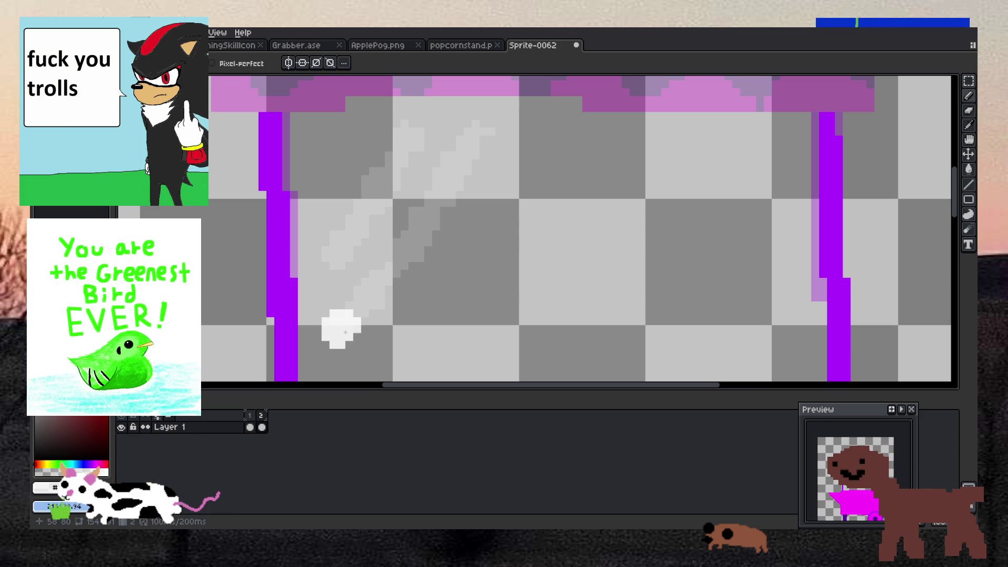
pyautogui.hotkey('ctrl', 'z')
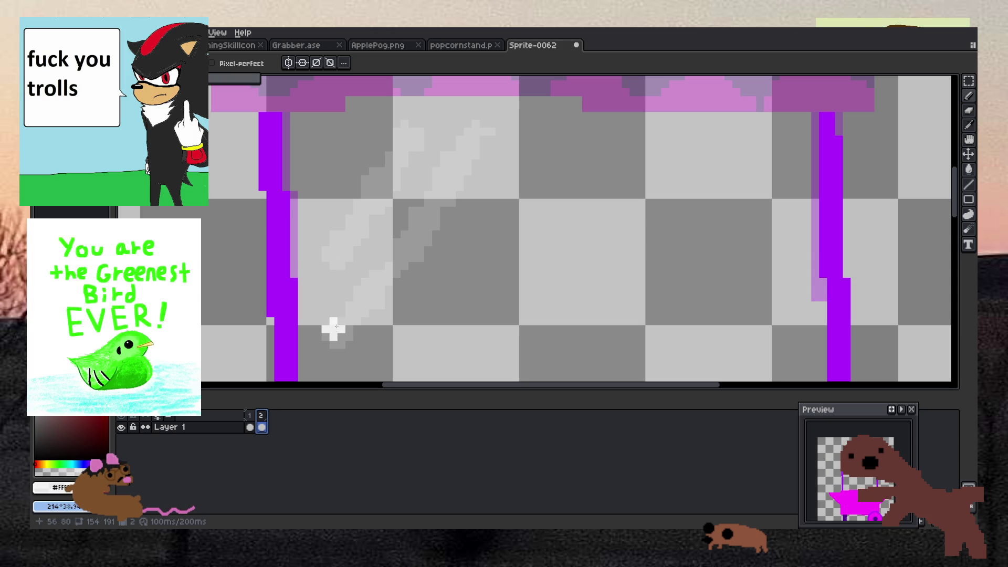
pyautogui.moveTo(335, 338); pyautogui.dragTo(397, 262)
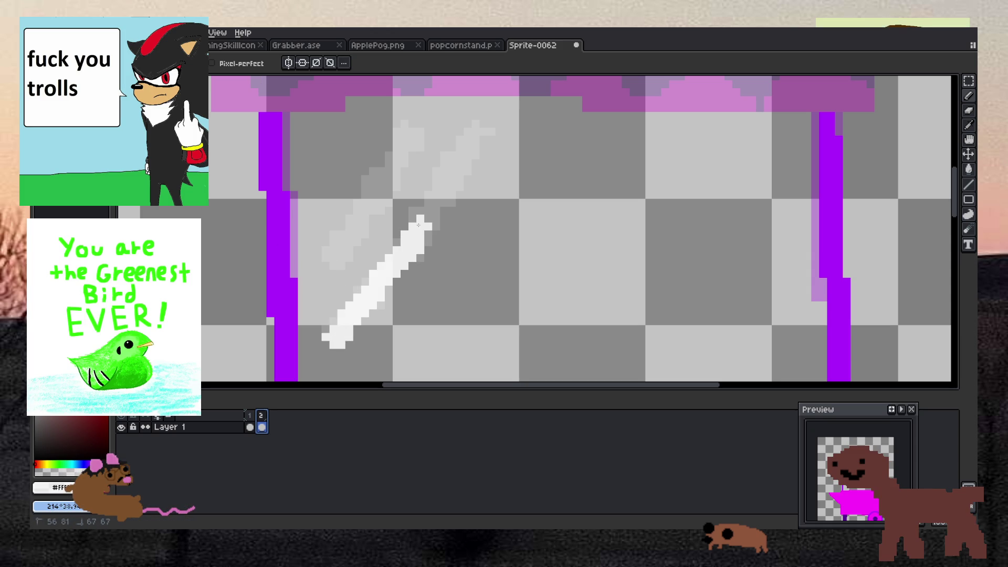
pyautogui.moveTo(433, 206); pyautogui.dragTo(446, 174)
pyautogui.moveTo(472, 133); pyautogui.dragTo(472, 136)
pyautogui.moveTo(334, 265); pyautogui.dragTo(415, 129)
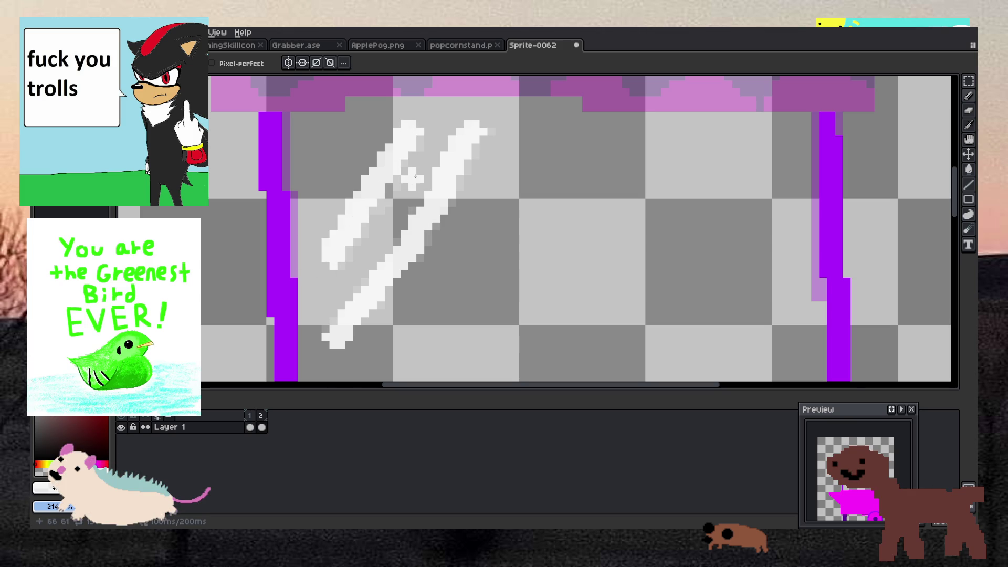
# Zoom the canvas out to see more of the sprite's white streaks.
pyautogui.scroll(-3, 416, 176)
pyautogui.scroll(3, 415, 175)
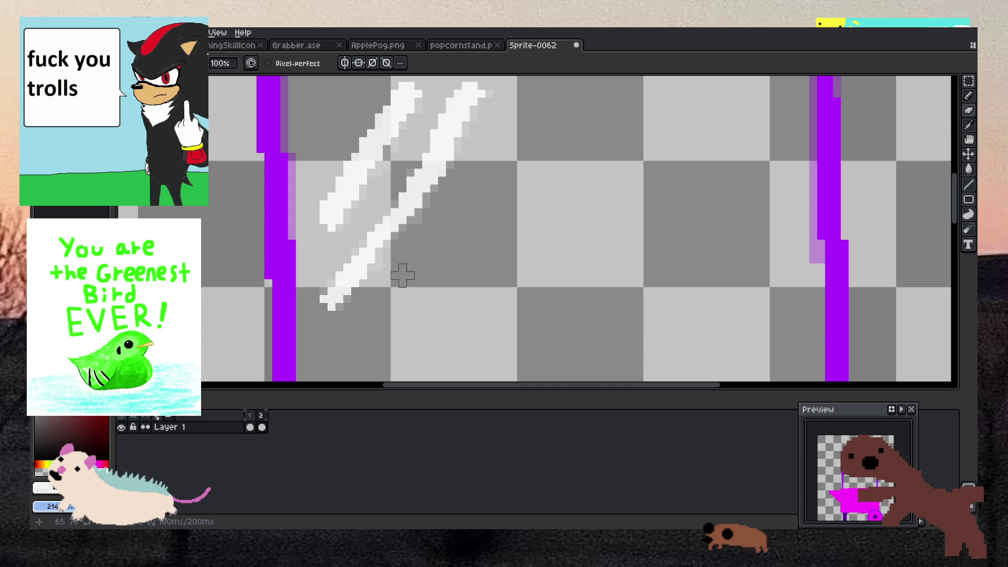
pyautogui.press('b')
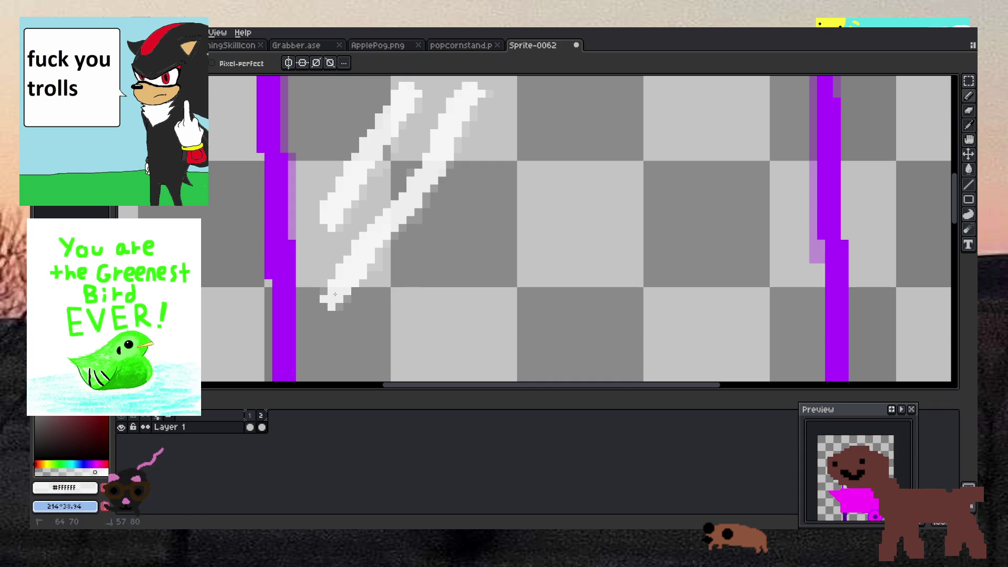
pyautogui.press('z')
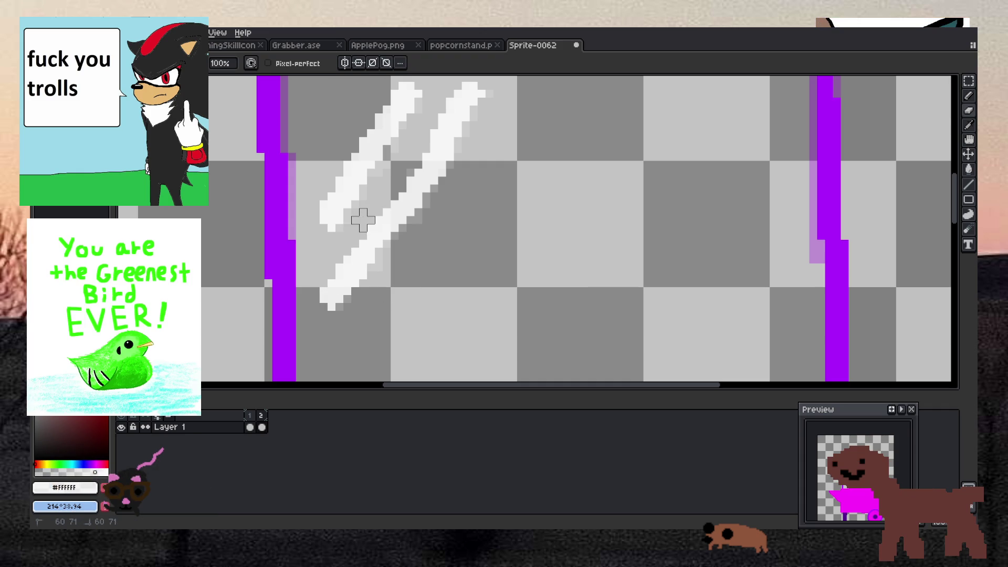
pyautogui.moveTo(426, 133); pyautogui.dragTo(434, 117)
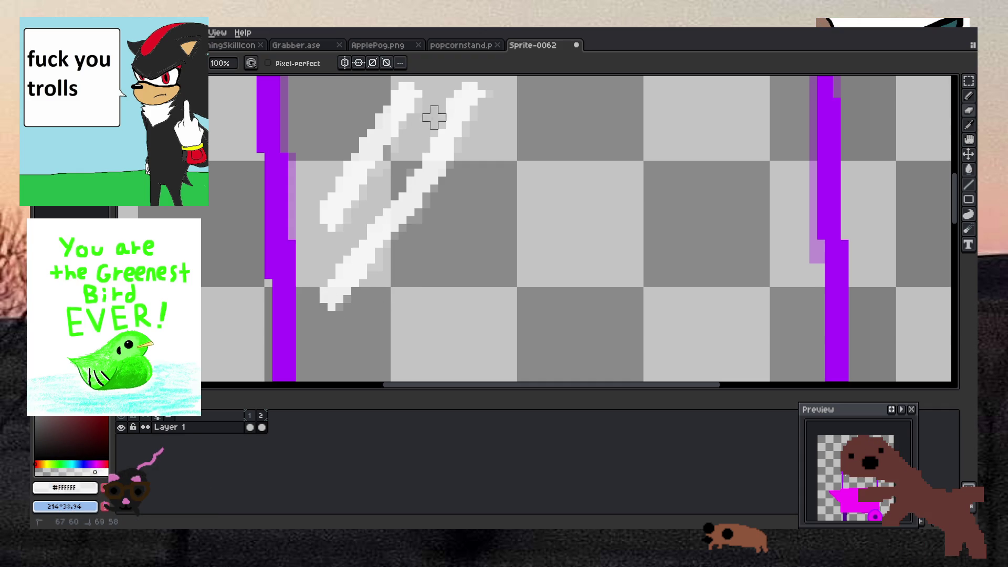
pyautogui.moveTo(450, 83); pyautogui.dragTo(427, 110)
pyautogui.scroll(-2, 427, 109)
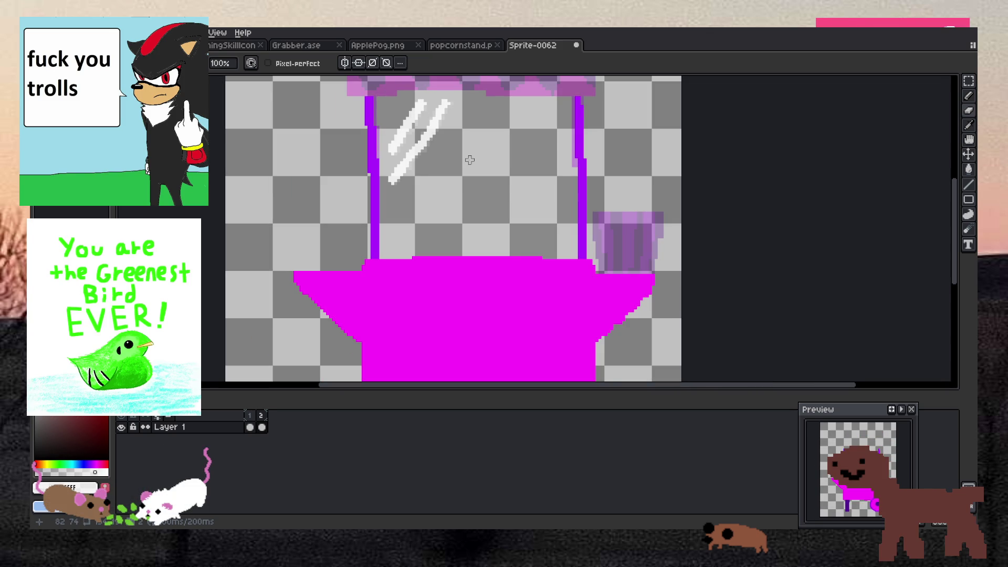
pyautogui.scroll(3, 422, 132)
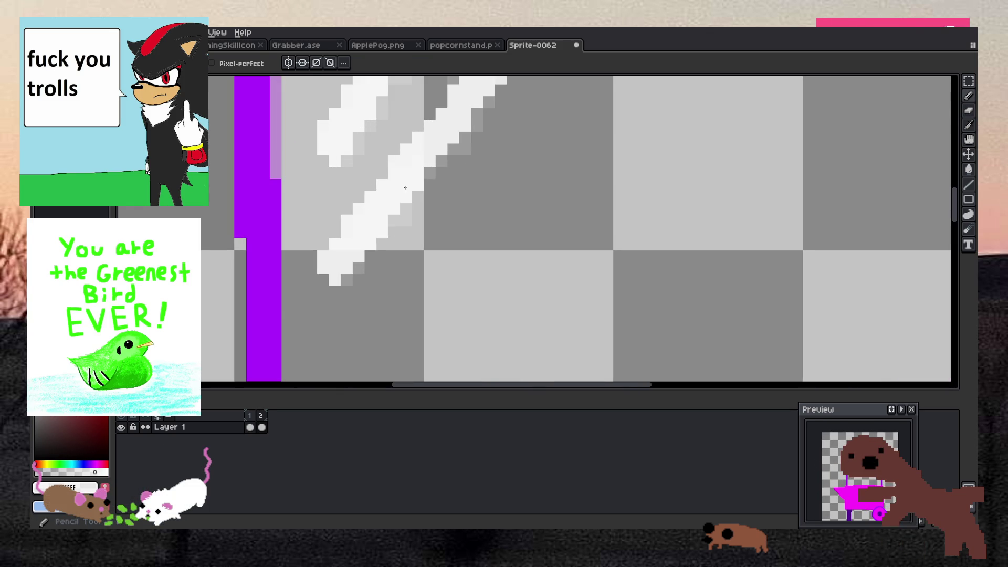
pyautogui.scroll(-3, 536, 279)
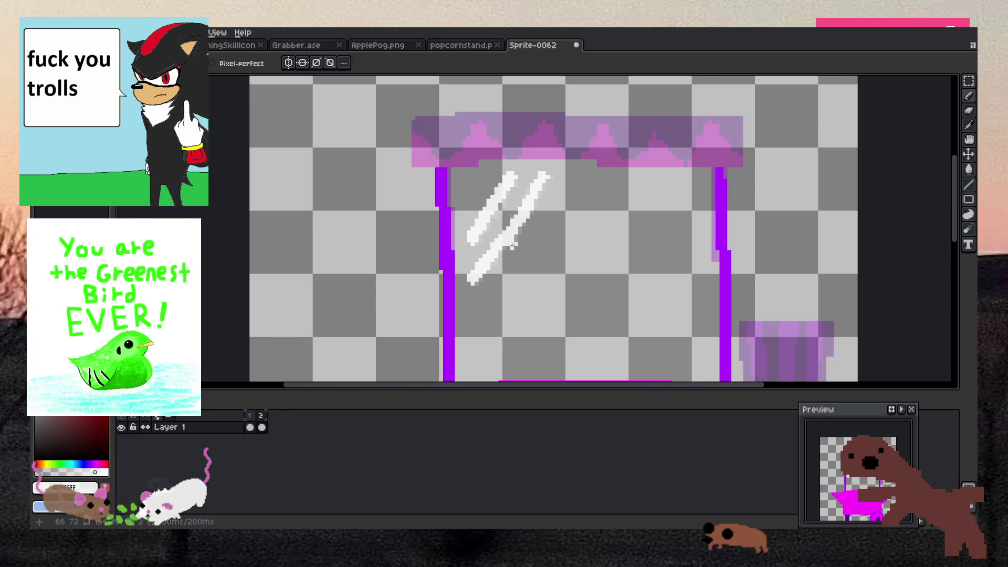
pyautogui.scroll(3, 452, 216)
pyautogui.scroll(-3, 595, 298)
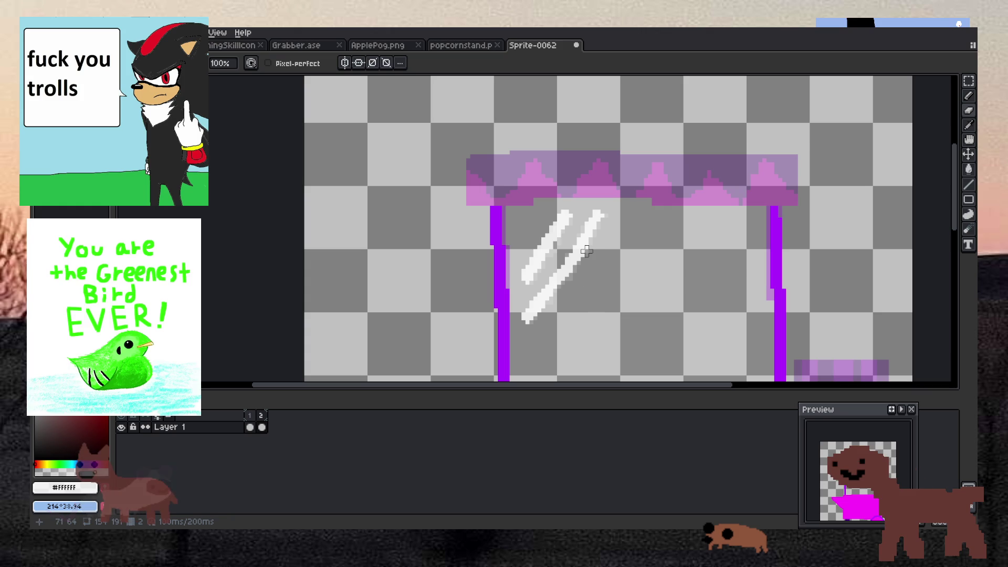
pyautogui.scroll(2, 578, 209)
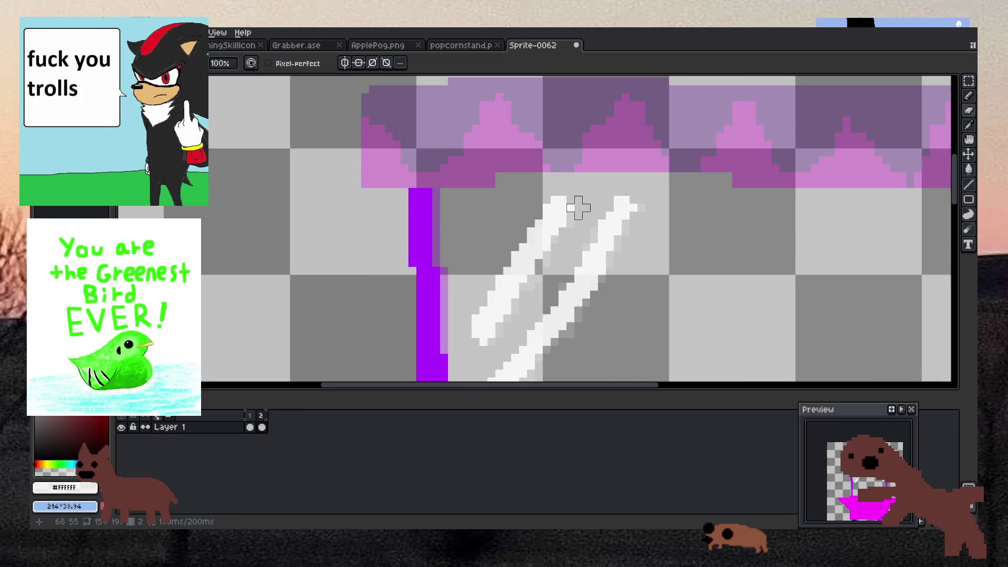
# Sample the awning magenta from frame 1 and return to frame 2 with the Pencil.
pyautogui.press('e')
pyautogui.scroll(2, 578, 208)
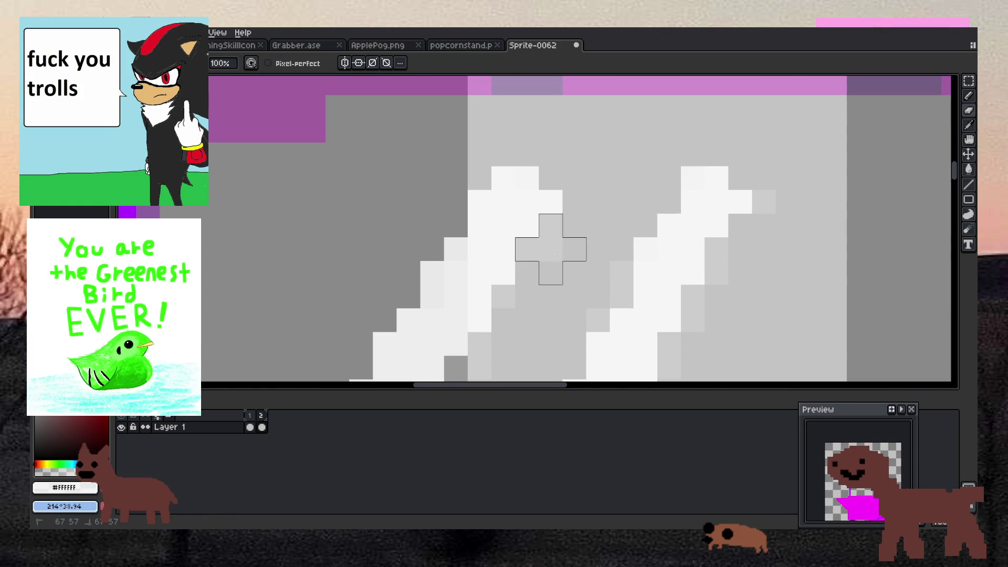
pyautogui.scroll(-5, 506, 339)
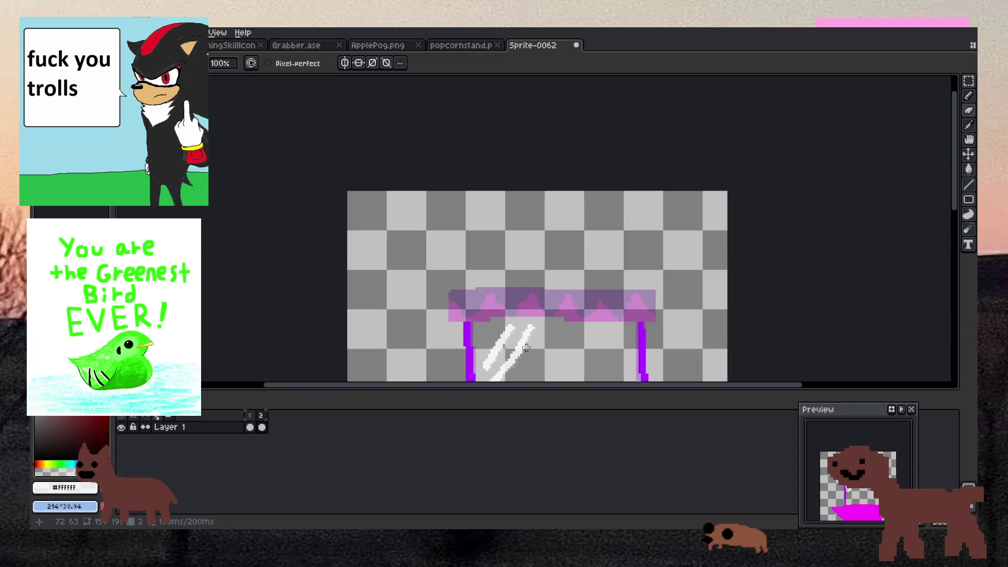
pyautogui.scroll(3, 508, 298)
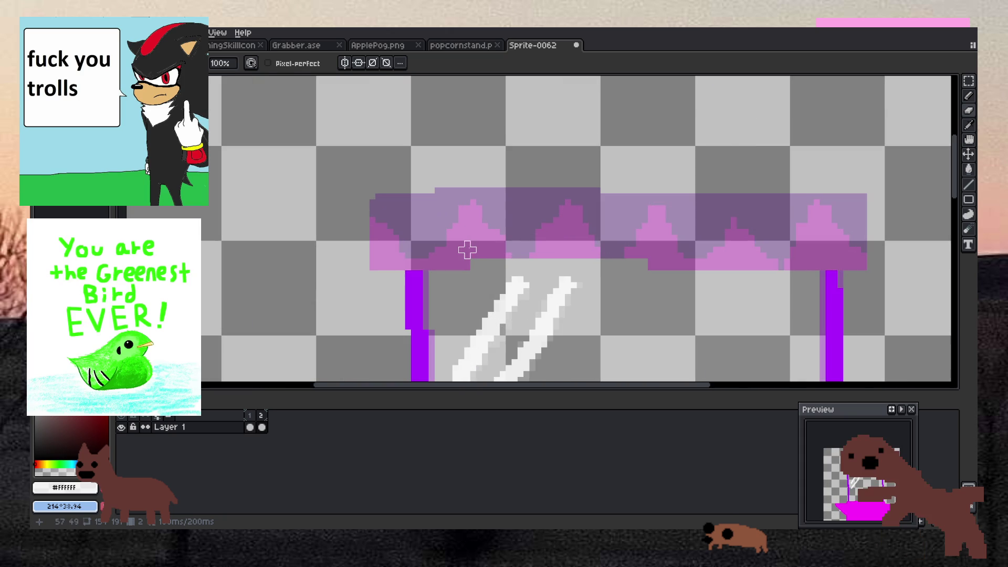
pyautogui.press('i')
pyautogui.click(250, 422)
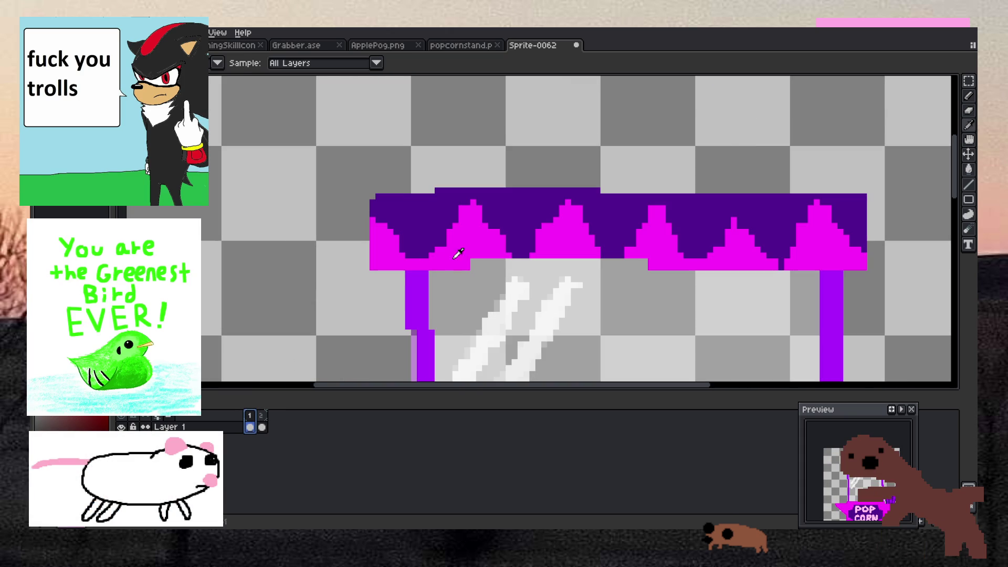
pyautogui.click(261, 427)
pyautogui.press('b')
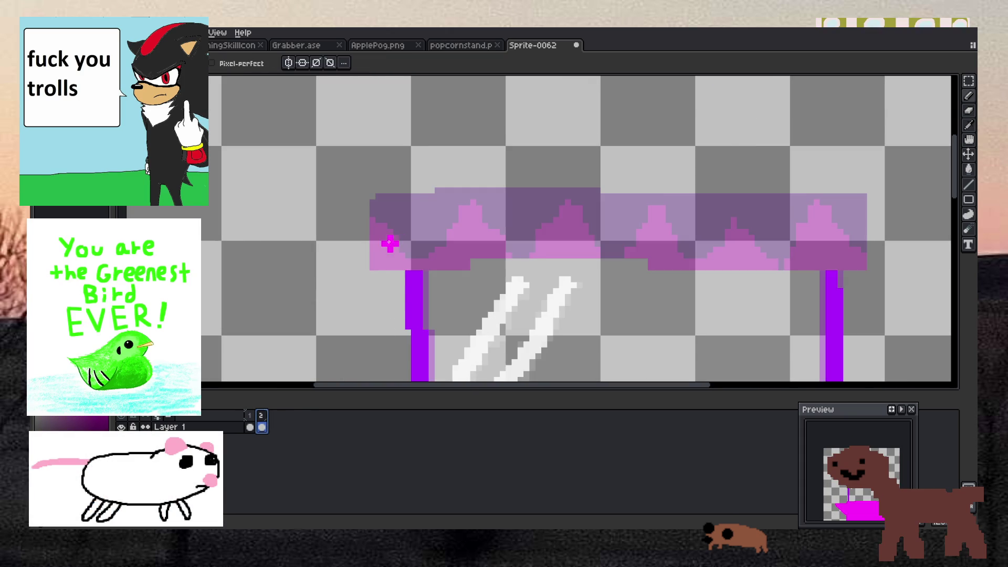
pyautogui.scroll(2, 405, 250)
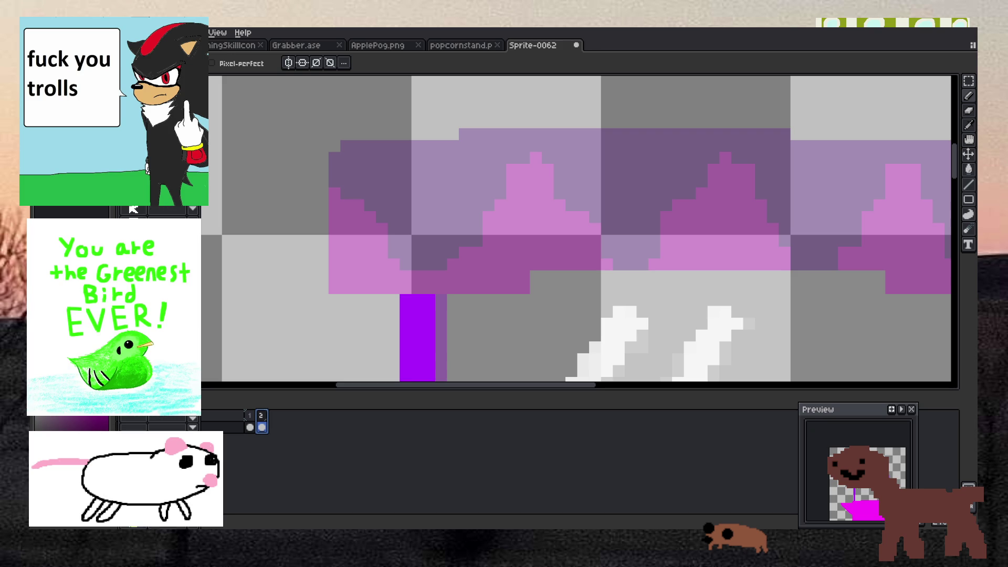
# Trace the awning's left corner, bottom edge, right side and part of the top in magenta, trimming the overhang.
pyautogui.moveTo(417, 276)
pyautogui.mouseDown()
pyautogui.moveTo(347, 276)
pyautogui.moveTo(346, 164)
pyautogui.moveTo(359, 158)
pyautogui.mouseUp()
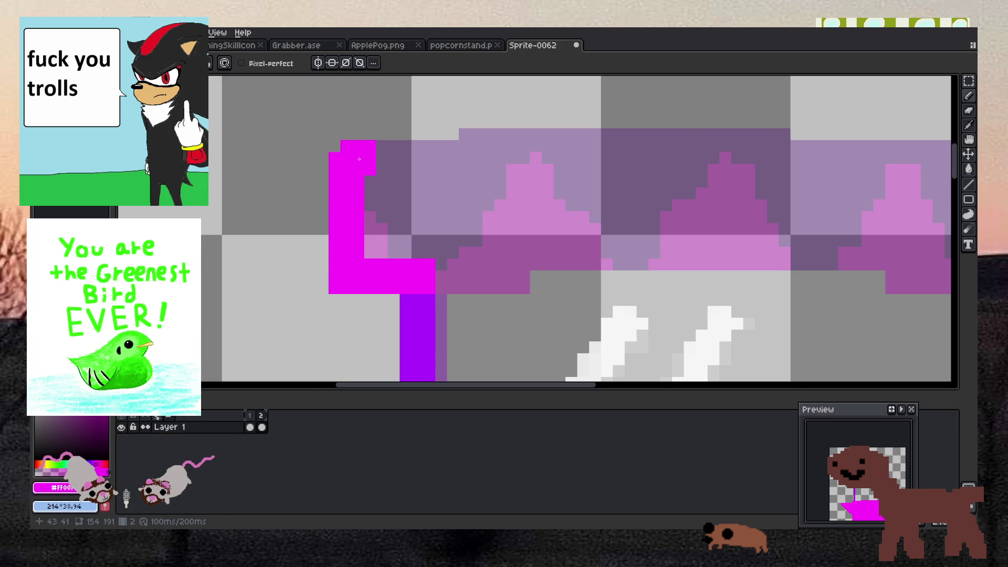
pyautogui.scroll(-4, 359, 158)
pyautogui.scroll(1, 382, 195)
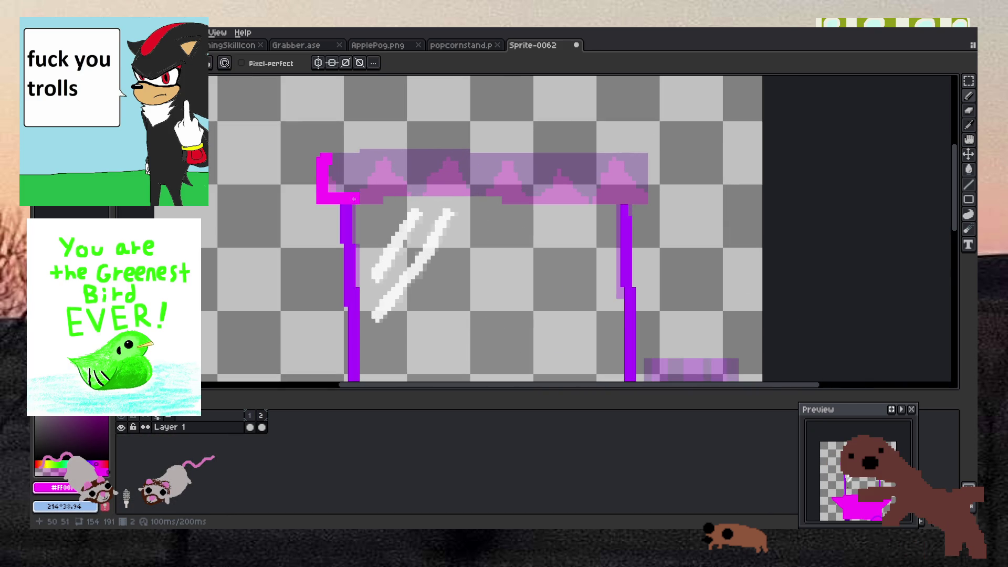
pyautogui.moveTo(390, 191); pyautogui.dragTo(653, 198)
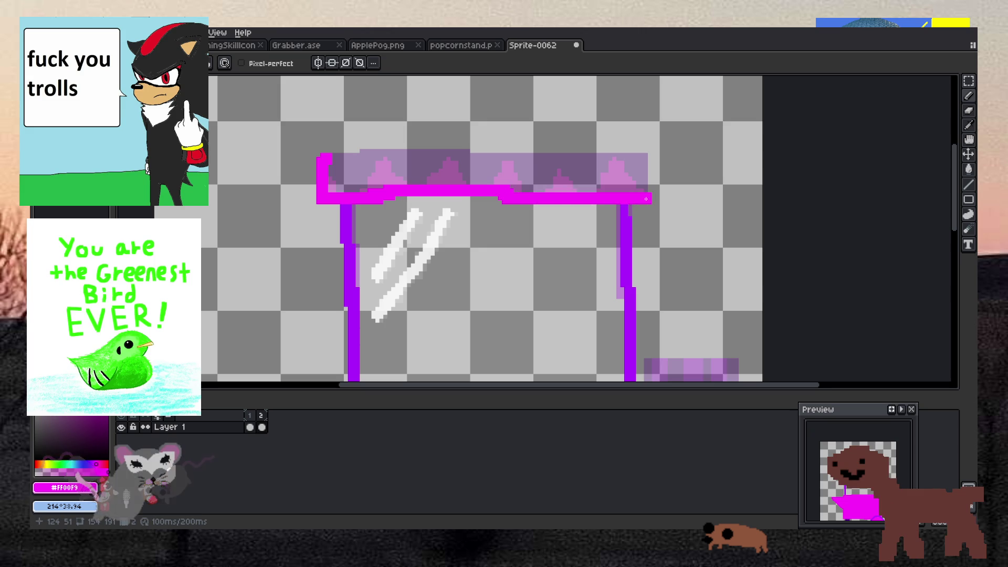
pyautogui.press('e')
pyautogui.click(652, 199)
pyautogui.press('b')
pyautogui.moveTo(643, 190)
pyautogui.mouseDown()
pyautogui.moveTo(642, 157)
pyautogui.moveTo(474, 163)
pyautogui.moveTo(519, 159)
pyautogui.mouseUp()
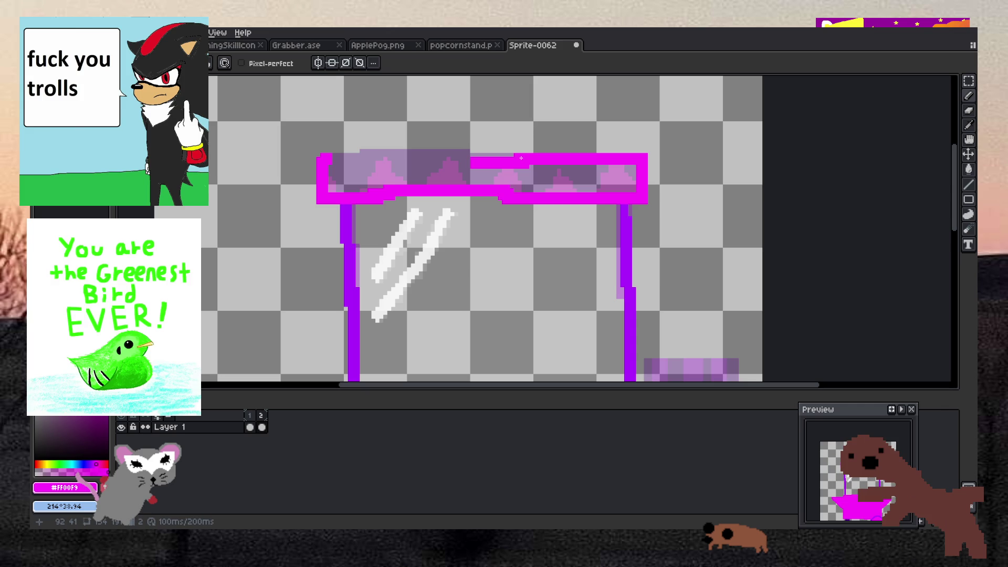
pyautogui.moveTo(475, 163)
pyautogui.mouseDown()
pyautogui.moveTo(507, 156)
pyautogui.moveTo(336, 162)
pyautogui.mouseUp()
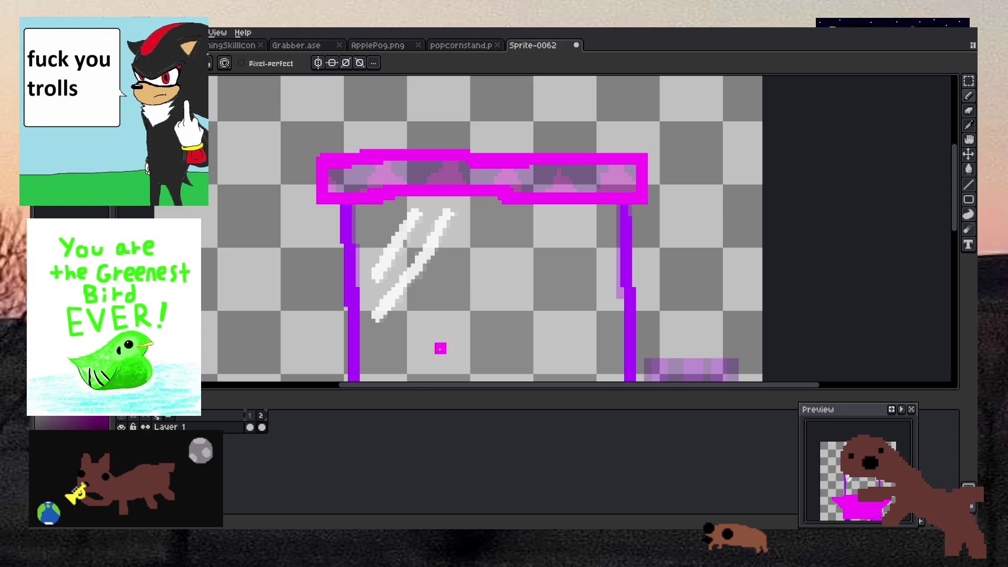
# Bucket-fill frame 2's canopy solid magenta and select it with the Magic Wand.
pyautogui.press('g')
pyautogui.click(433, 171)
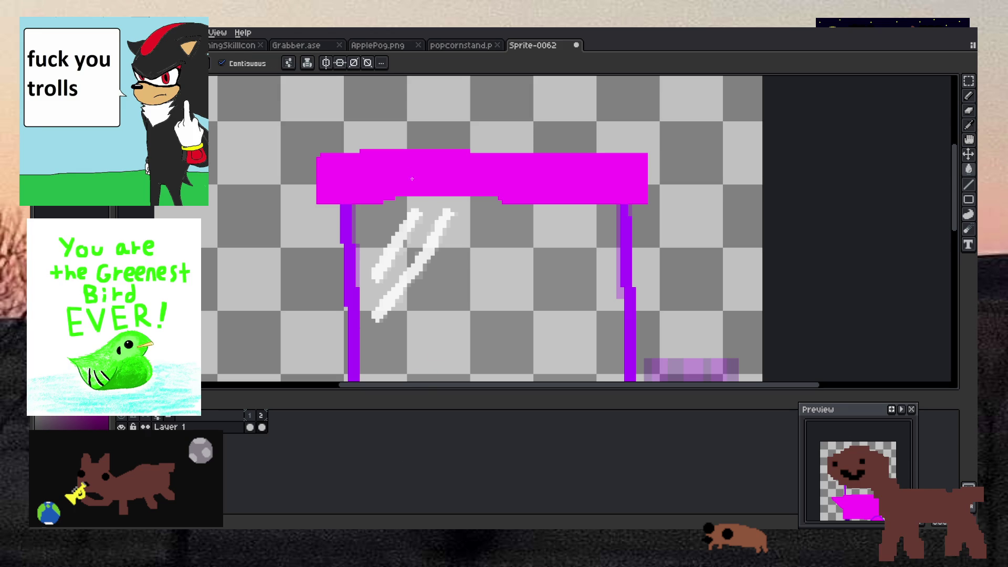
pyautogui.click(969, 81)
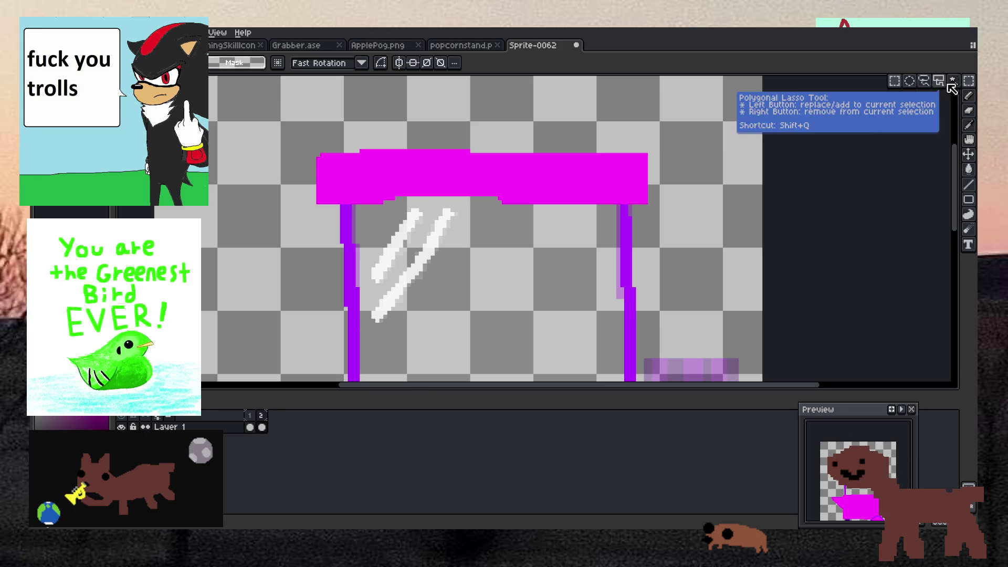
pyautogui.click(954, 81)
pyautogui.click(441, 184)
pyautogui.scroll(1, 440, 162)
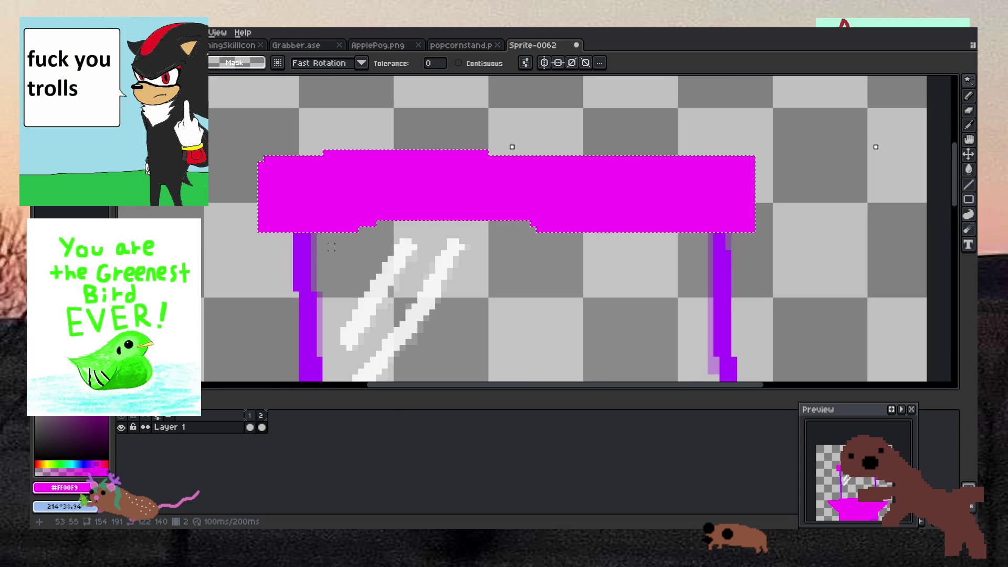
# Sample the dark purple #520091 from frame 1's awning and return to frame 2 with the Pencil.
pyautogui.click(251, 418)
pyautogui.press('i')
pyautogui.click(387, 175)
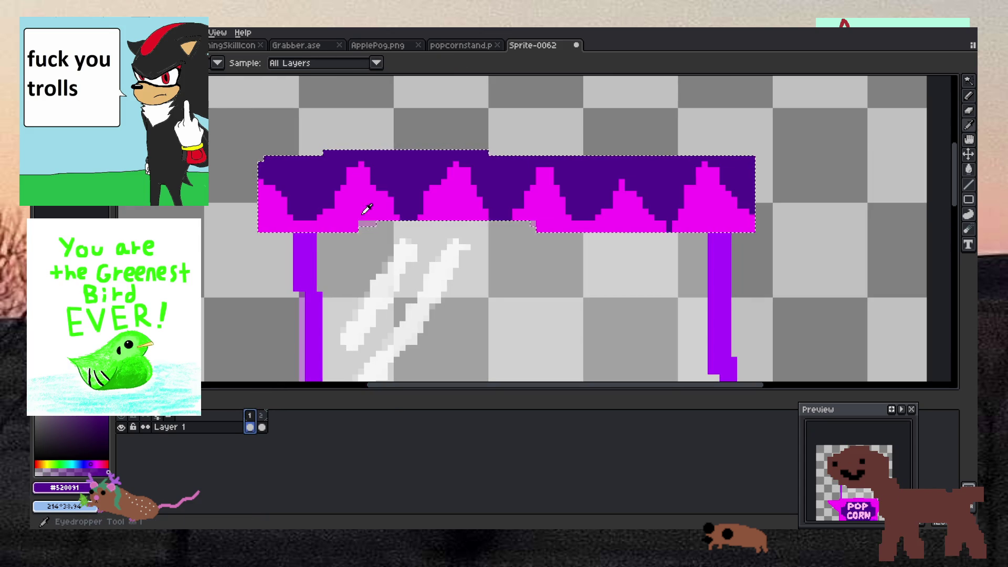
pyautogui.click(262, 418)
pyautogui.scroll(2, 303, 181)
pyautogui.press('b')
pyautogui.scroll(-2, 304, 180)
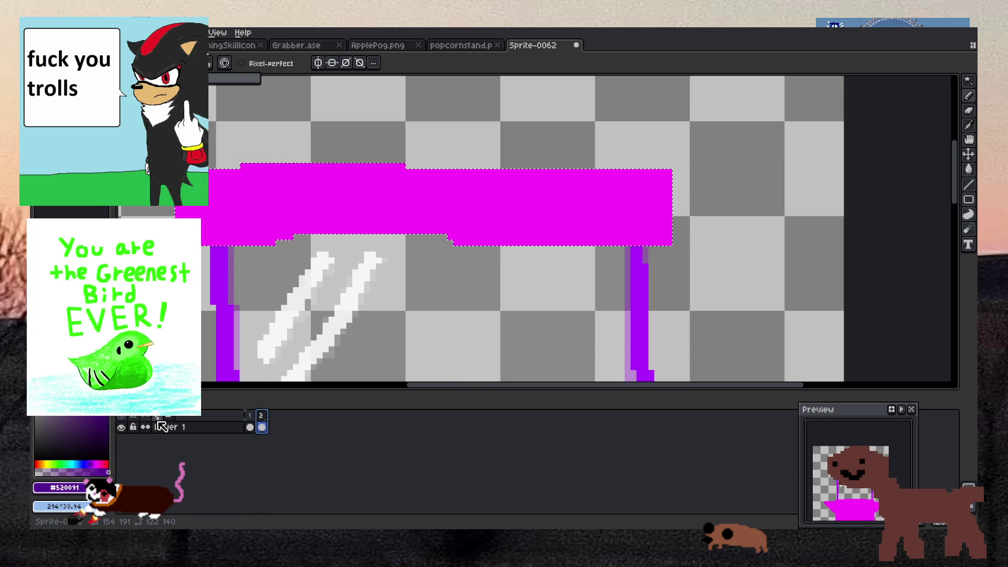
# Turn on onion skinning, compare the frames, and copy all of frame 1's popcorn stand.
pyautogui.press('F3')
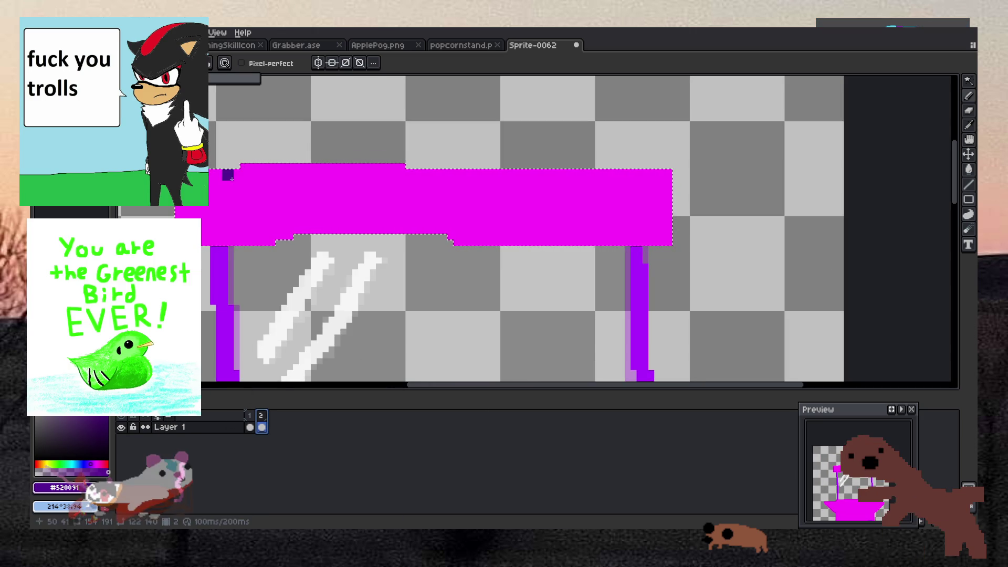
pyautogui.click(250, 415)
pyautogui.click(262, 416)
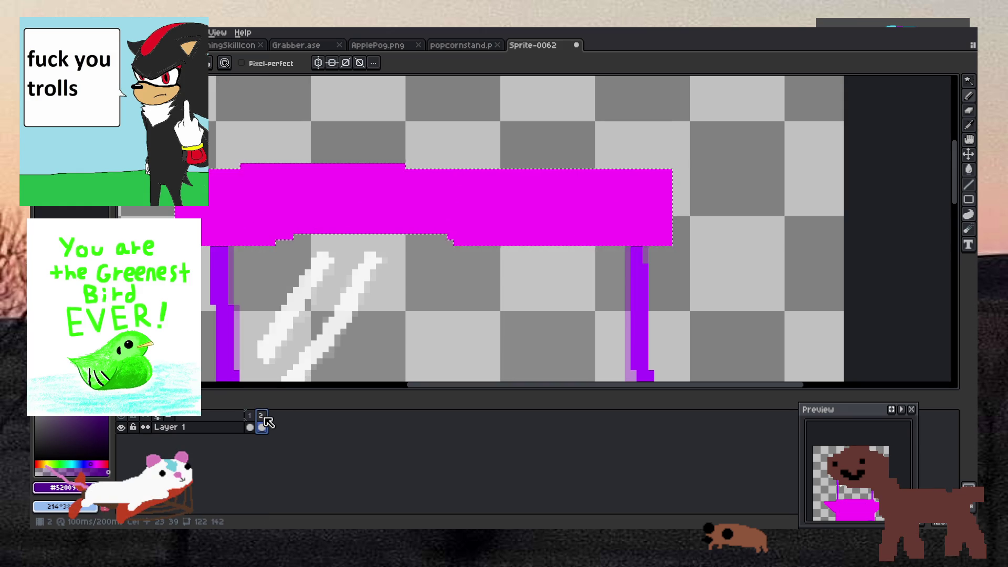
pyautogui.click(251, 418)
pyautogui.hotkey('ctrl', 'a')
pyautogui.hotkey('ctrl', 'c')
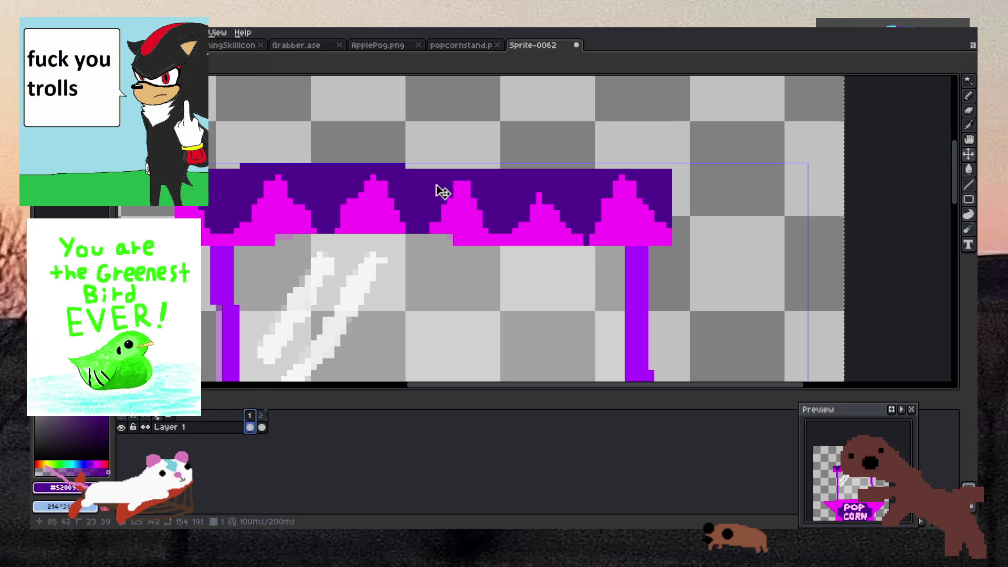
# Paste the popcorn stand into a new 154x191 sprite docked in a right-hand view.
pyautogui.hotkey('ctrl', 'n')
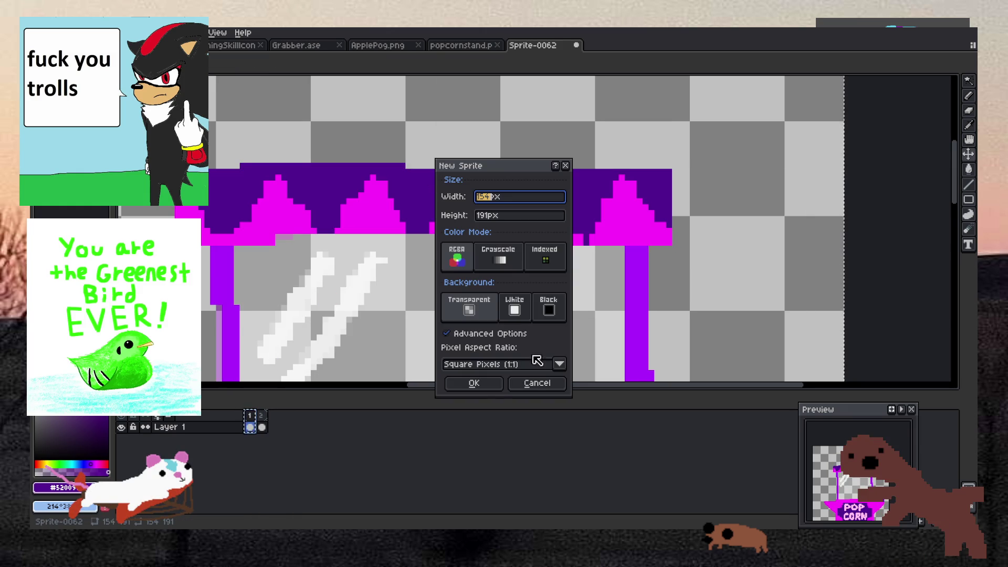
pyautogui.click(474, 383)
pyautogui.hotkey('ctrl', 'v')
pyautogui.moveTo(612, 46)
pyautogui.mouseDown()
pyautogui.moveTo(836, 152)
pyautogui.moveTo(934, 146)
pyautogui.moveTo(935, 157)
pyautogui.mouseUp()
# Compare the frames and bring Sprite-0062's unfinished frame 2 back into focus.
pyautogui.scroll(-2, 344, 245)
pyautogui.scroll(1, 315, 255)
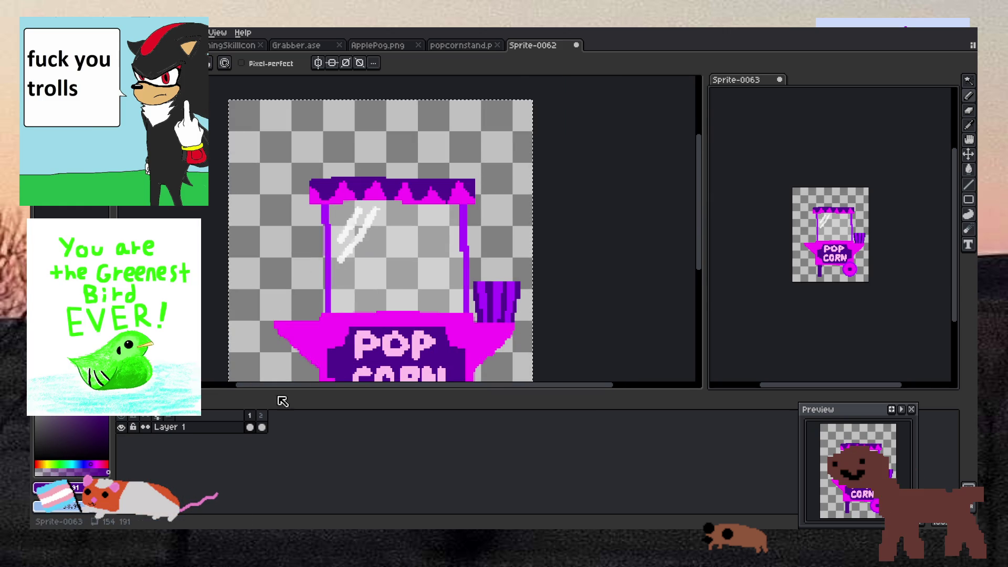
pyautogui.click(261, 421)
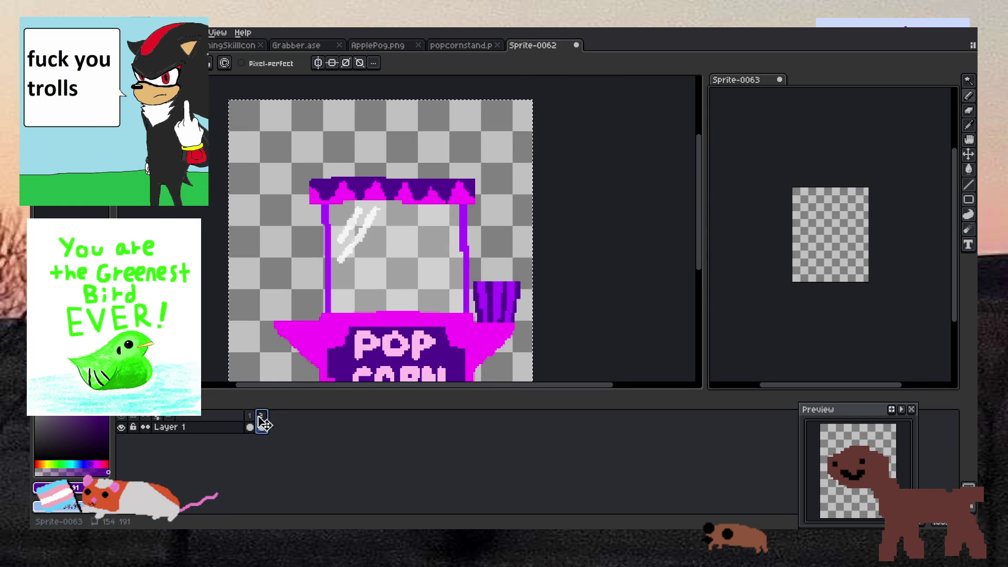
pyautogui.click(251, 422)
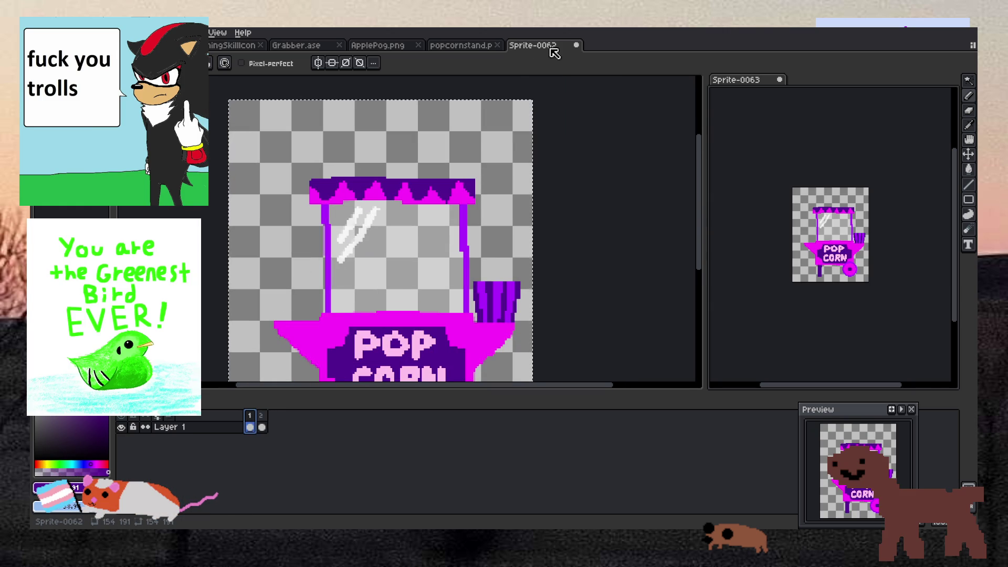
pyautogui.click(736, 112)
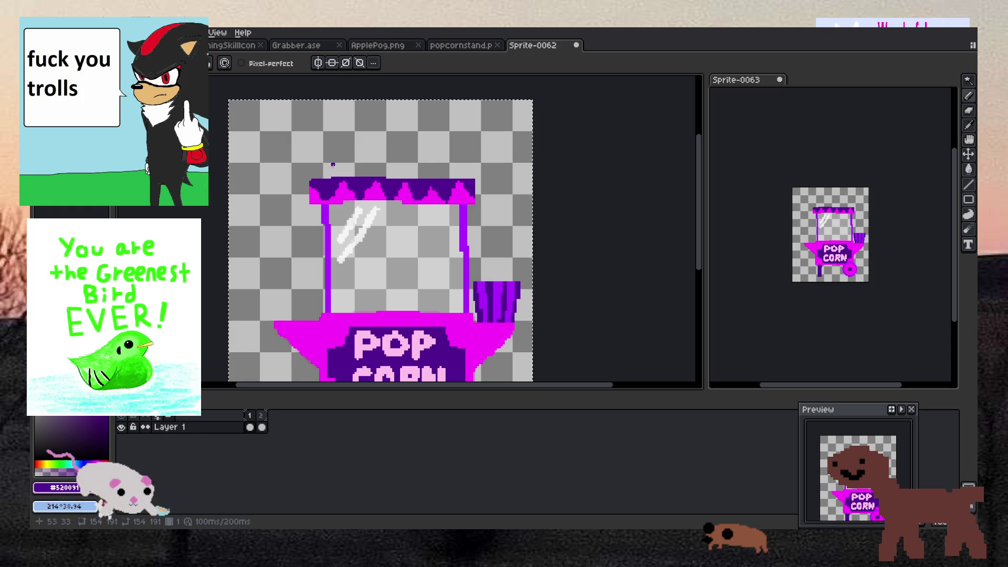
pyautogui.scroll(1, 331, 165)
pyautogui.click(261, 425)
pyautogui.scroll(3, 799, 209)
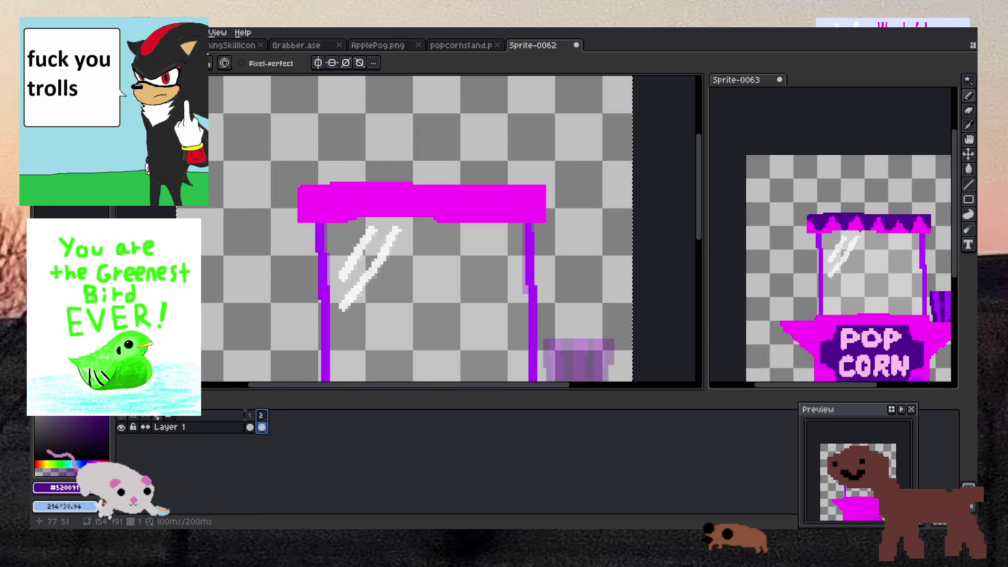
pyautogui.scroll(-4, 891, 238)
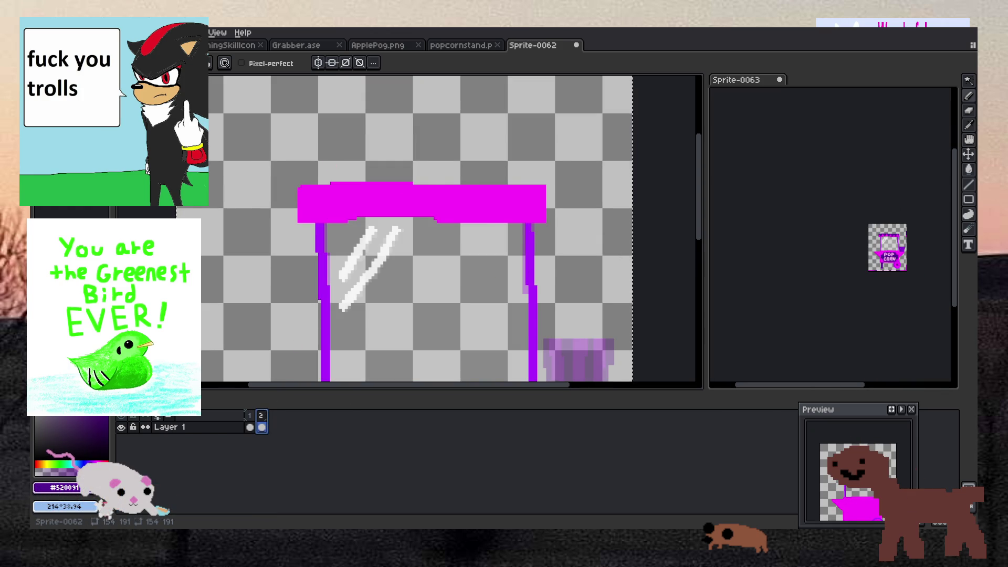
# Move popcornstand.png into the right pane and close the scratch sprite without saving.
pyautogui.hotkey('ctrl', 'shift', 'Tab')
pyautogui.moveTo(461, 45); pyautogui.dragTo(809, 79)
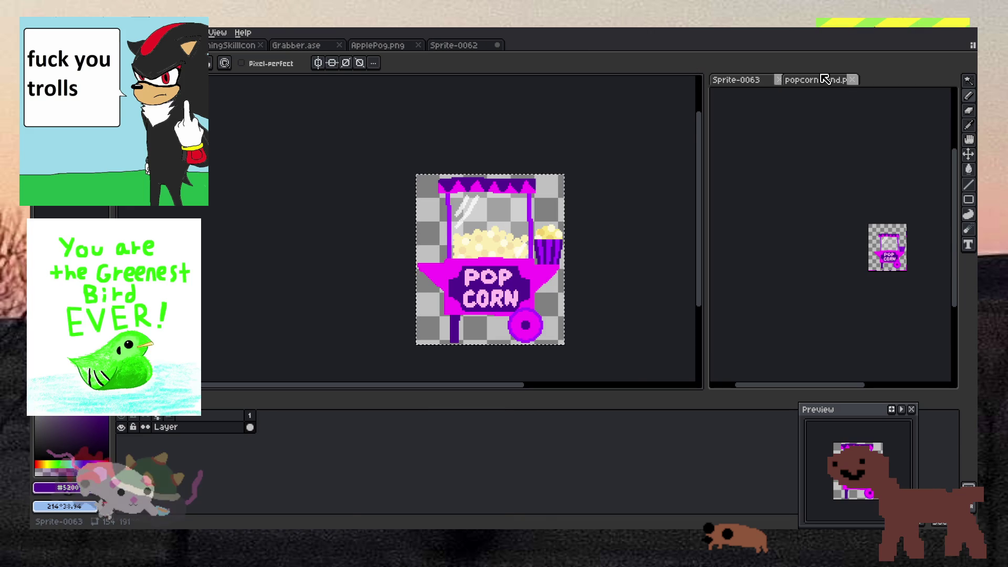
pyautogui.hotkey('ctrl', 'w')
pyautogui.press('Escape')
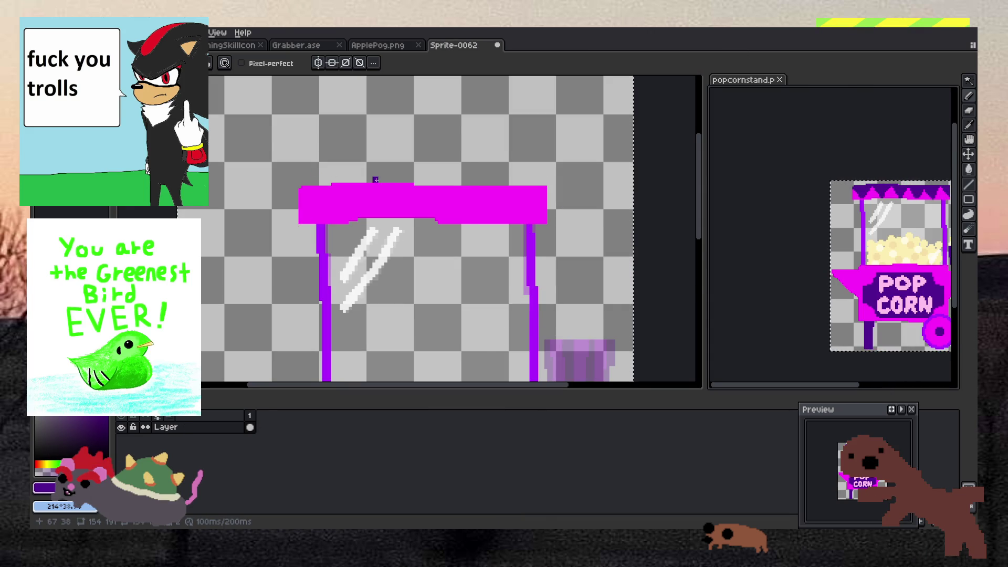
# Zoom in on frame 2's canopy and switch to the Magic Wand colour selection.
pyautogui.scroll(3, 340, 186)
pyautogui.scroll(1, 340, 186)
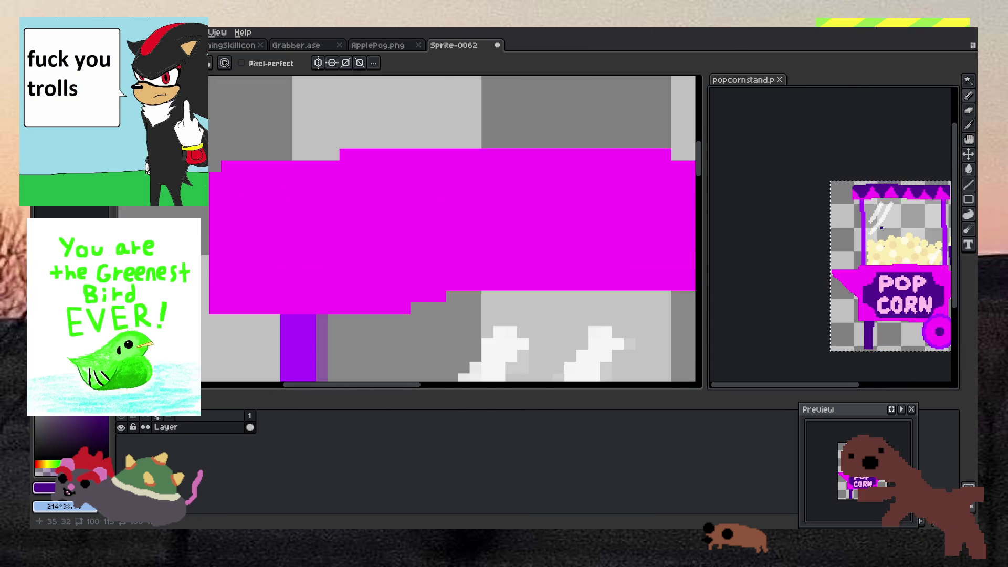
pyautogui.scroll(-3, 900, 214)
pyautogui.scroll(3, 901, 214)
pyautogui.scroll(1, 850, 190)
pyautogui.scroll(1, 849, 190)
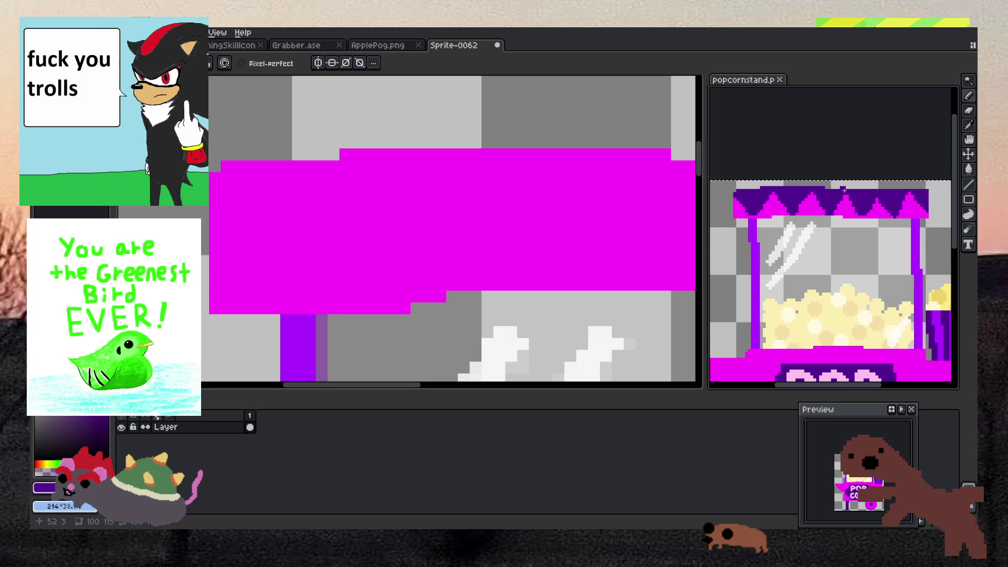
pyautogui.scroll(1, 845, 190)
pyautogui.scroll(-1, 844, 191)
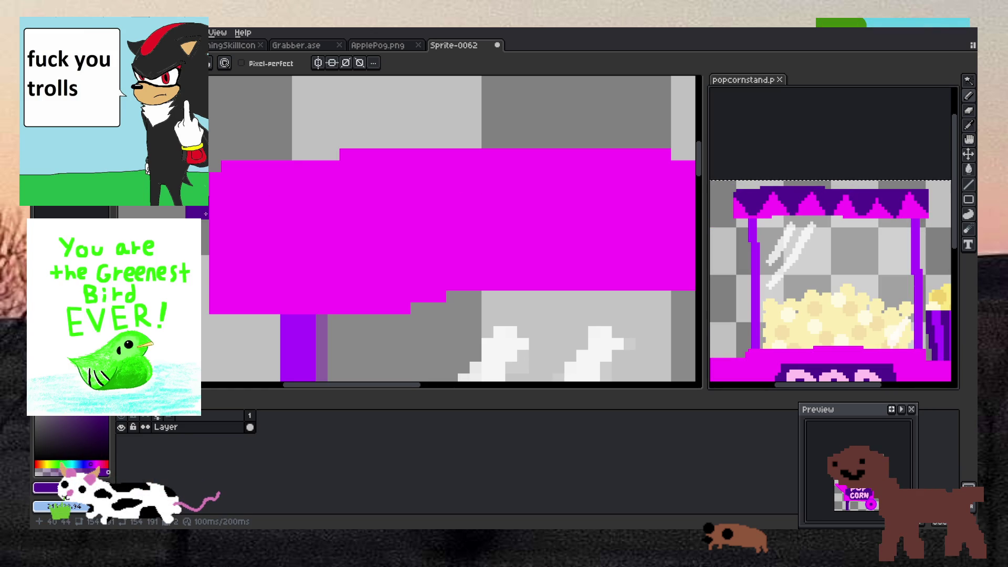
pyautogui.scroll(-2, 238, 185)
pyautogui.scroll(1, 237, 185)
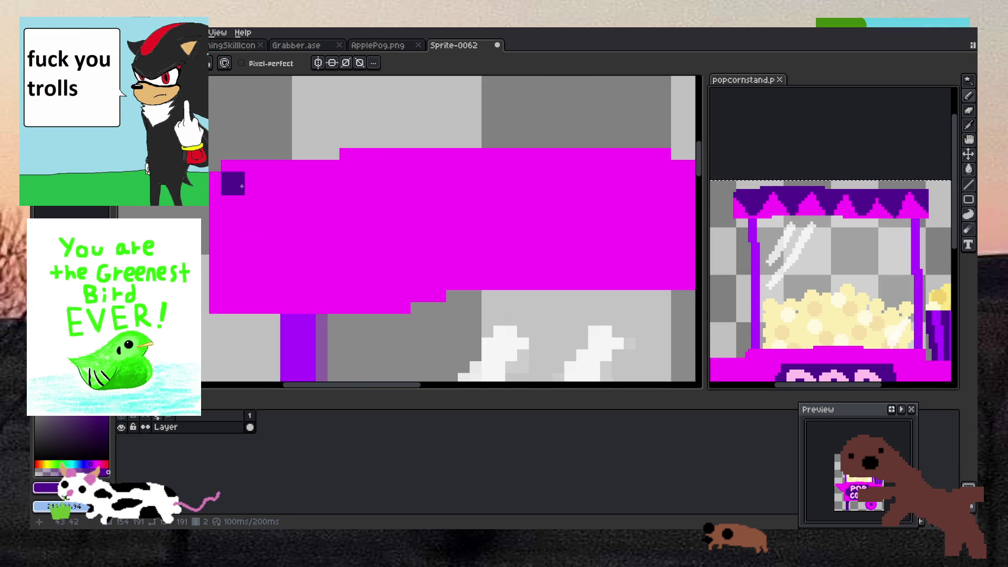
pyautogui.scroll(-2, 244, 169)
pyautogui.click(969, 80)
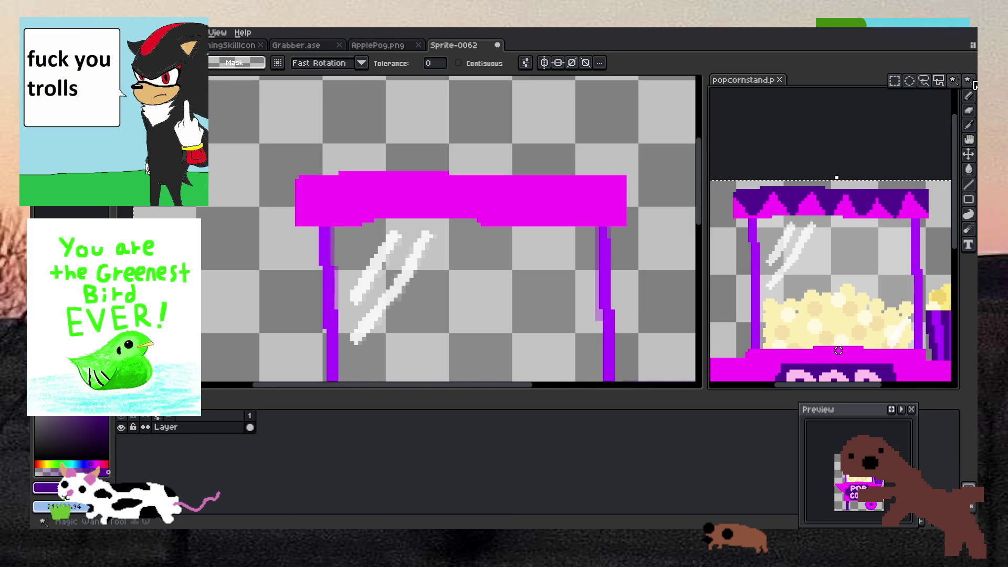
# Paste the copied artwork onto the canopy, commit it in place and return to the Pencil.
pyautogui.hotkey('ctrl', 'v')
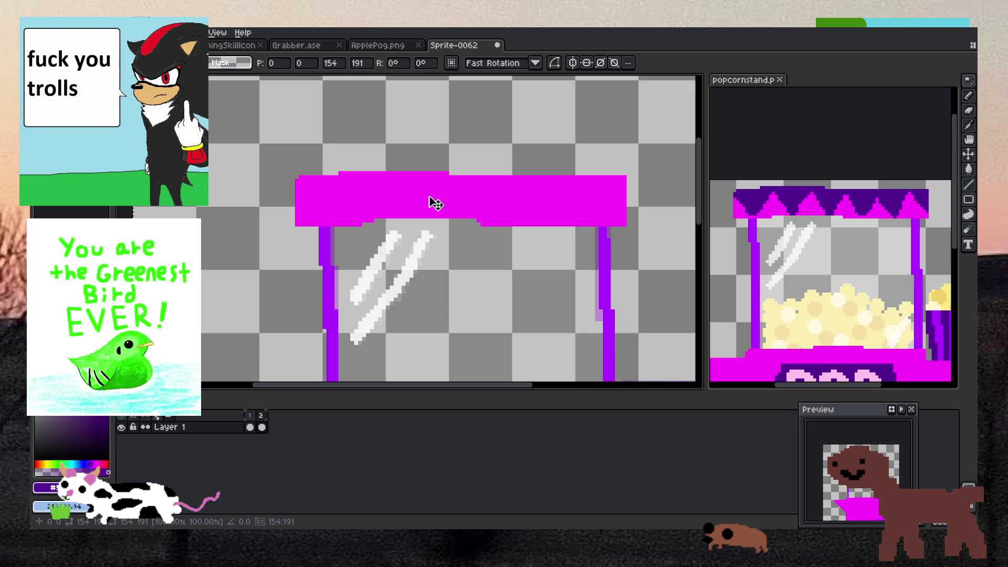
pyautogui.scroll(-1, 366, 192)
pyautogui.press('Return')
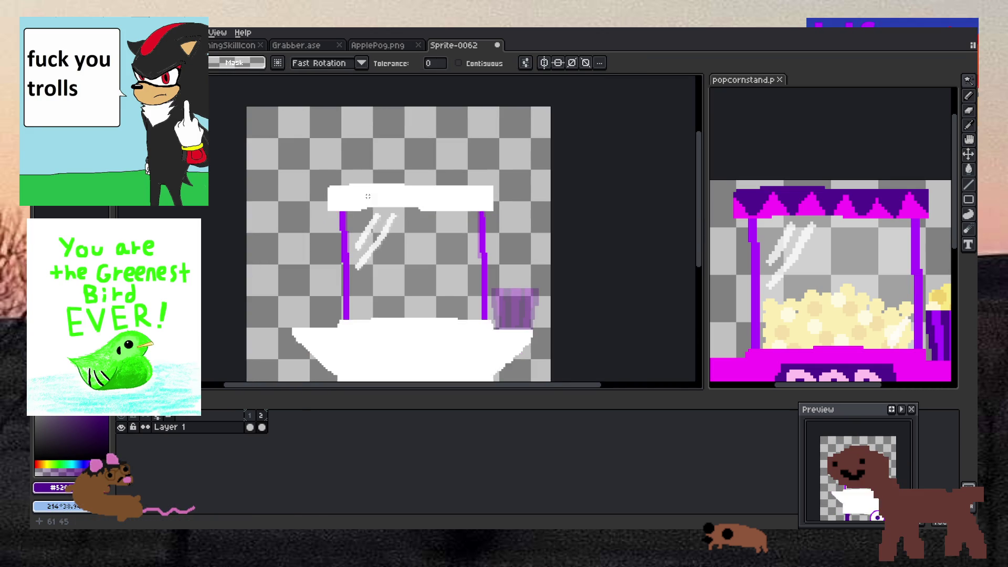
pyautogui.scroll(1, 373, 197)
pyautogui.press('b')
pyautogui.scroll(1, 344, 186)
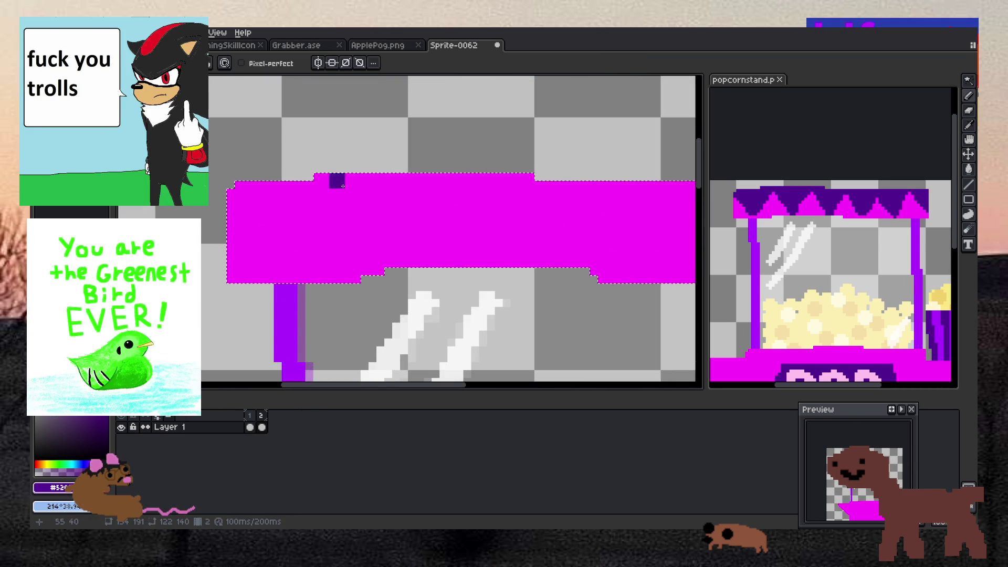
# Draw a dark purple diagonal across the magenta canopy.
pyautogui.moveTo(230, 192)
pyautogui.mouseDown()
pyautogui.moveTo(295, 259)
pyautogui.moveTo(366, 184)
pyautogui.moveTo(417, 263)
pyautogui.mouseUp()
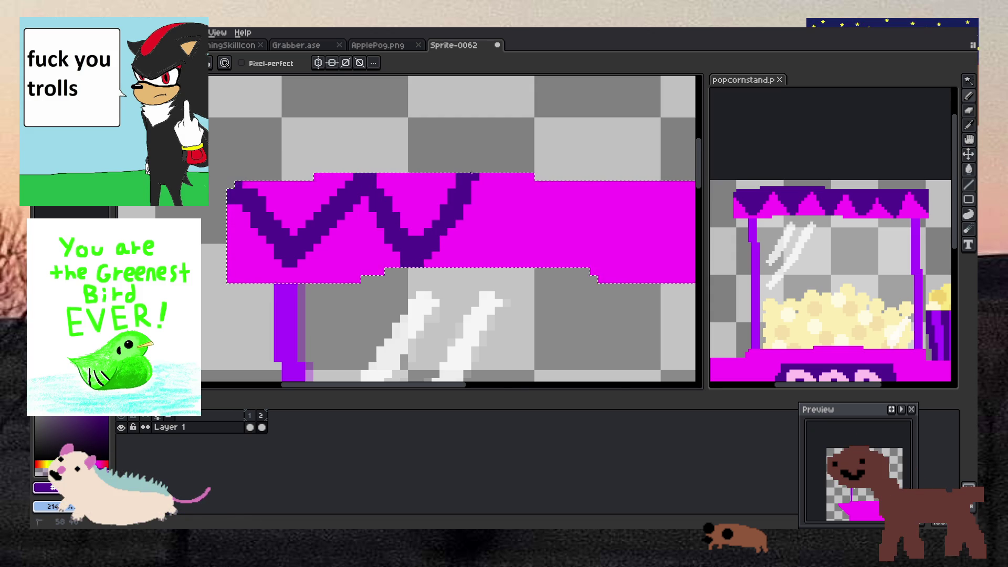
pyautogui.scroll(-4, 467, 178)
pyautogui.scroll(3, 374, 171)
pyautogui.scroll(2, 374, 171)
pyautogui.scroll(-3, 374, 171)
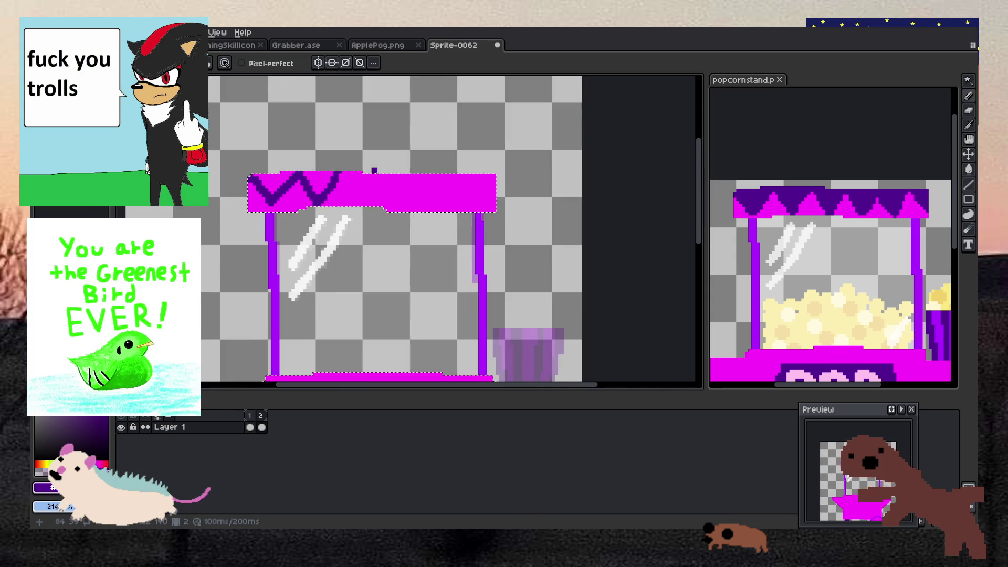
pyautogui.scroll(2, 374, 171)
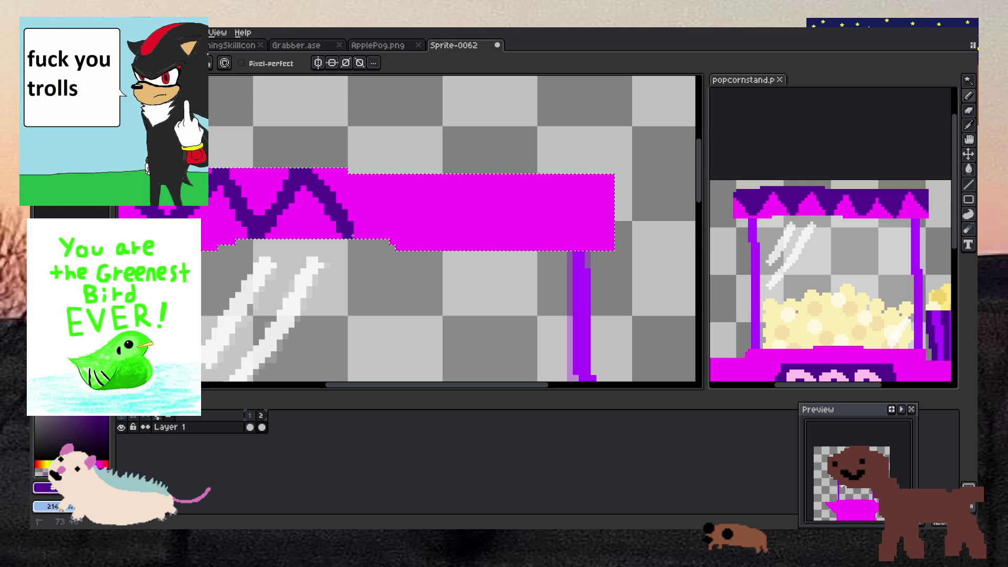
pyautogui.scroll(-2, 384, 198)
pyautogui.scroll(2, 426, 199)
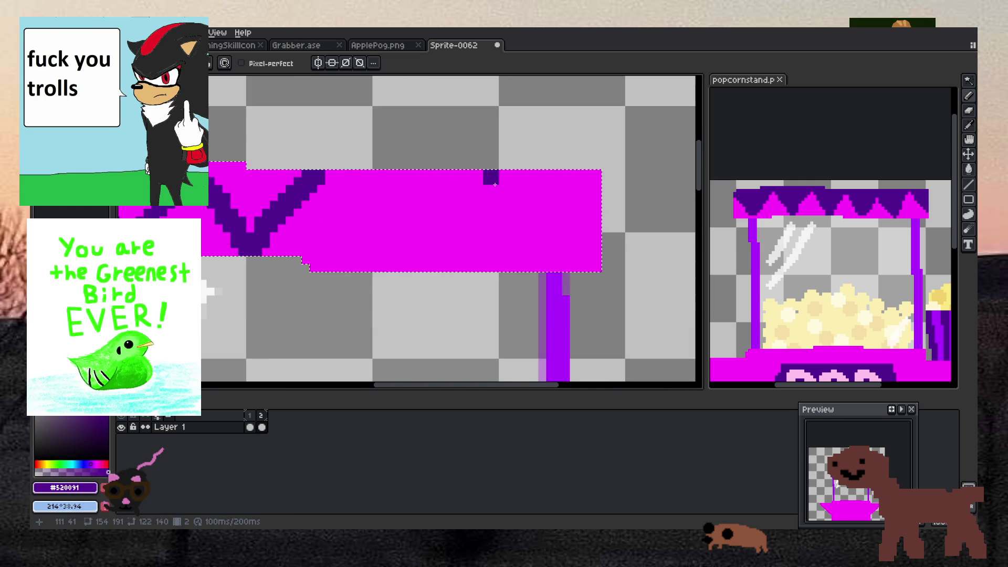
# Extend the zigzag to the canopy's right end, undo the blob, and bucket-fill the top-right corner.
pyautogui.click(466, 187)
pyautogui.press('b')
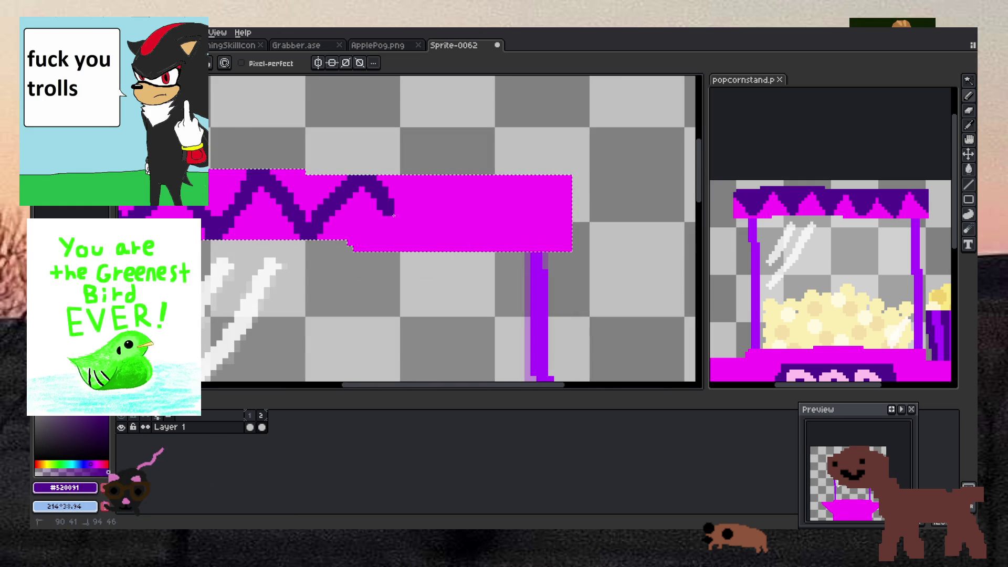
pyautogui.moveTo(443, 194); pyautogui.dragTo(457, 182)
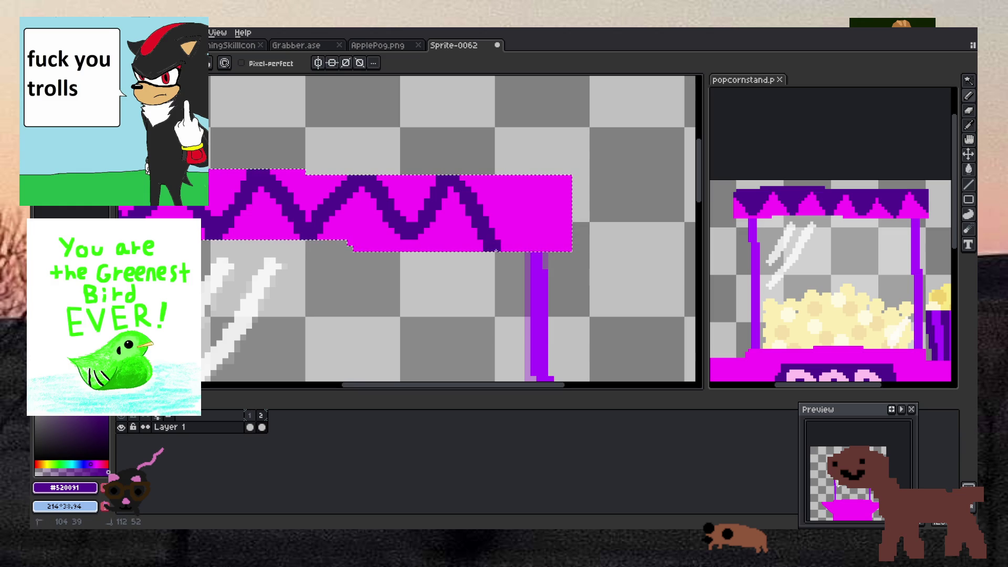
pyautogui.click(525, 179)
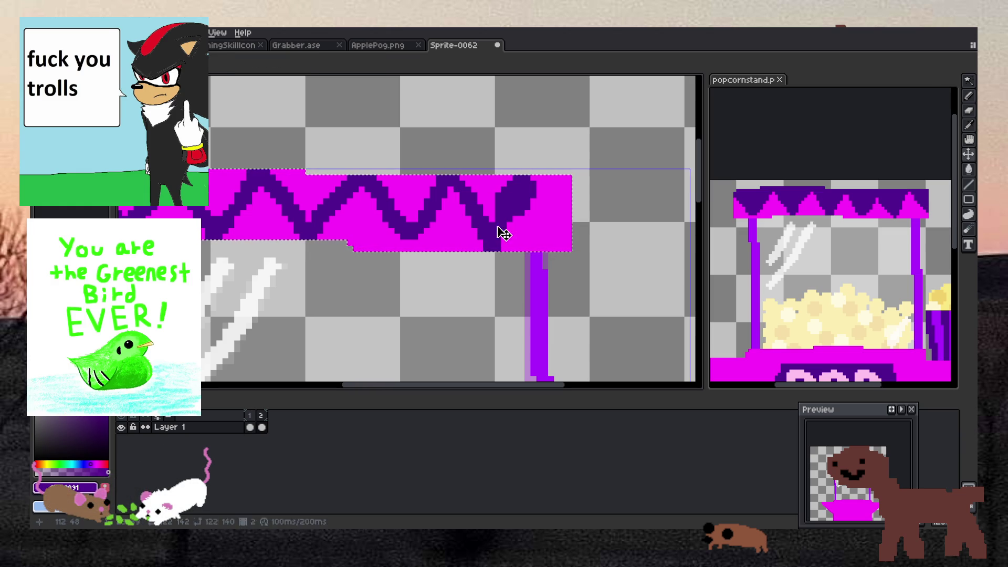
pyautogui.hotkey('ctrl', 'z')
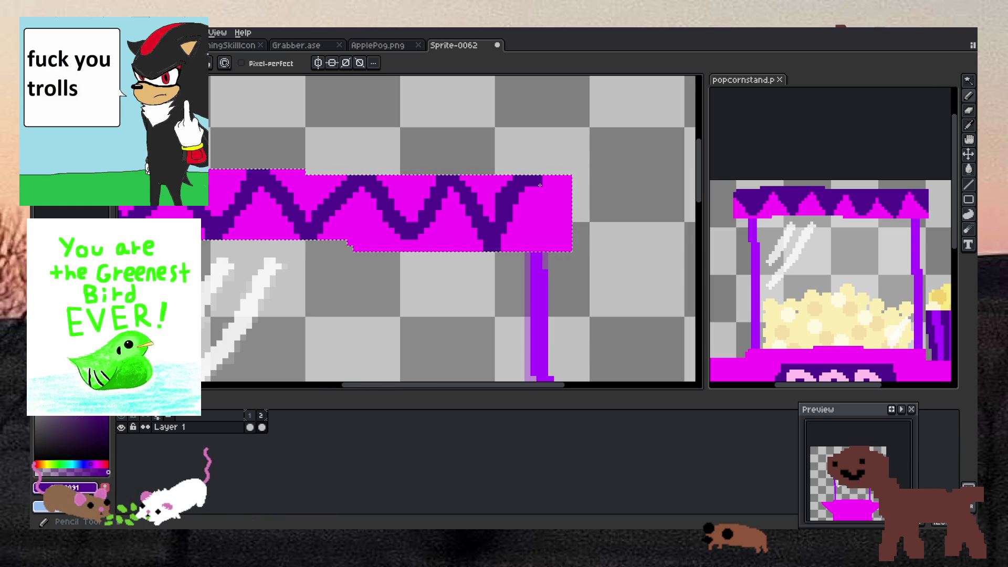
pyautogui.press('g')
pyautogui.click(529, 191)
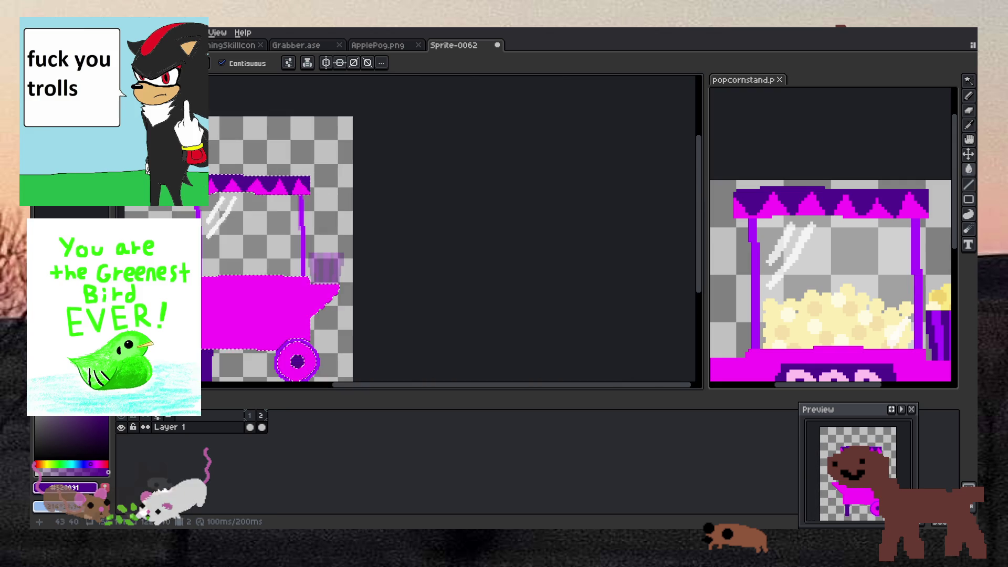
pyautogui.scroll(-3, 233, 189)
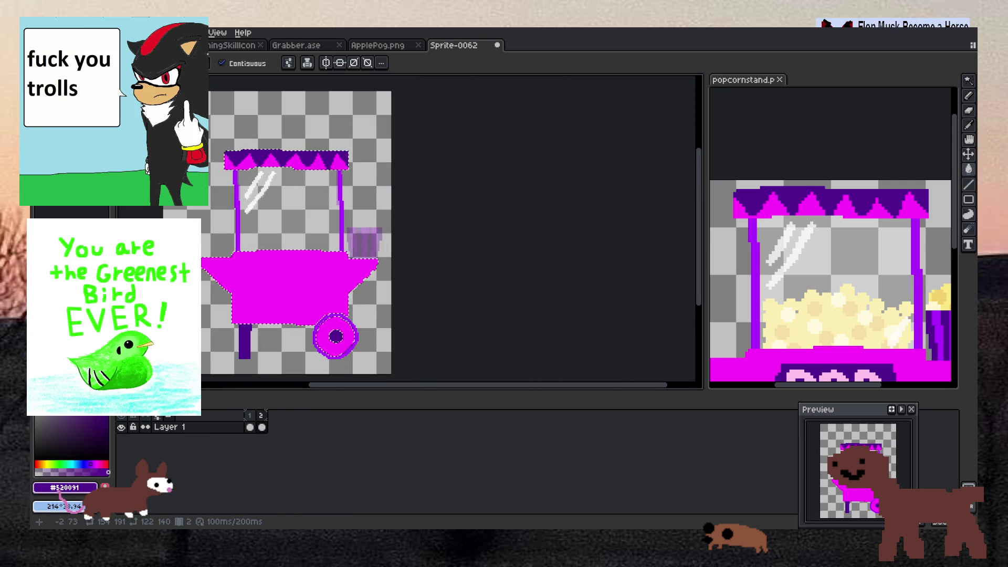
# Frame the whole cart and flip between frames 1 and 2 to compare the cup.
pyautogui.scroll(-2, 163, 189)
pyautogui.moveTo(204, 206); pyautogui.dragTo(261, 191)
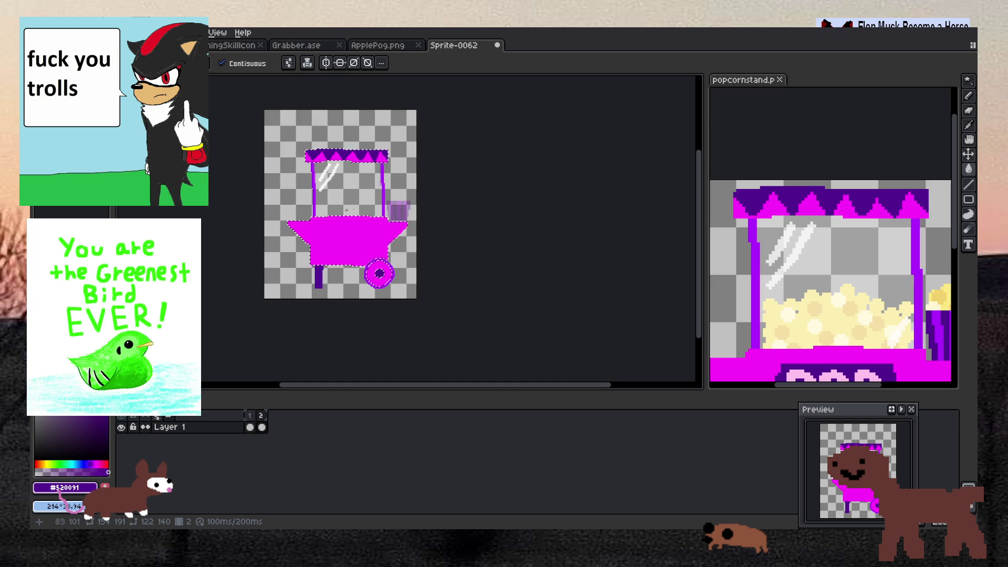
pyautogui.scroll(4, 394, 209)
pyautogui.scroll(-1, 368, 207)
pyautogui.scroll(1, 368, 206)
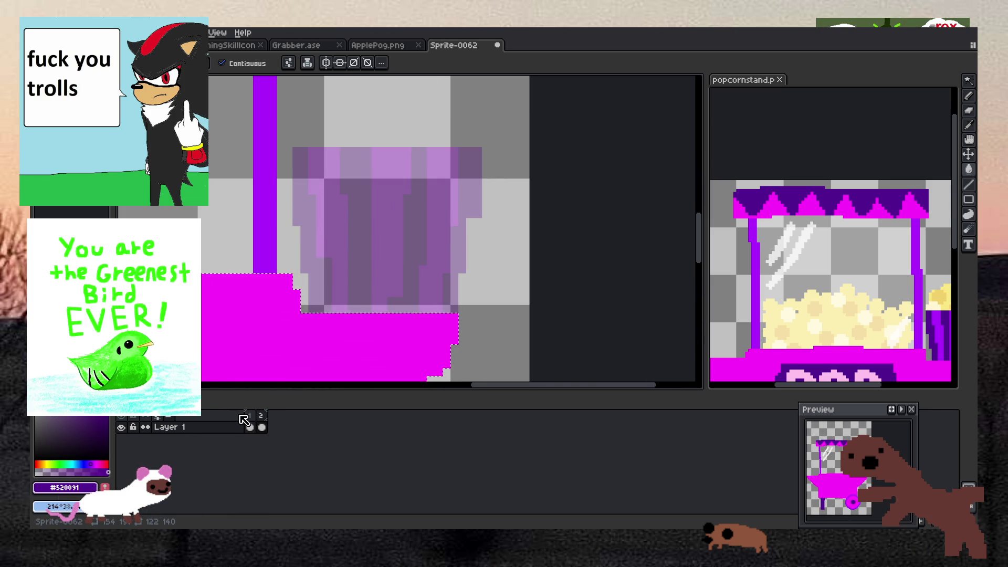
pyautogui.click(254, 419)
pyautogui.click(263, 422)
pyautogui.press('Left')
# Eyedrop dark purple, then on frame 2 deselect and trace the cup's left edge from its lower-left corner.
pyautogui.press('i')
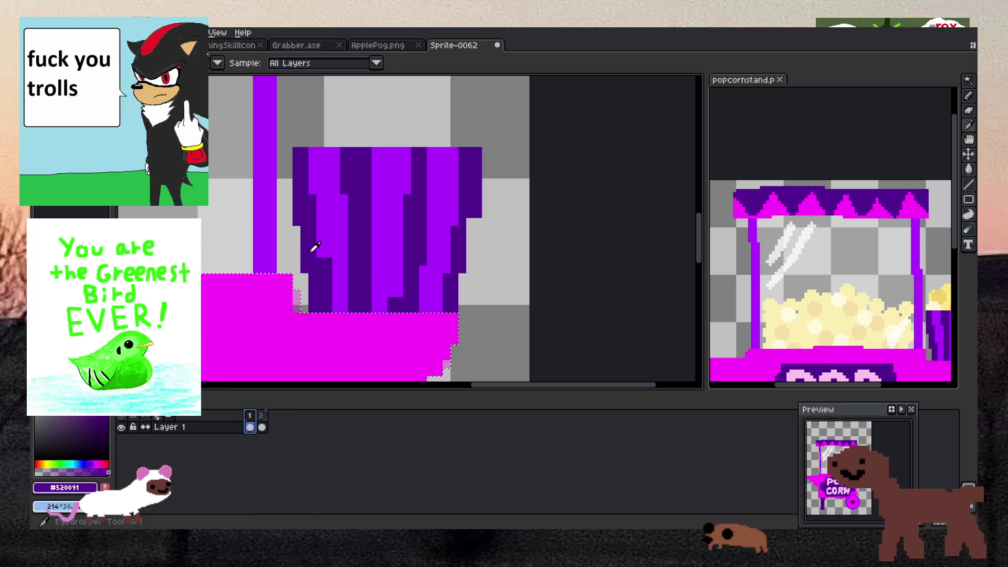
pyautogui.click(262, 424)
pyautogui.press('b')
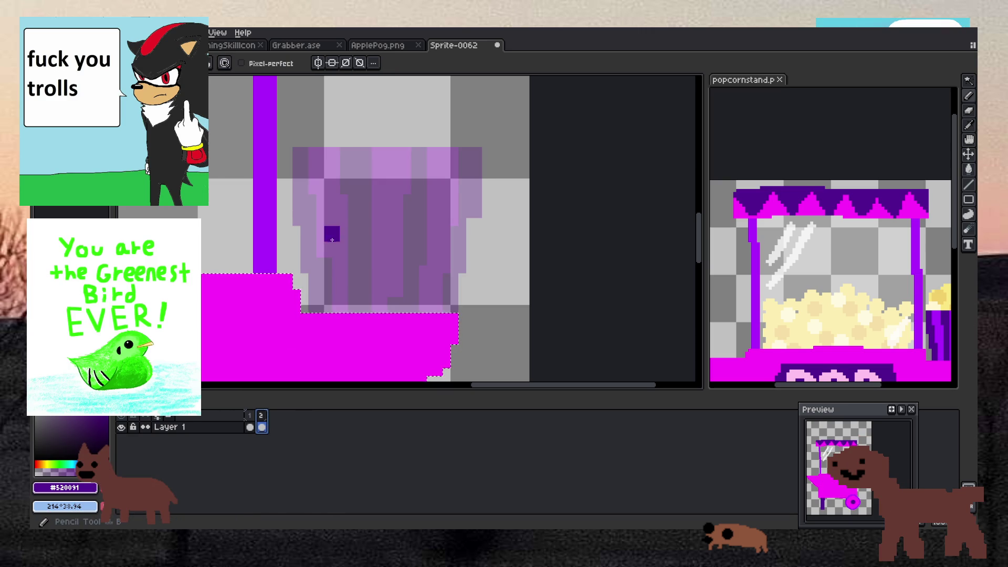
pyautogui.click(322, 308)
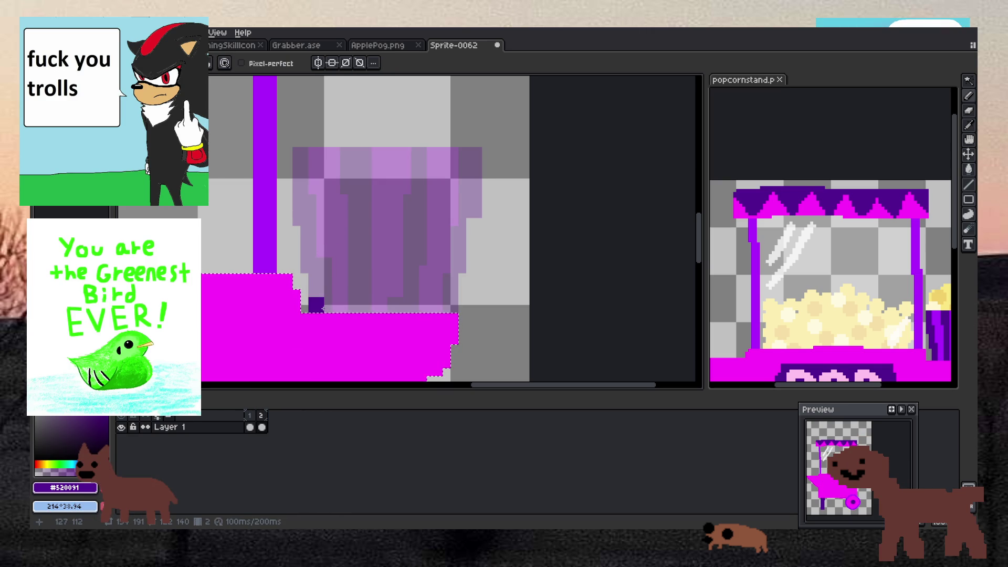
pyautogui.hotkey('ctrl', 'd')
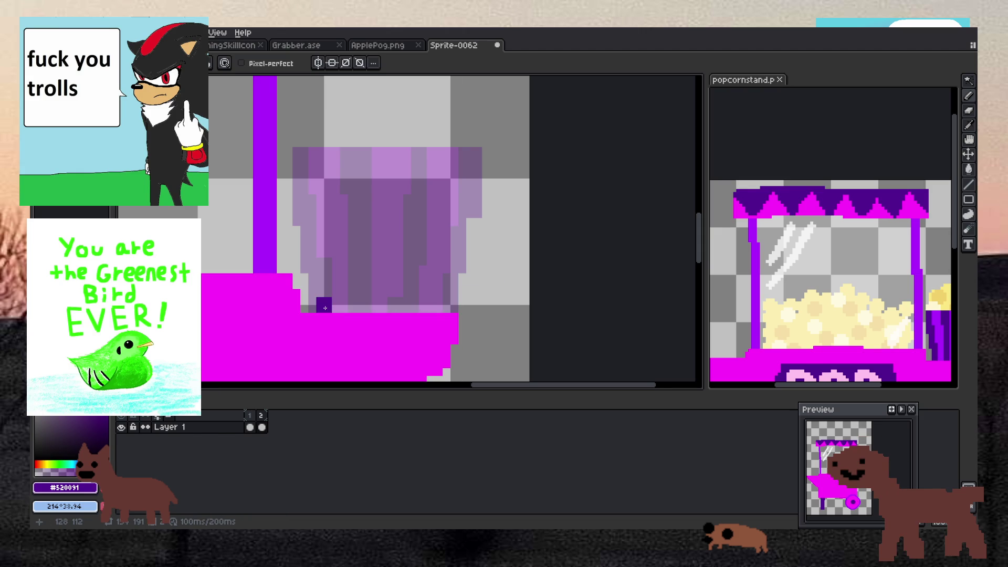
pyautogui.moveTo(323, 309)
pyautogui.mouseDown()
pyautogui.moveTo(292, 157)
pyautogui.moveTo(300, 157)
pyautogui.mouseUp()
# Trace the cup's right edge and paint dark purple stripes down its body.
pyautogui.moveTo(451, 302); pyautogui.dragTo(468, 256)
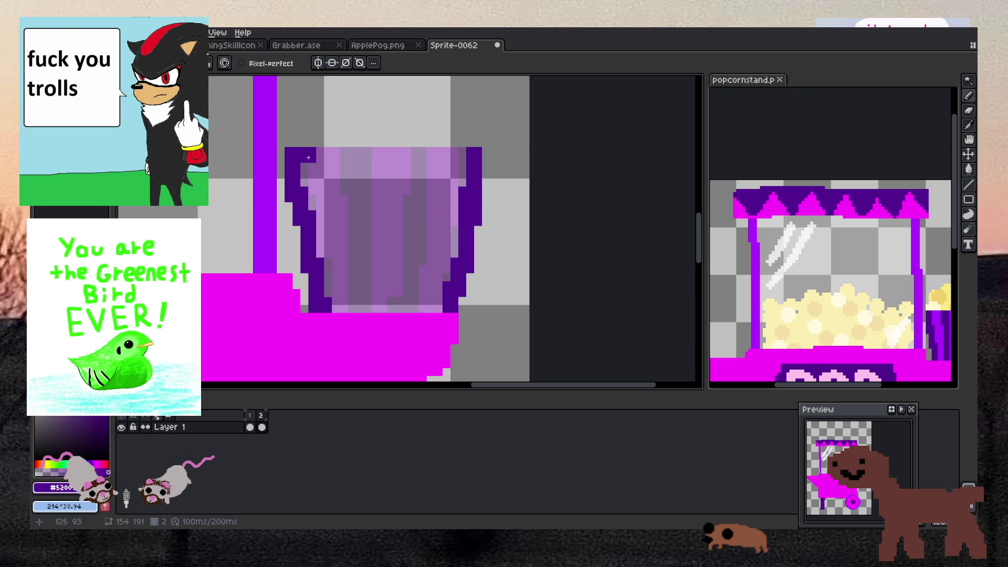
pyautogui.moveTo(347, 154); pyautogui.dragTo(361, 254)
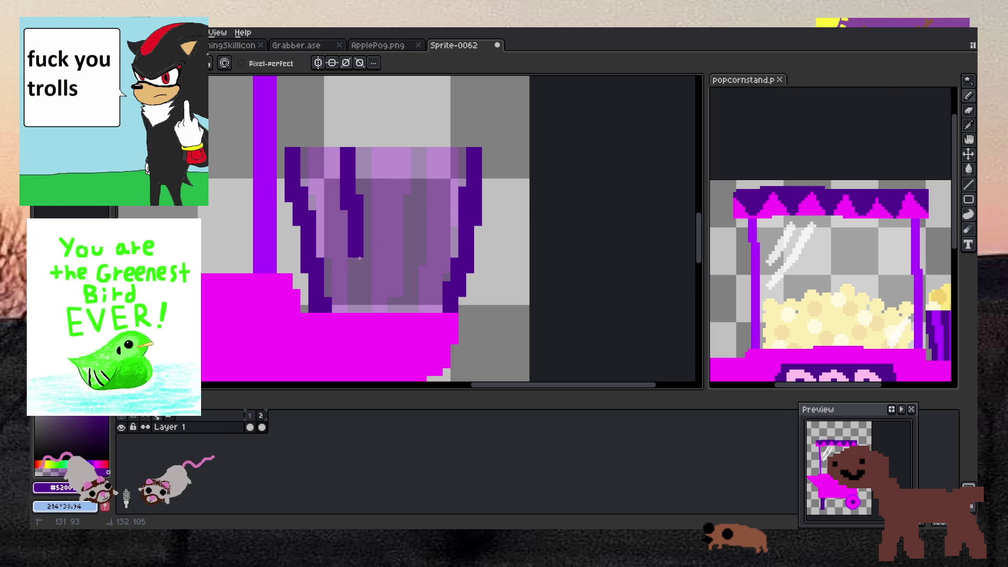
pyautogui.moveTo(363, 305); pyautogui.dragTo(370, 159)
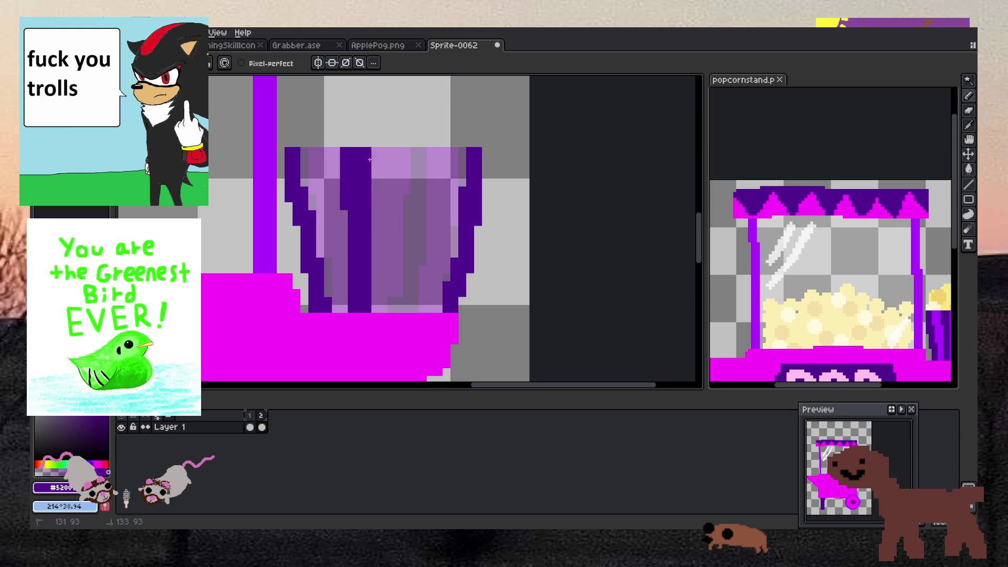
pyautogui.moveTo(396, 306)
pyautogui.mouseDown()
pyautogui.moveTo(410, 304)
pyautogui.moveTo(419, 171)
pyautogui.mouseUp()
pyautogui.click(407, 210)
pyautogui.moveTo(422, 234)
pyautogui.mouseDown()
pyautogui.moveTo(423, 256)
pyautogui.moveTo(400, 285)
pyautogui.moveTo(383, 246)
pyautogui.mouseUp()
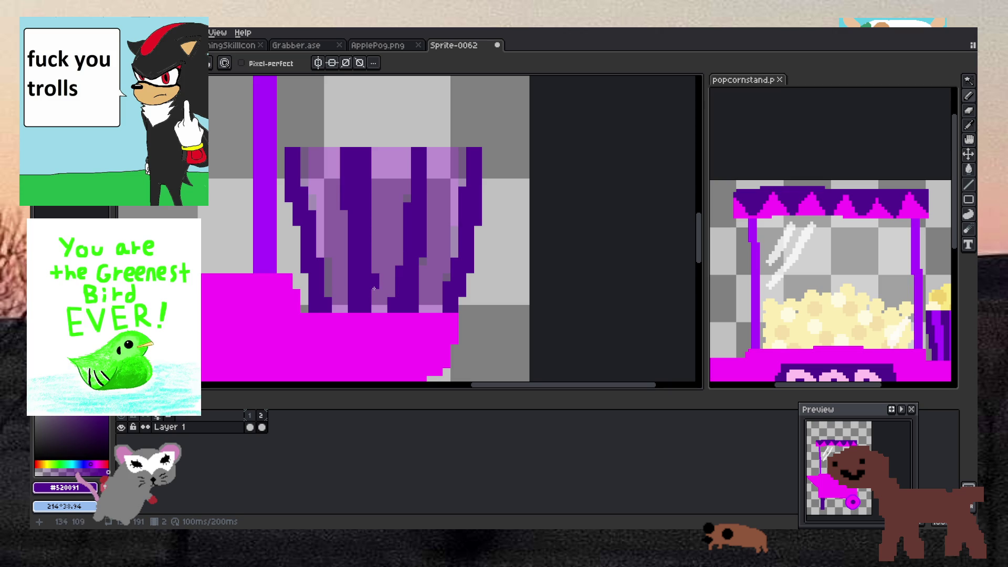
# Add a dark purple pixel near the cup top and erase the stray pixel above the rim.
pyautogui.press('b')
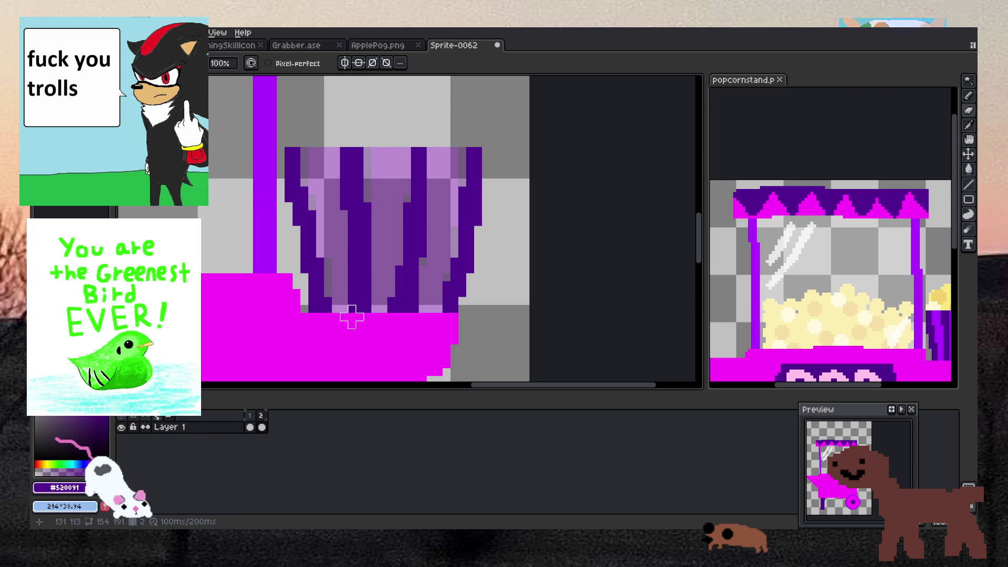
pyautogui.press('b')
pyautogui.click(427, 198)
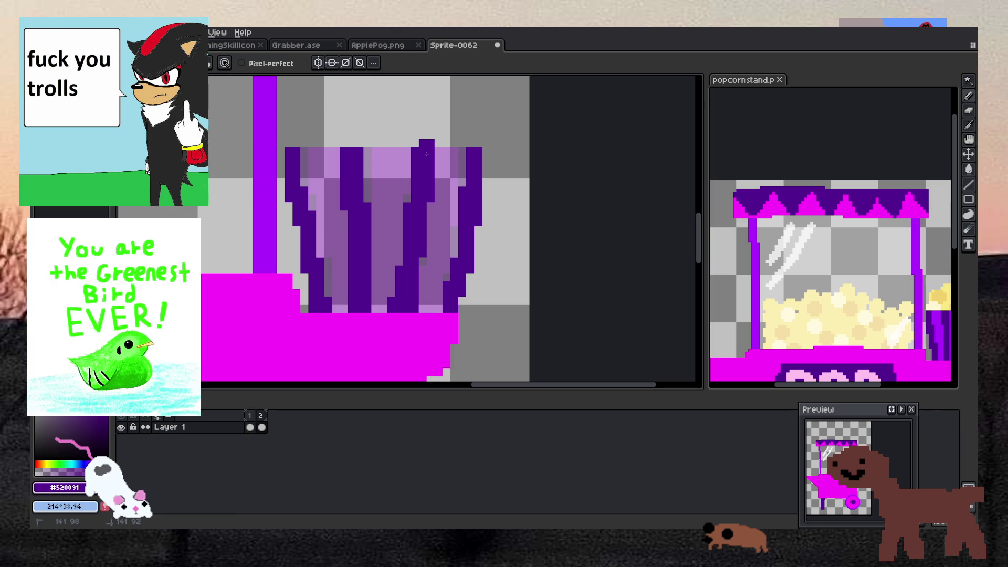
pyautogui.press('e')
pyautogui.click(427, 143)
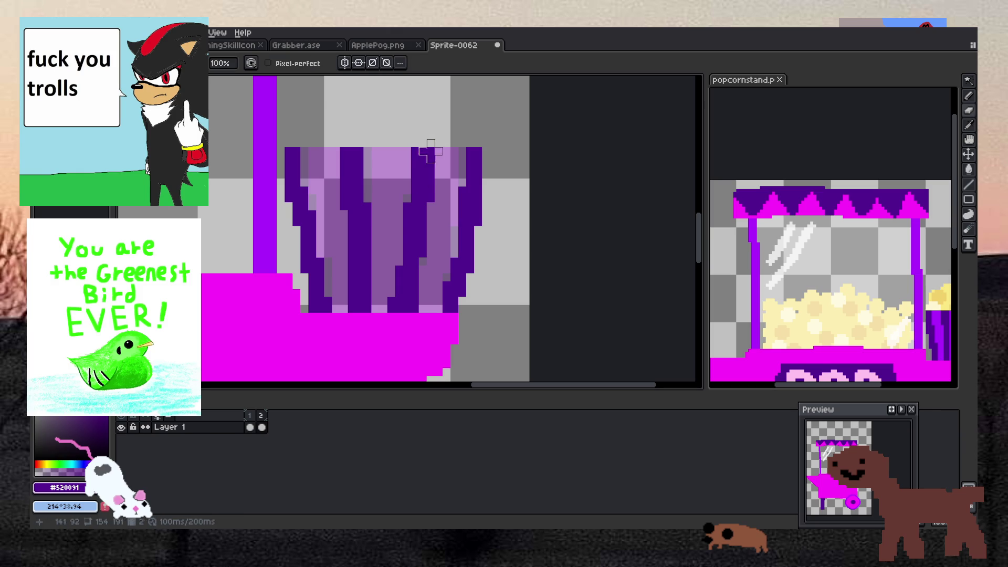
pyautogui.press('b')
# Paint a dark purple block at the cup's top left and pick bright purple from frame 1.
pyautogui.press('e')
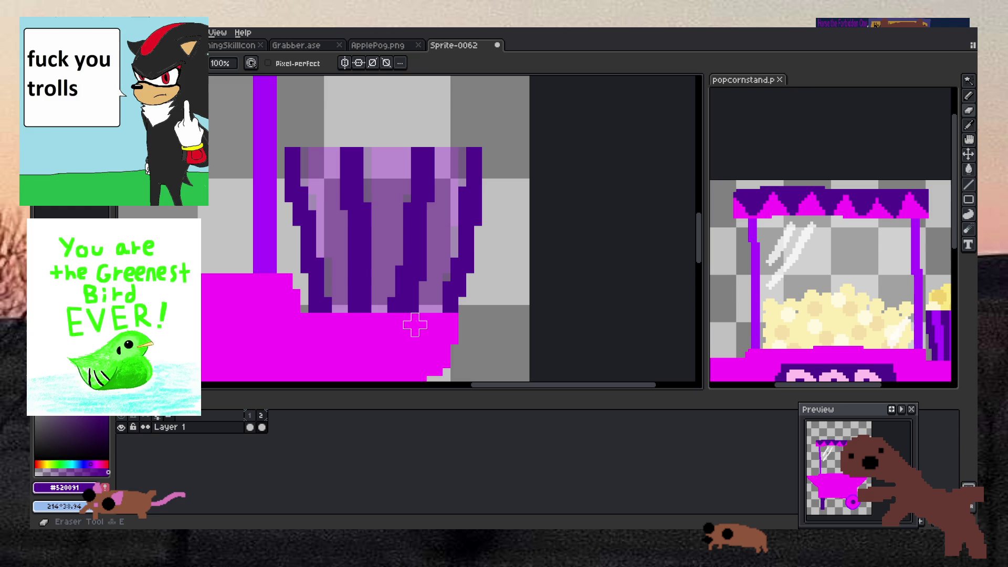
pyautogui.press('b')
pyautogui.click(303, 154)
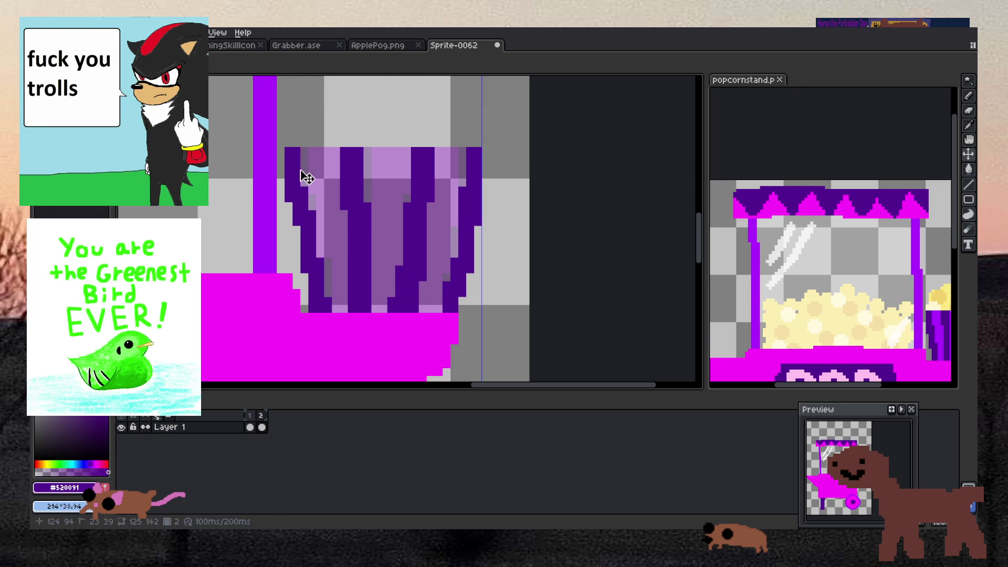
pyautogui.press('b')
pyautogui.press('b')
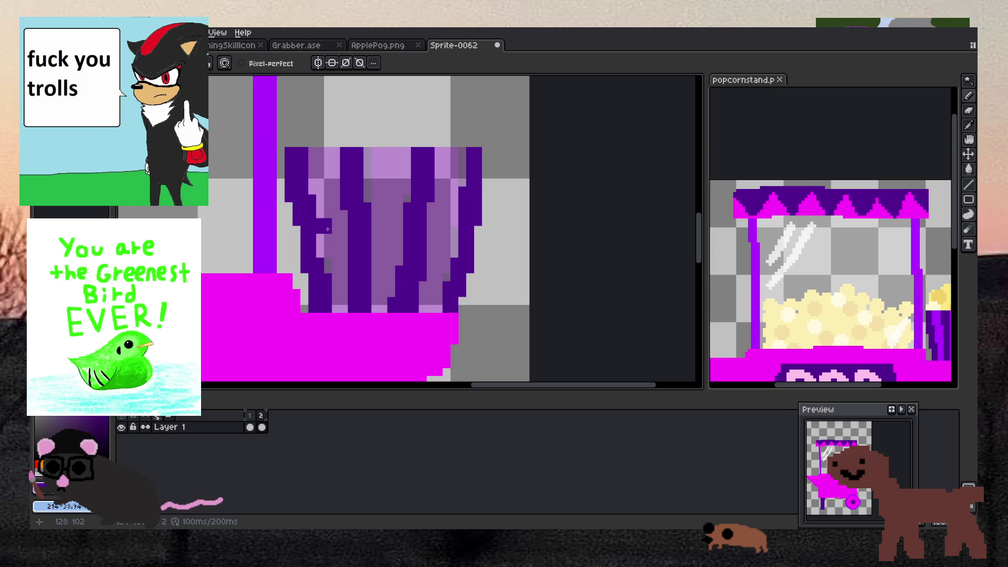
pyautogui.press('Left')
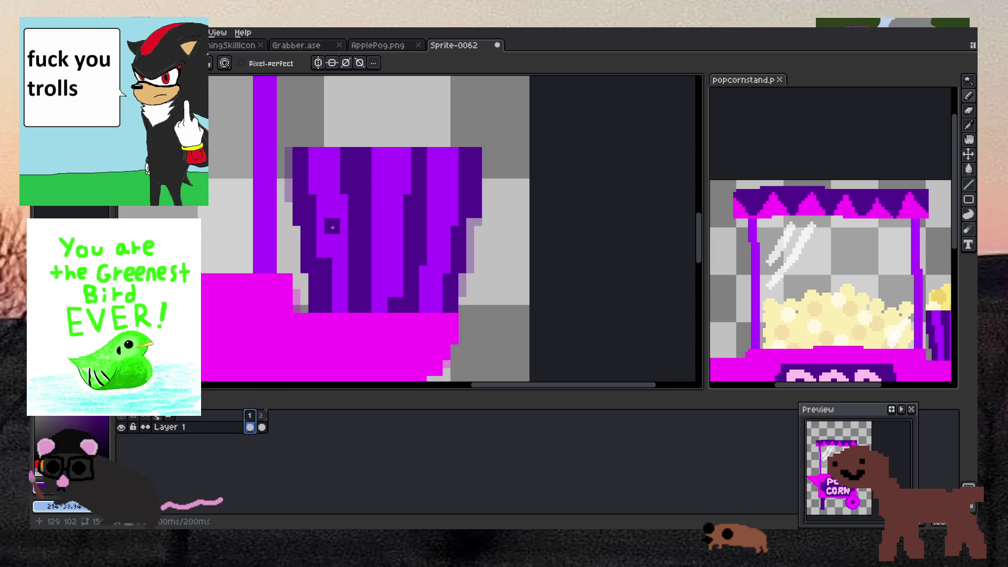
pyautogui.press('i')
pyautogui.press('Right')
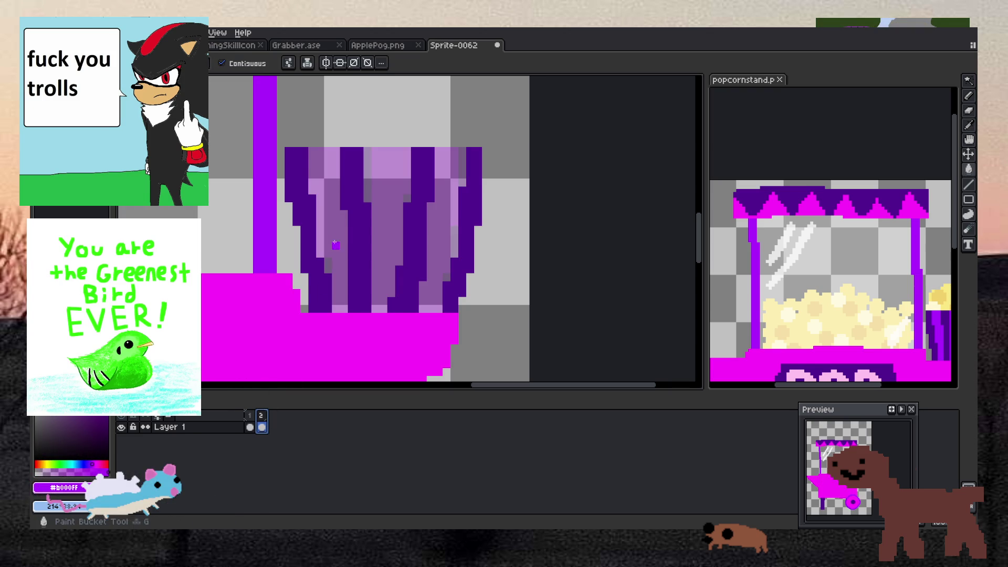
# Pencil a bright purple rim along the cup's top row.
pyautogui.press('b')
pyautogui.moveTo(313, 155); pyautogui.dragTo(336, 155)
pyautogui.click(392, 162)
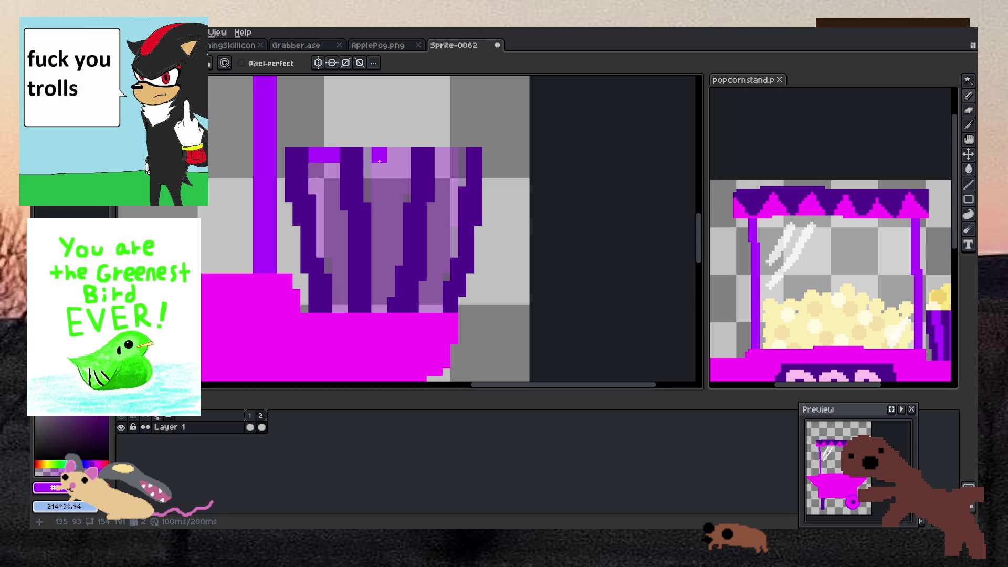
pyautogui.moveTo(375, 161); pyautogui.dragTo(407, 161)
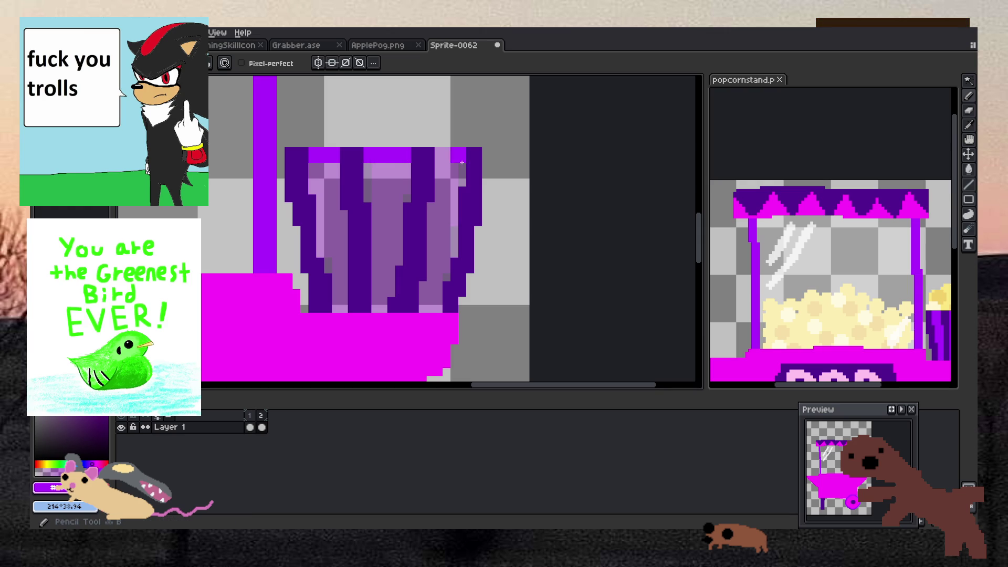
# Bucket-fill the cup's right, middle and left light stripes bright purple.
pyautogui.press('g')
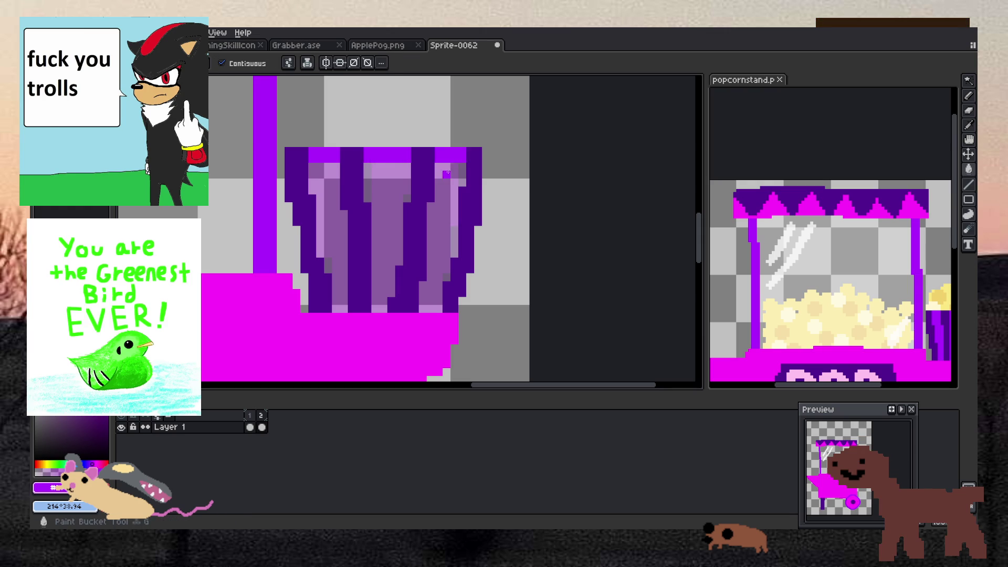
pyautogui.click(439, 237)
pyautogui.click(391, 237)
pyautogui.click(337, 180)
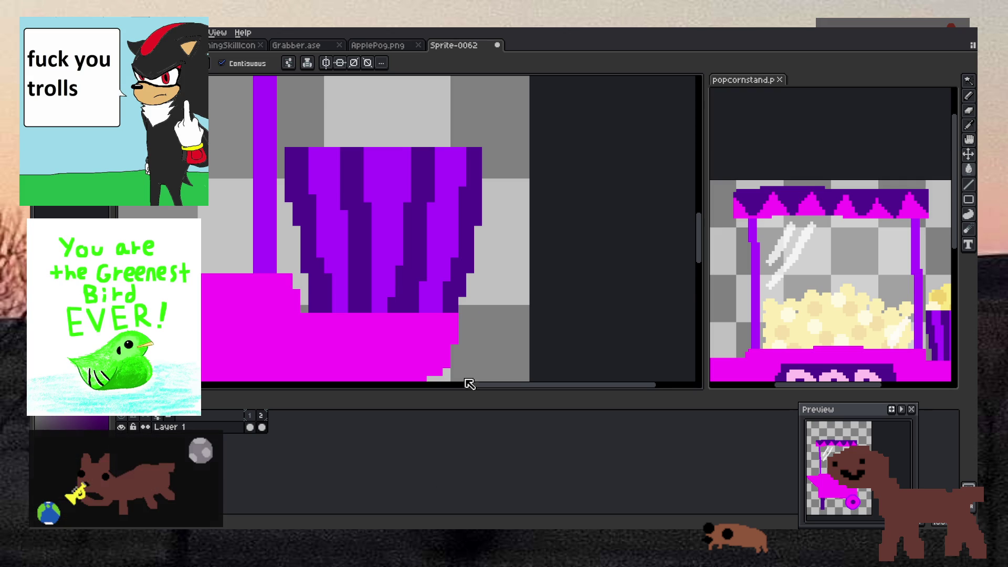
# Sample the cup's bright purple and repaint one dark stair-step with it.
pyautogui.scroll(-4, 454, 270)
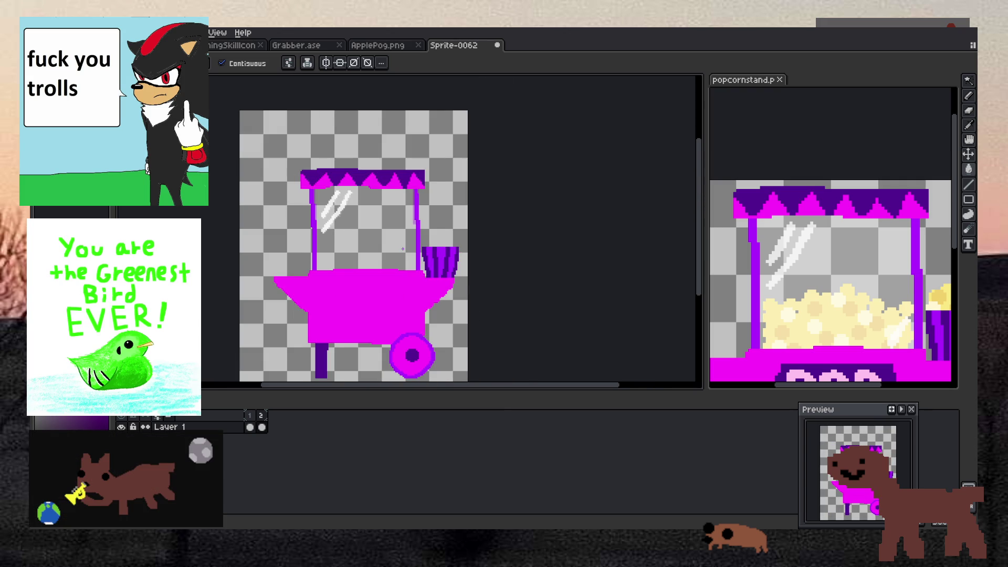
pyautogui.scroll(-4, 403, 249)
pyautogui.scroll(3, 403, 248)
pyautogui.scroll(-5, 893, 315)
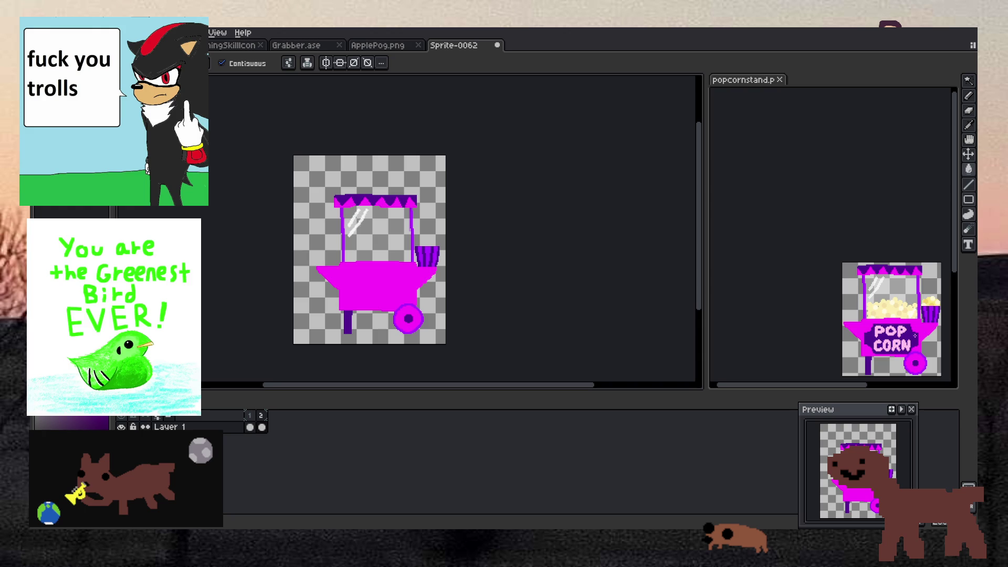
pyautogui.scroll(5, 423, 255)
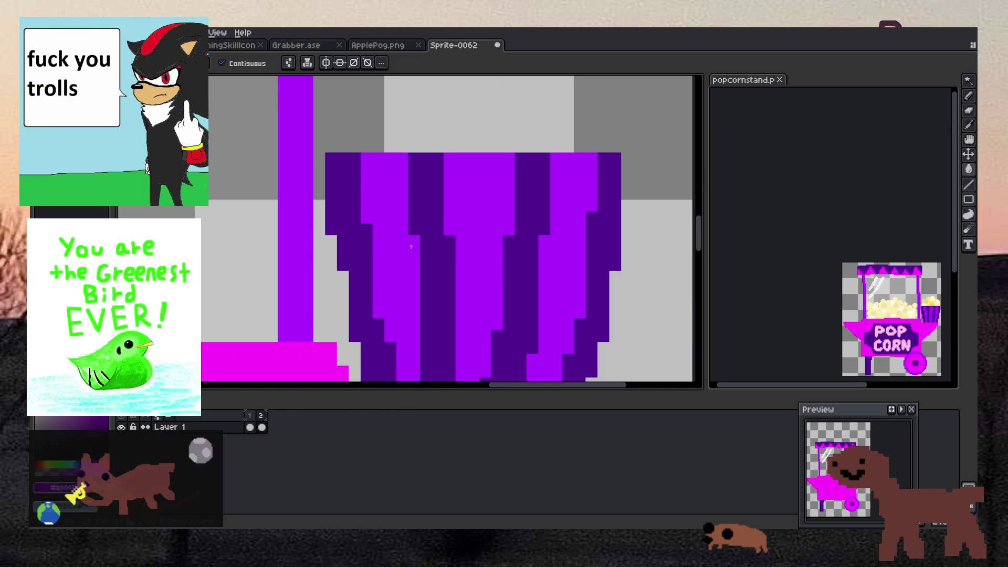
pyautogui.press('b')
pyautogui.press('i')
pyautogui.click(362, 261)
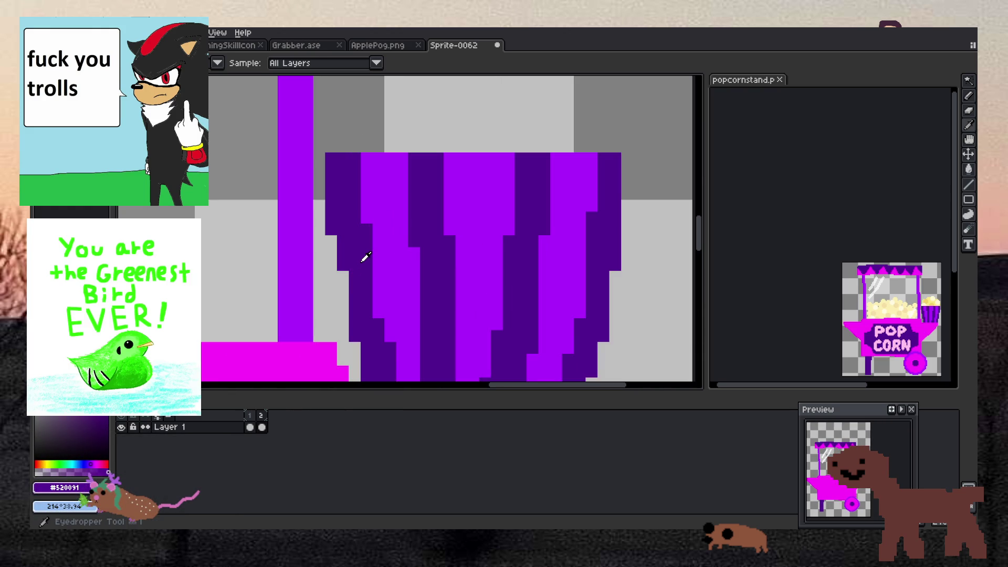
pyautogui.press('b')
pyautogui.scroll(-3, 360, 262)
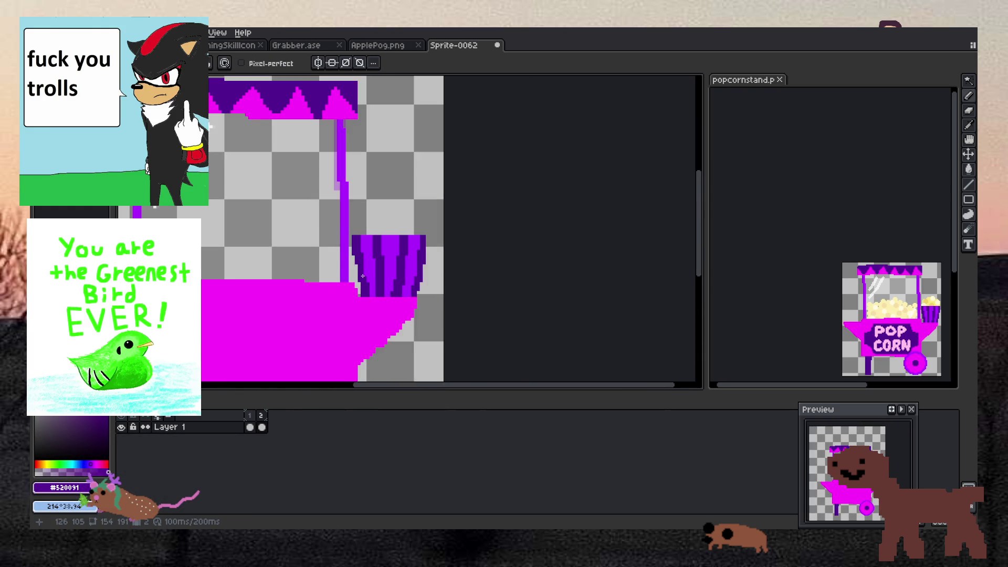
pyautogui.scroll(2, 375, 230)
pyautogui.press('i')
pyautogui.click(375, 231)
pyautogui.press('b')
pyautogui.moveTo(361, 216); pyautogui.dragTo(361, 228)
pyautogui.scroll(-2, 370, 209)
pyautogui.scroll(-1, 371, 209)
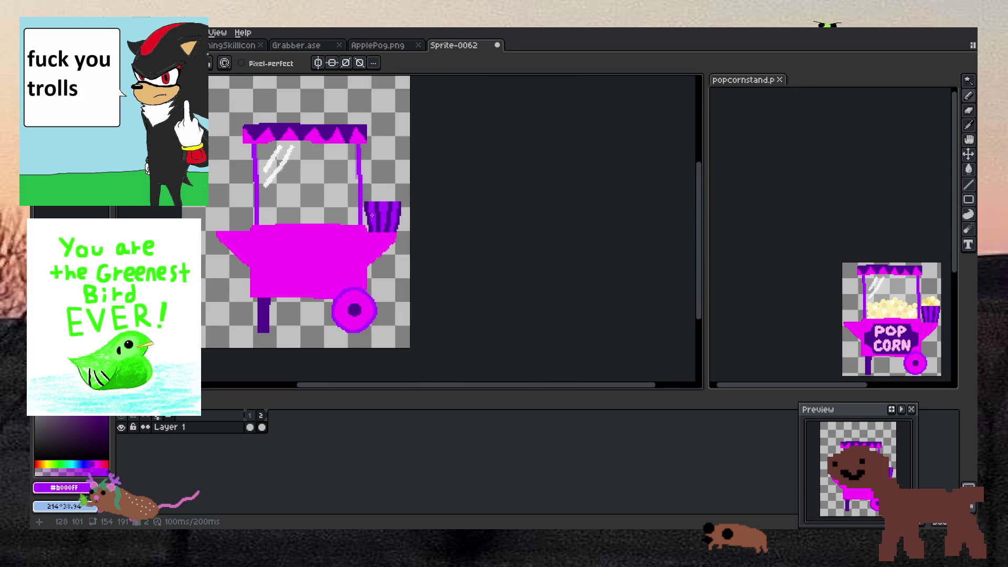
pyautogui.scroll(4, 378, 198)
pyautogui.scroll(-3, 377, 199)
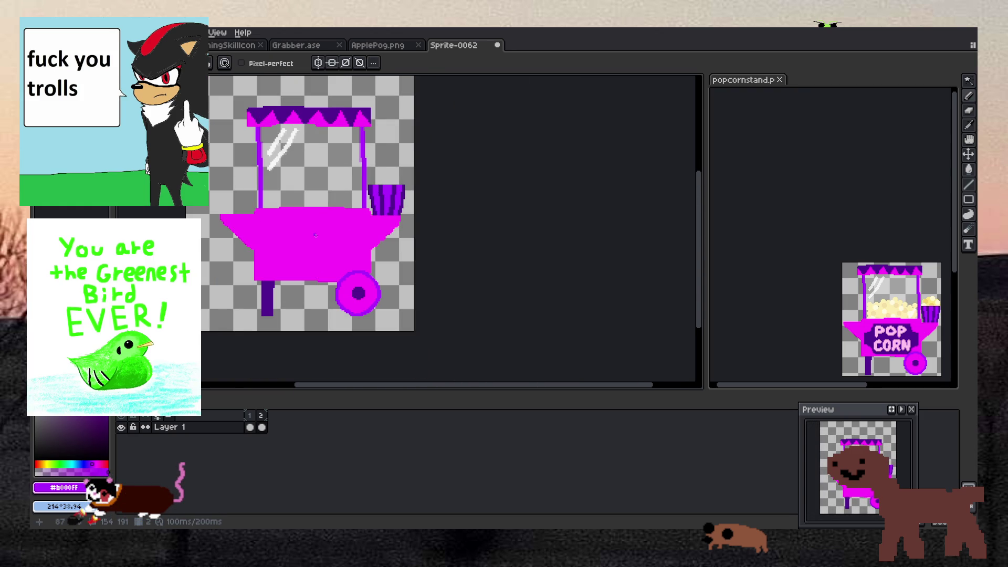
pyautogui.scroll(4, 370, 193)
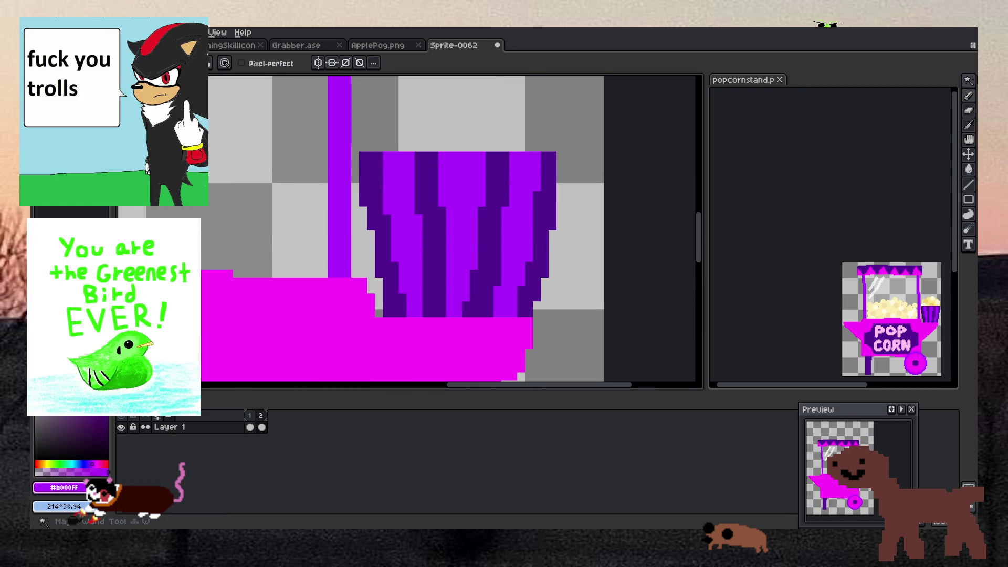
# Rectangular-select a 2x4 pixel block on the cup's left edge, adjust it, and deselect.
pyautogui.click(969, 81)
pyautogui.click(909, 81)
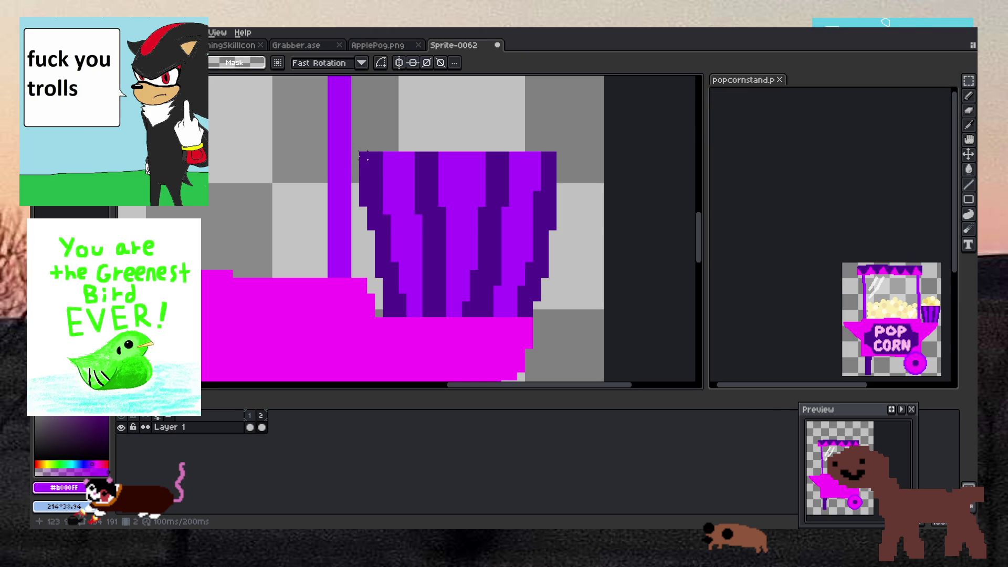
pyautogui.moveTo(362, 152); pyautogui.dragTo(394, 209)
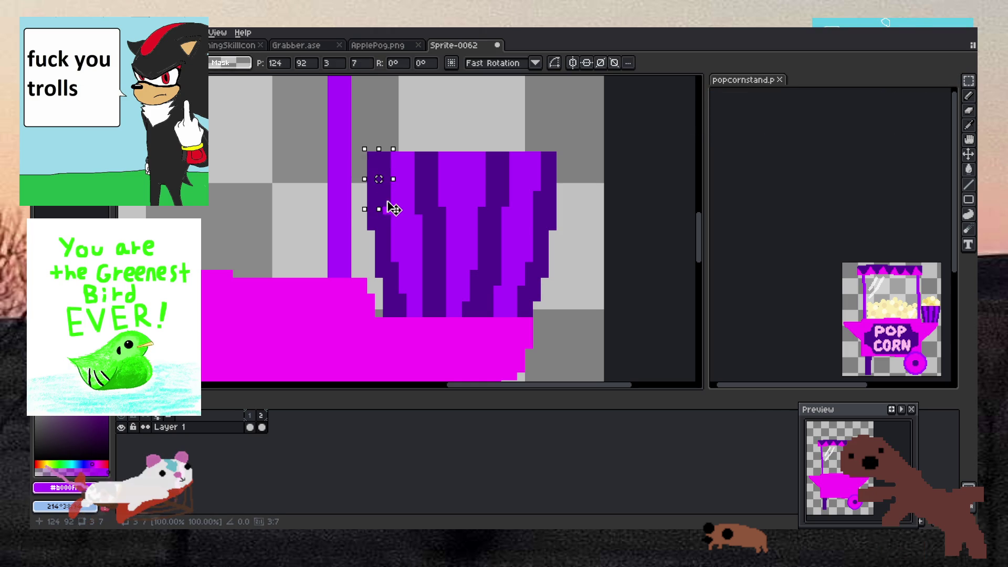
pyautogui.click(355, 218)
pyautogui.moveTo(373, 210); pyautogui.dragTo(397, 245)
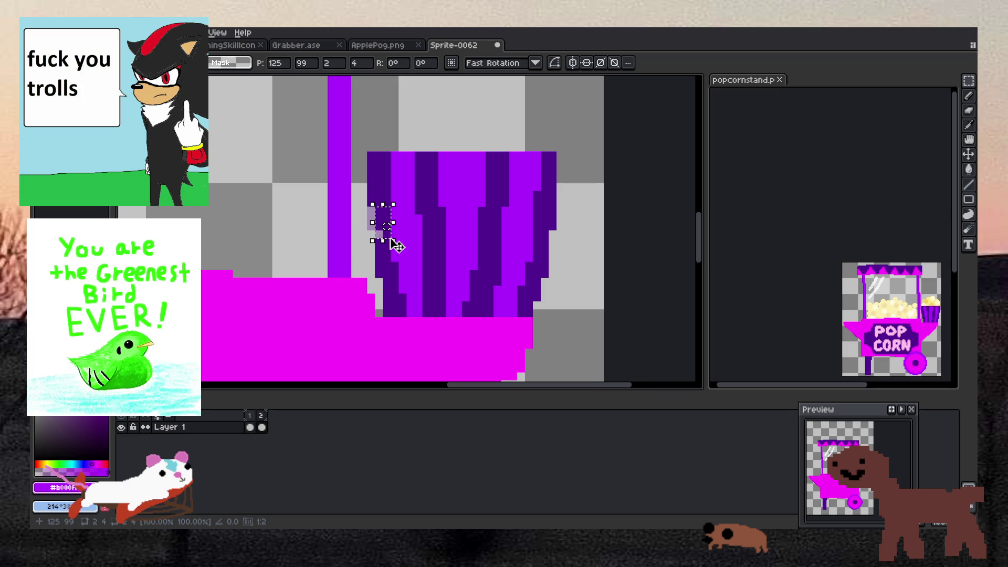
pyautogui.hotkey('ctrl', 'z')
pyautogui.hotkey('ctrl', 'd')
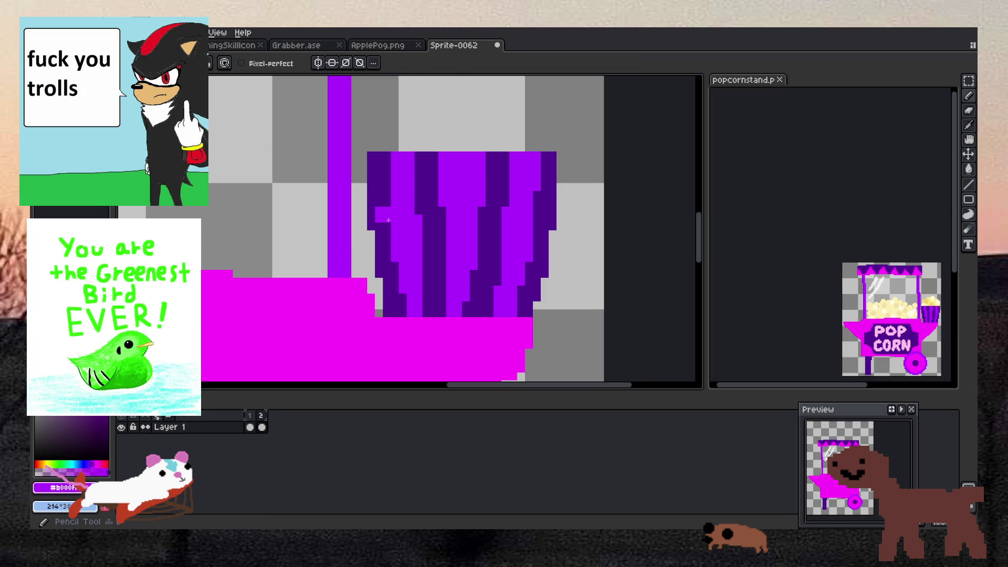
pyautogui.press('b')
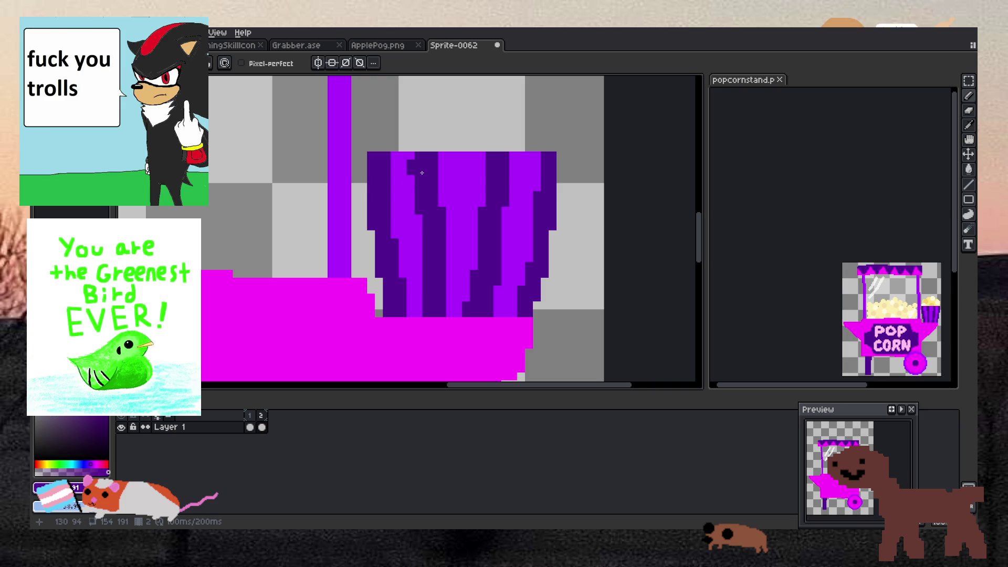
# Zoom and pan the popcornstand.png reference so the whole cart shows.
pyautogui.scroll(-5, 422, 172)
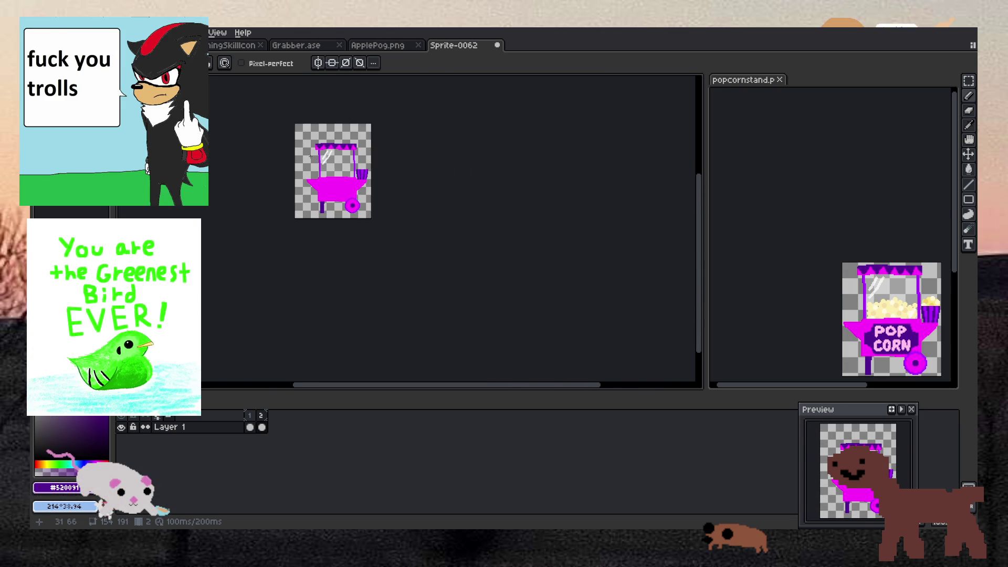
pyautogui.scroll(1, 309, 156)
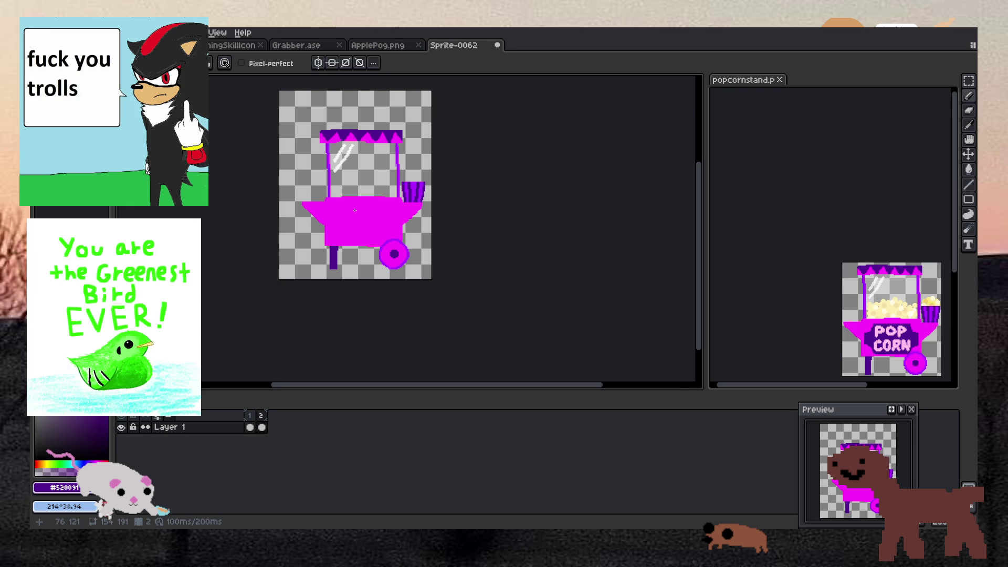
pyautogui.scroll(-1, 359, 203)
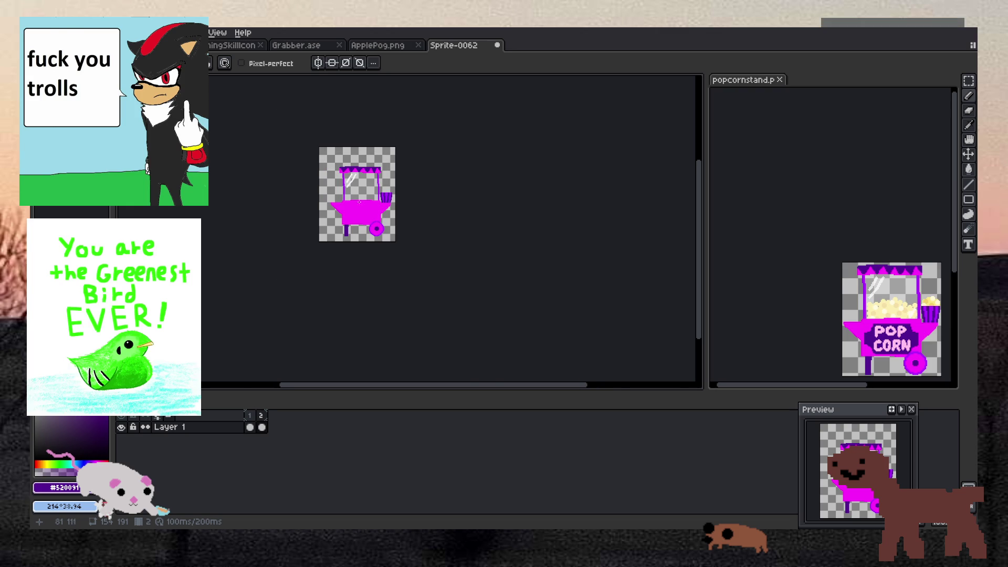
pyautogui.scroll(3, 357, 159)
pyautogui.scroll(1, 358, 159)
pyautogui.scroll(-3, 361, 262)
pyautogui.scroll(-1, 360, 262)
pyautogui.scroll(1, 360, 263)
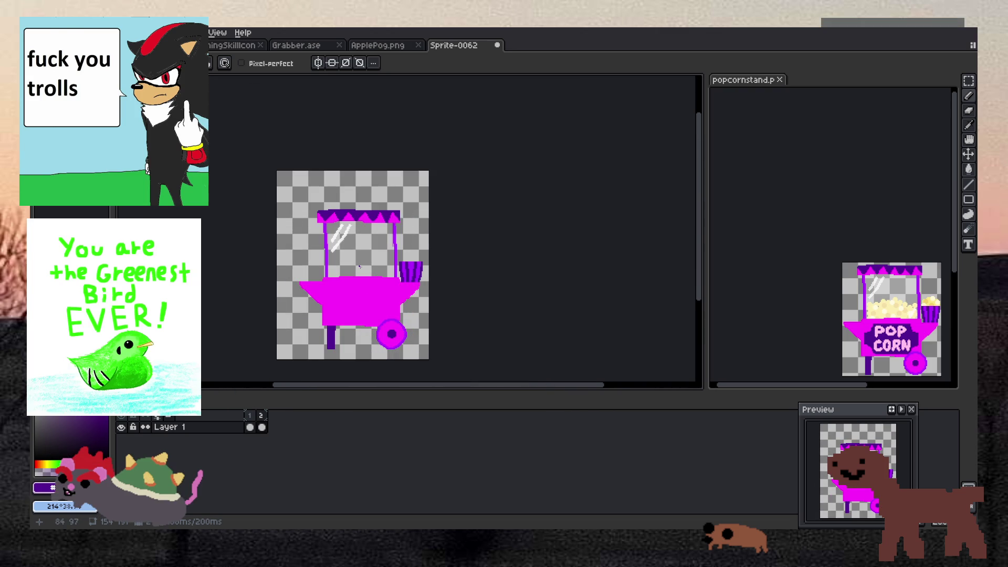
pyautogui.scroll(-1, 359, 266)
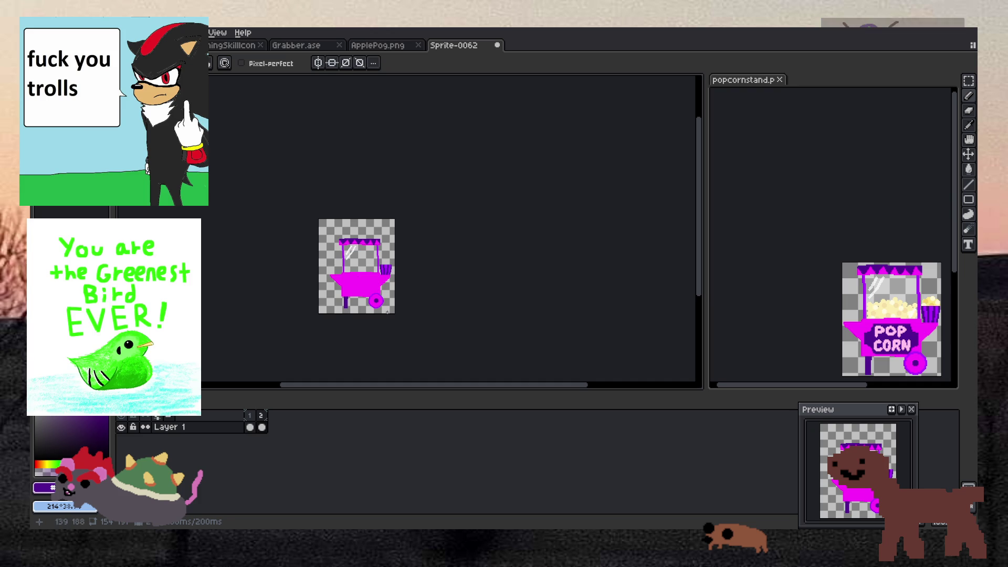
pyautogui.scroll(-1, 872, 322)
pyautogui.scroll(2, 871, 322)
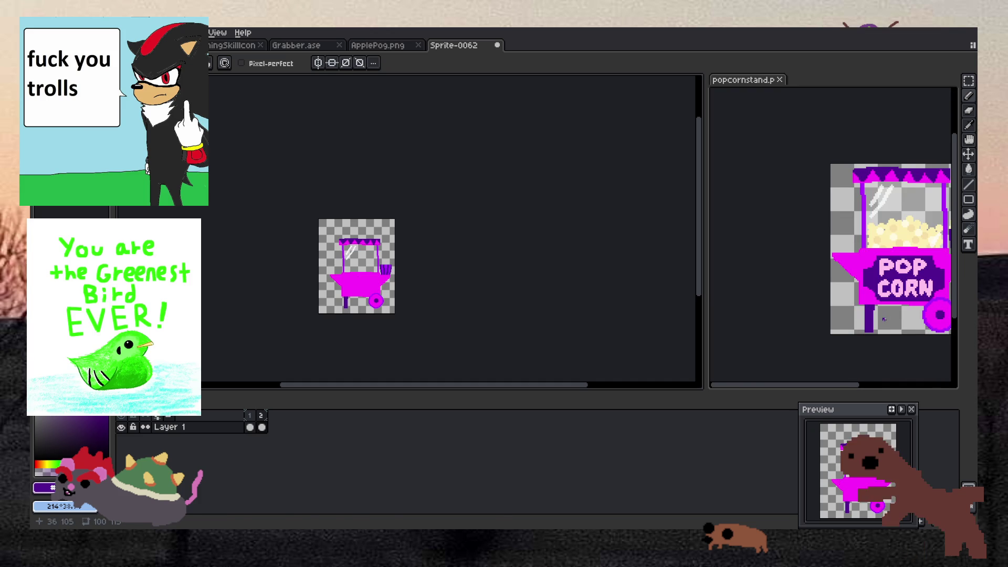
pyautogui.moveTo(872, 322); pyautogui.dragTo(810, 314)
# Zoom in on Sprite-0062's cart body to compare it with the reference.
pyautogui.scroll(2, 797, 293)
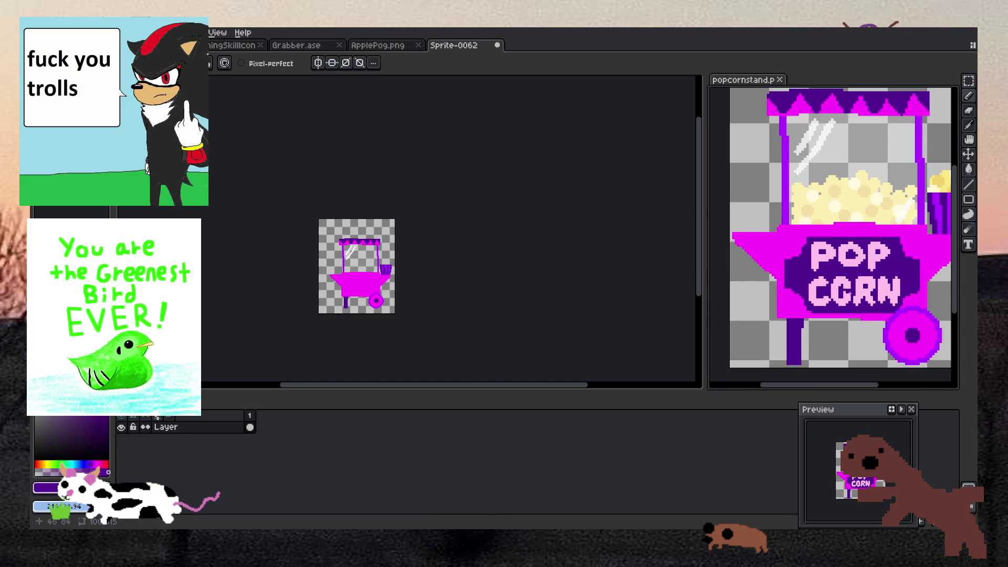
pyautogui.scroll(-1, 796, 293)
pyautogui.scroll(1, 797, 293)
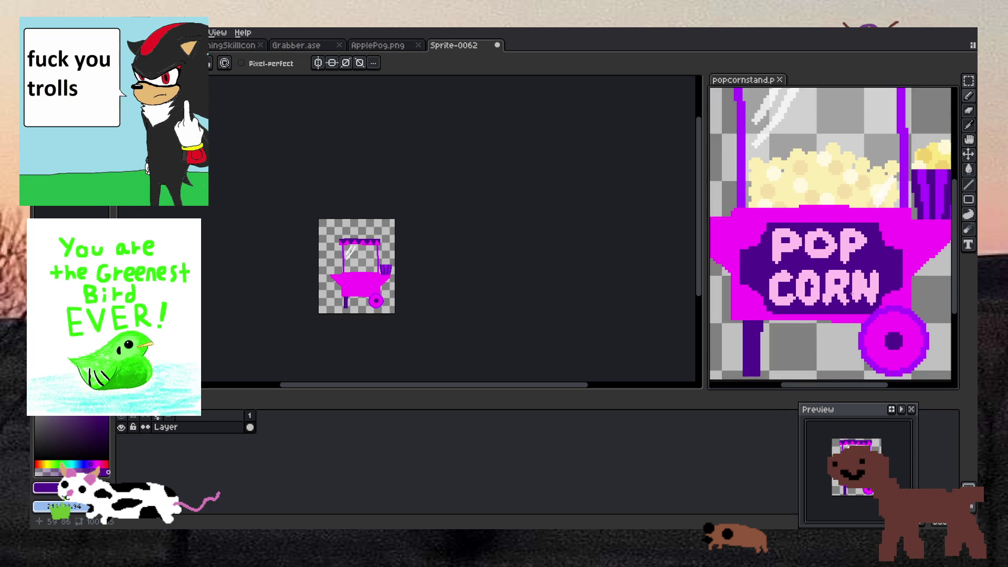
pyautogui.scroll(1, 796, 292)
pyautogui.scroll(-1, 711, 313)
pyautogui.scroll(2, 314, 220)
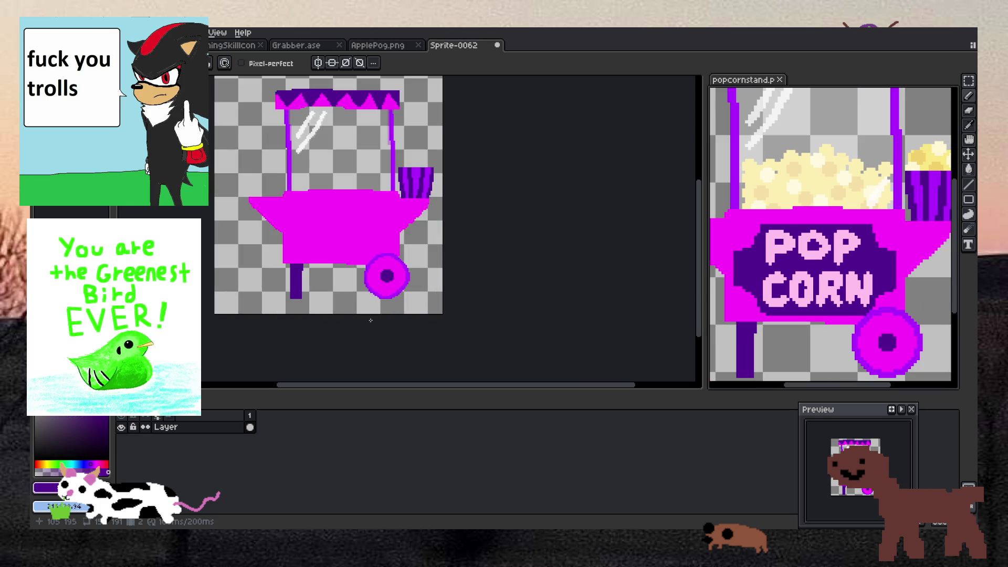
pyautogui.scroll(1, 314, 220)
pyautogui.scroll(-1, 314, 219)
pyautogui.scroll(1, 314, 219)
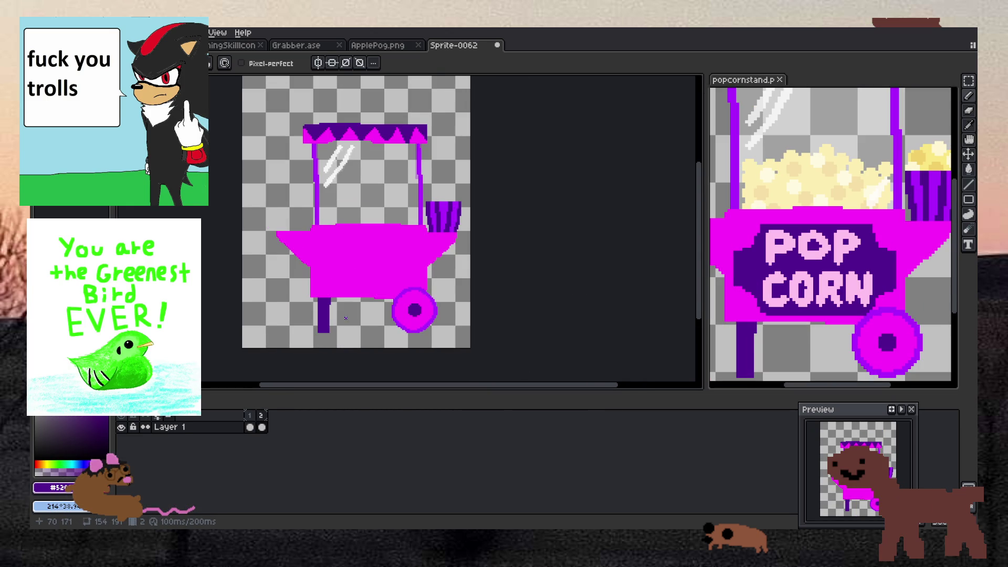
pyautogui.scroll(1, 346, 318)
pyautogui.scroll(1, 325, 276)
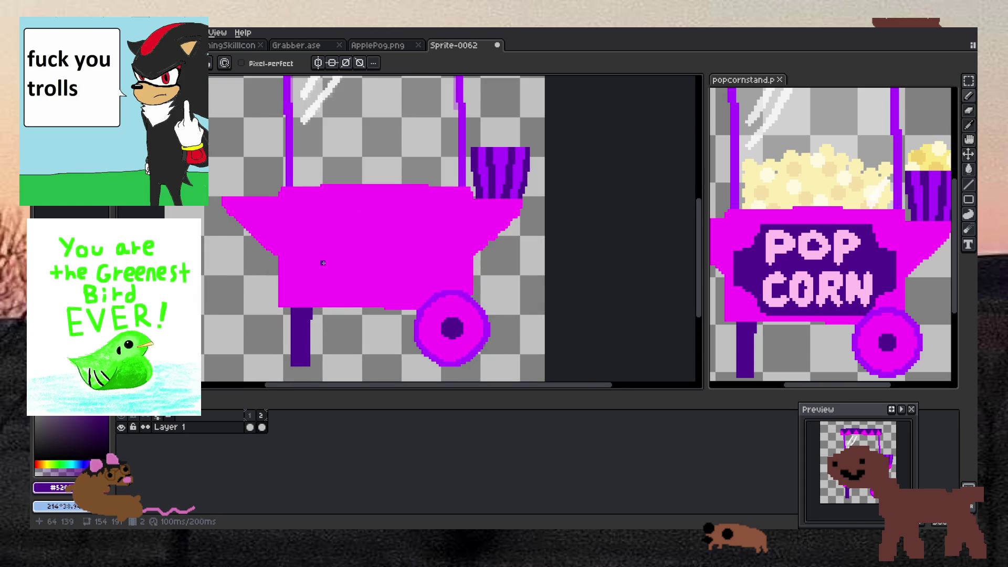
# Try a stroke on the cart body under the sign, then undo it.
pyautogui.scroll(1, 323, 263)
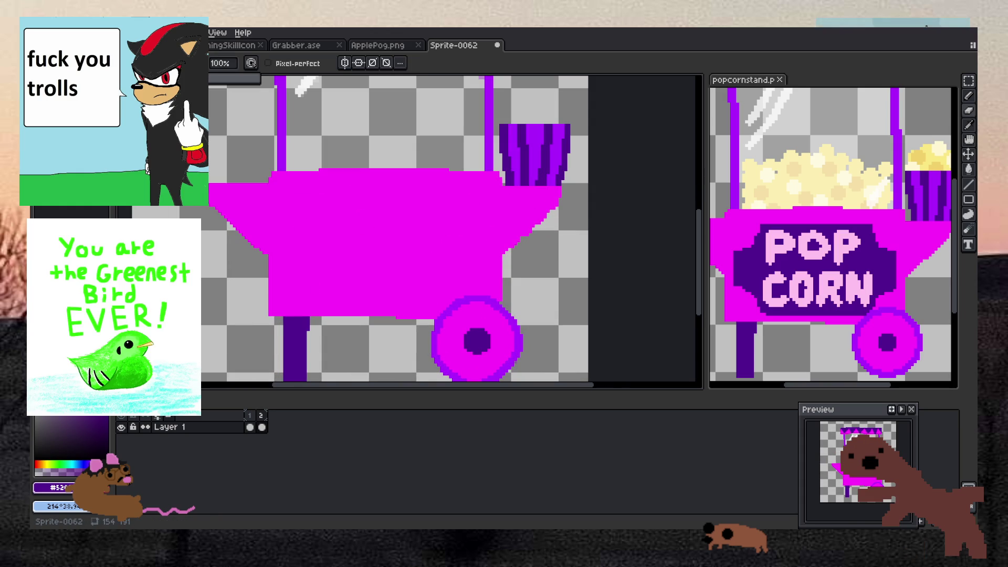
pyautogui.moveTo(462, 266)
pyautogui.mouseDown()
pyautogui.moveTo(341, 272)
pyautogui.moveTo(315, 252)
pyautogui.moveTo(436, 231)
pyautogui.moveTo(470, 239)
pyautogui.moveTo(484, 223)
pyautogui.moveTo(404, 206)
pyautogui.moveTo(326, 210)
pyautogui.moveTo(294, 234)
pyautogui.moveTo(301, 281)
pyautogui.moveTo(362, 286)
pyautogui.moveTo(310, 285)
pyautogui.moveTo(425, 288)
pyautogui.moveTo(466, 277)
pyautogui.mouseUp()
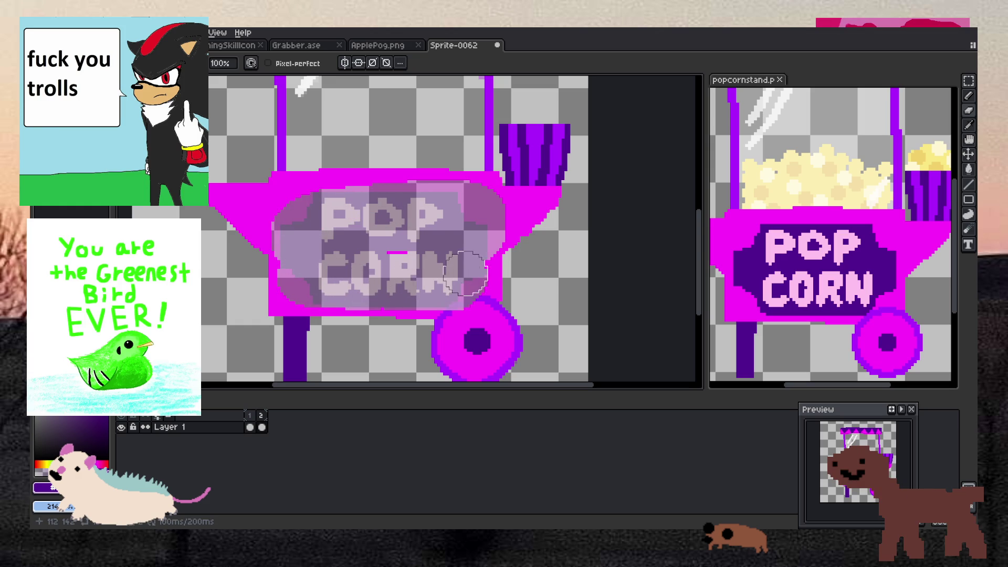
pyautogui.hotkey('ctrl', 'z')
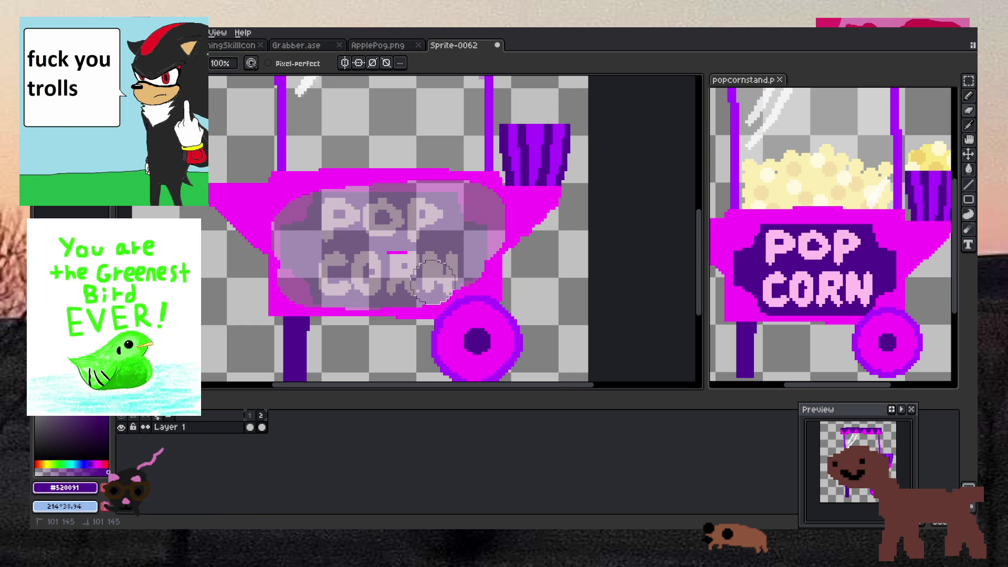
pyautogui.scroll(1, 315, 247)
# Draw a dark purple line along the POPCORN sign.
pyautogui.moveTo(251, 289)
pyautogui.mouseDown()
pyautogui.moveTo(250, 210)
pyautogui.moveTo(286, 187)
pyautogui.moveTo(318, 143)
pyautogui.moveTo(575, 149)
pyautogui.moveTo(625, 203)
pyautogui.mouseUp()
pyautogui.scroll(-2, 654, 210)
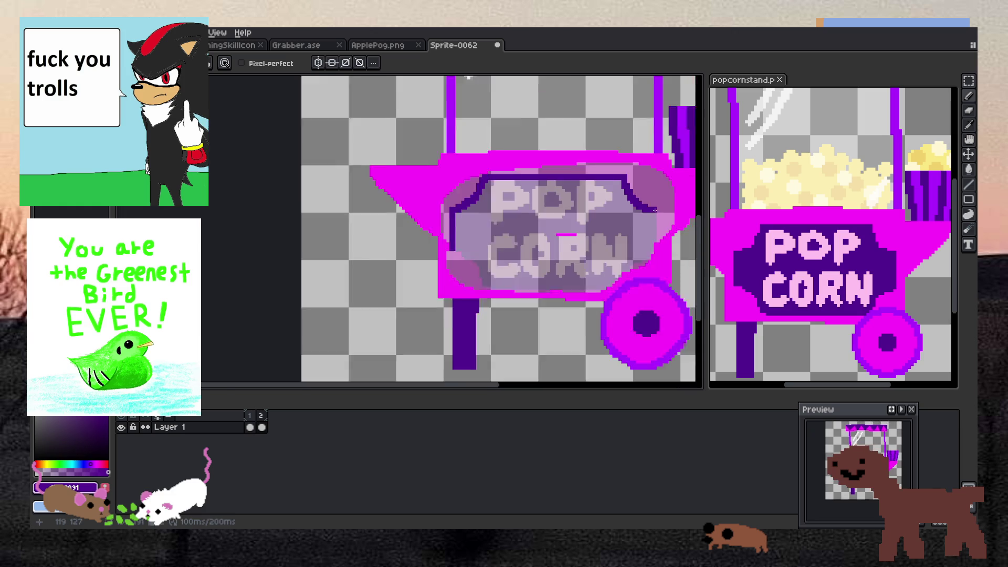
pyautogui.scroll(1, 652, 230)
pyautogui.scroll(2, 653, 230)
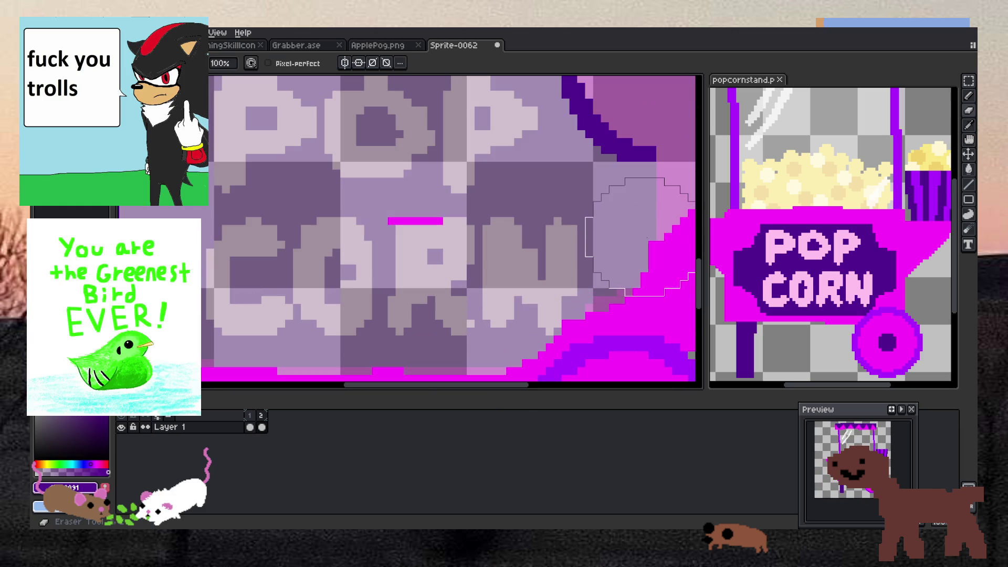
pyautogui.scroll(-3, 407, 205)
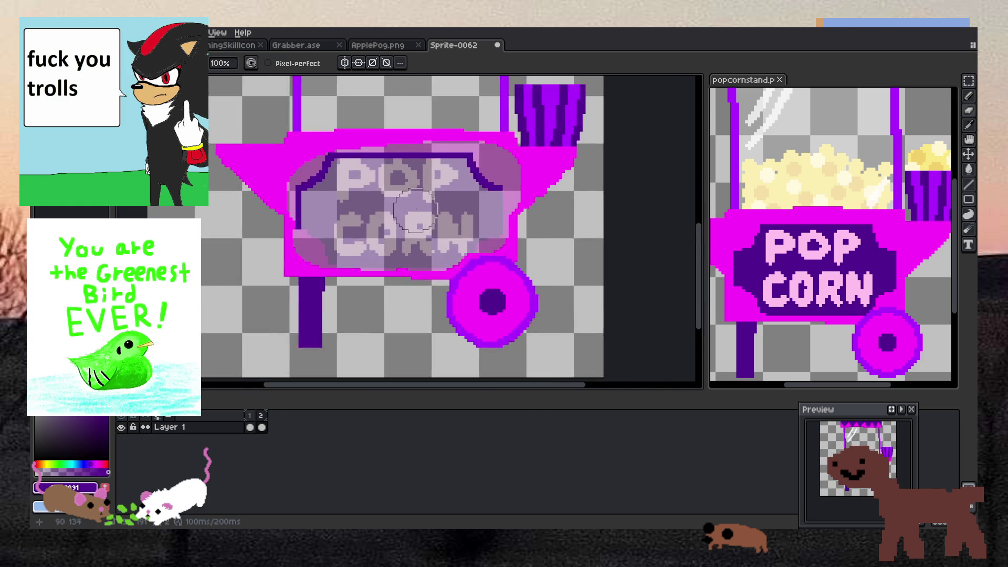
pyautogui.scroll(1, 368, 183)
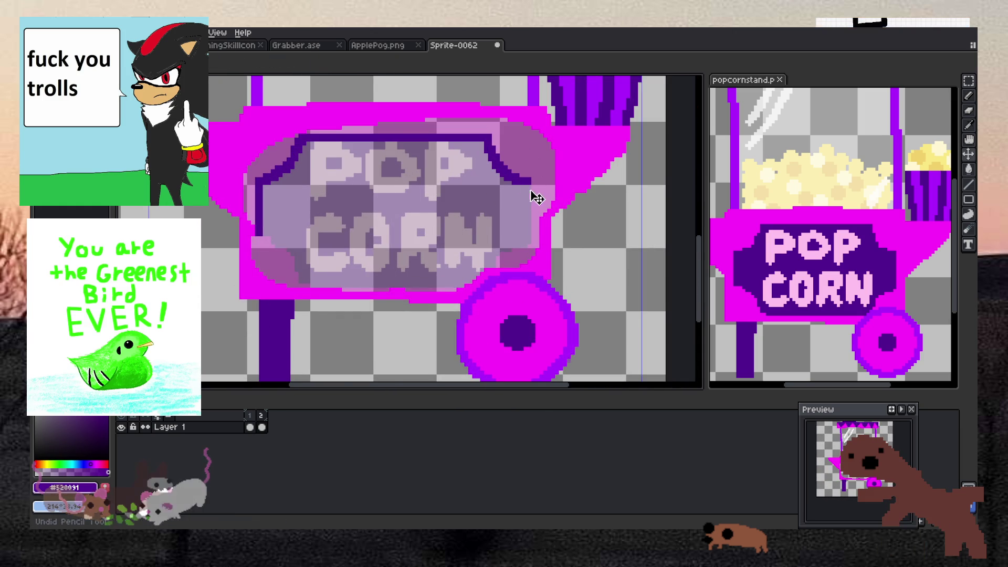
pyautogui.scroll(1, 532, 198)
# Extend the dark purple line down the sign's right side, undoing a stray diagonal stroke.
pyautogui.press('b')
pyautogui.moveTo(529, 195)
pyautogui.mouseDown()
pyautogui.moveTo(525, 269)
pyautogui.moveTo(510, 269)
pyautogui.moveTo(483, 297)
pyautogui.mouseUp()
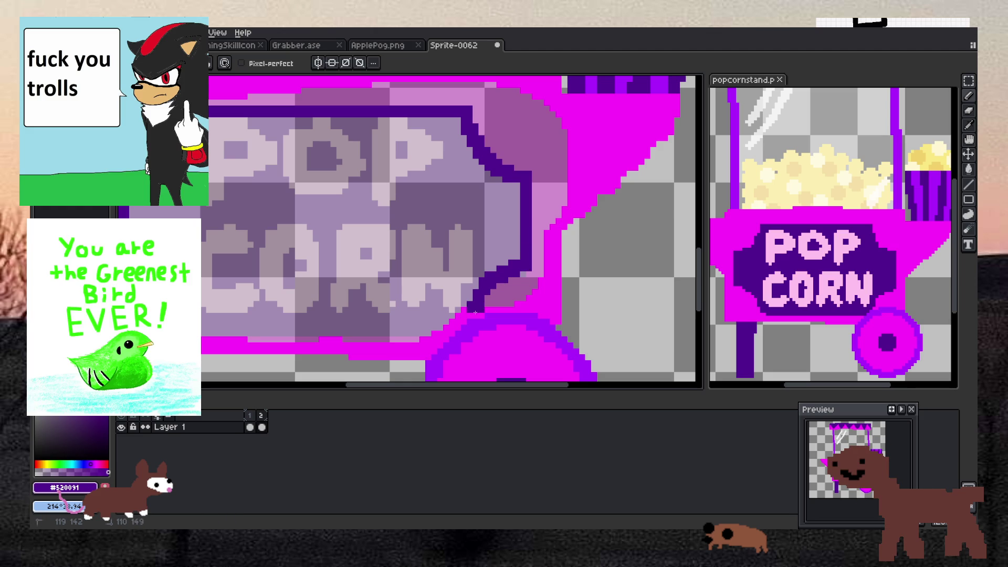
pyautogui.moveTo(452, 330); pyautogui.dragTo(452, 330)
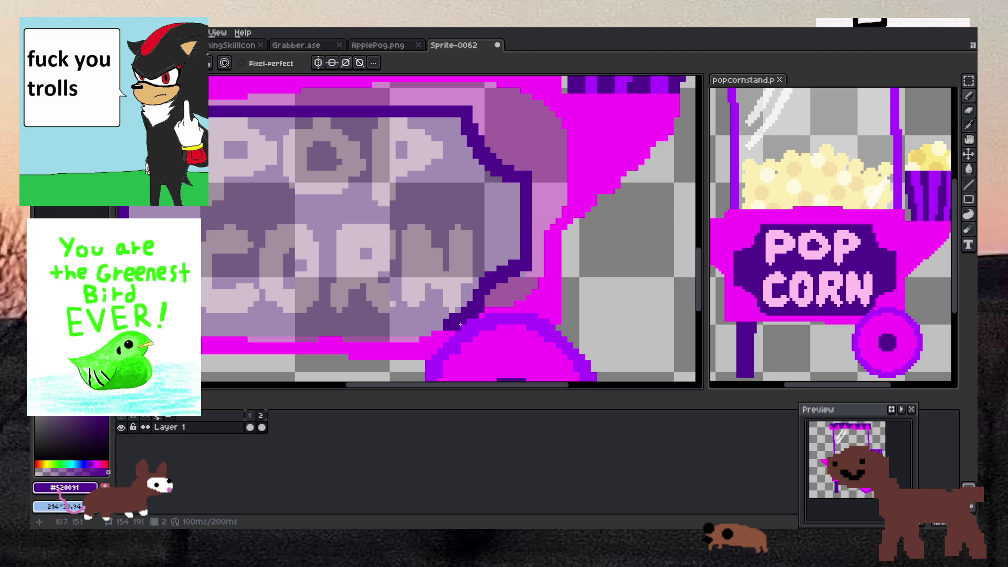
pyautogui.hotkey('ctrl', 'z')
pyautogui.scroll(-2, 521, 266)
pyautogui.press('e')
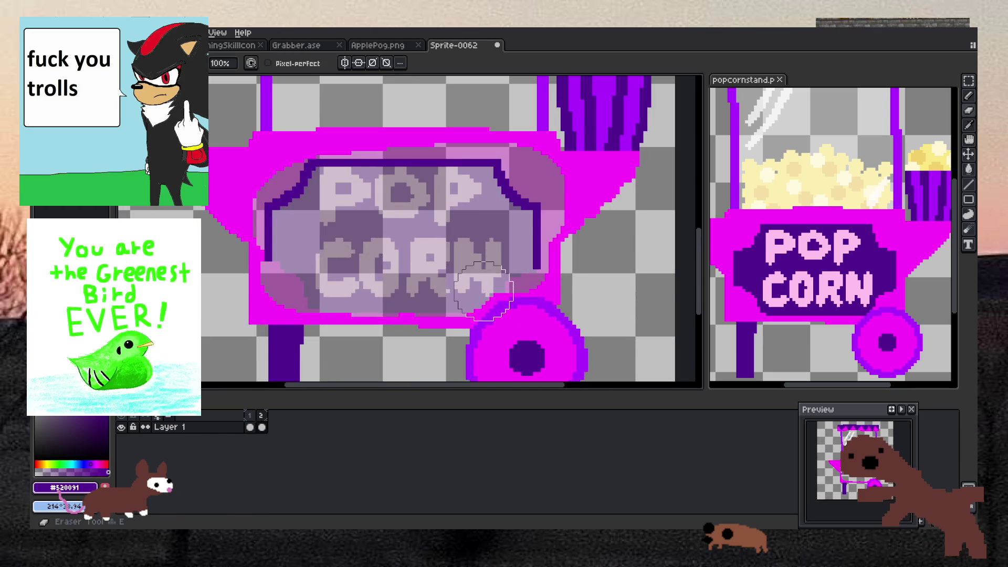
pyautogui.scroll(2, 479, 286)
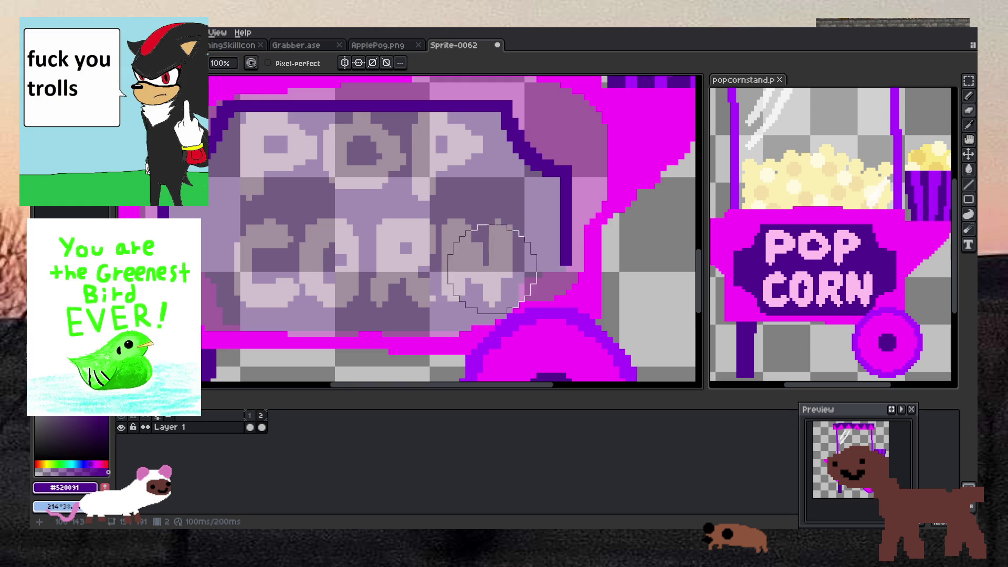
pyautogui.scroll(-2, 517, 250)
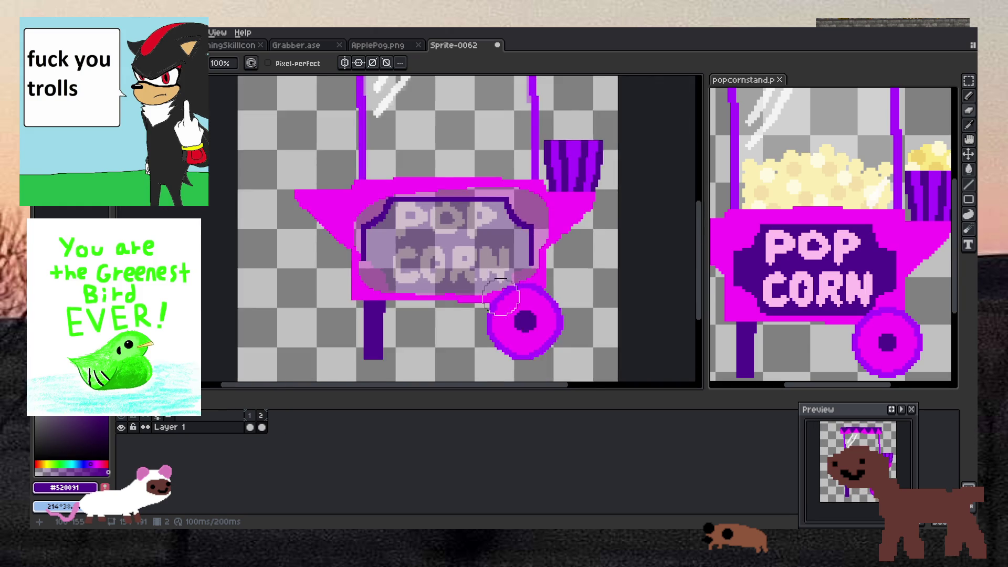
pyautogui.scroll(3, 528, 242)
# Draw the sign's dark purple lower-right diagonal and bottom edge.
pyautogui.press('b')
pyautogui.moveTo(554, 214)
pyautogui.mouseDown()
pyautogui.moveTo(491, 236)
pyautogui.moveTo(471, 284)
pyautogui.moveTo(436, 298)
pyautogui.moveTo(347, 292)
pyautogui.mouseUp()
pyautogui.scroll(-3, 347, 292)
pyautogui.scroll(3, 497, 290)
pyautogui.moveTo(497, 290); pyautogui.dragTo(299, 289)
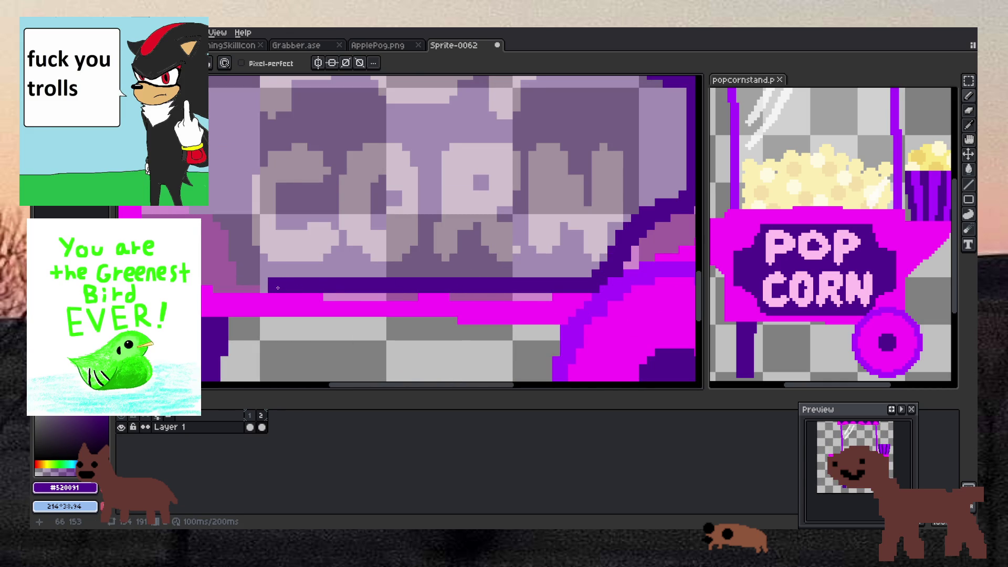
pyautogui.scroll(-3, 278, 288)
pyautogui.click(260, 260)
# Add the lower-left diagonal border so the outline encloses the sign.
pyautogui.scroll(4, 265, 274)
pyautogui.scroll(-2, 316, 333)
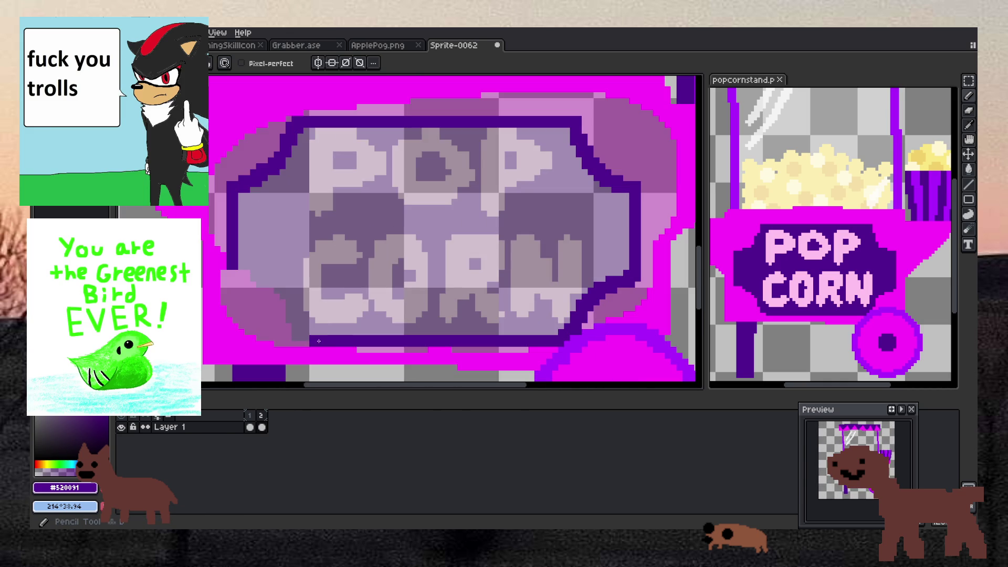
pyautogui.moveTo(315, 340); pyautogui.dragTo(271, 289)
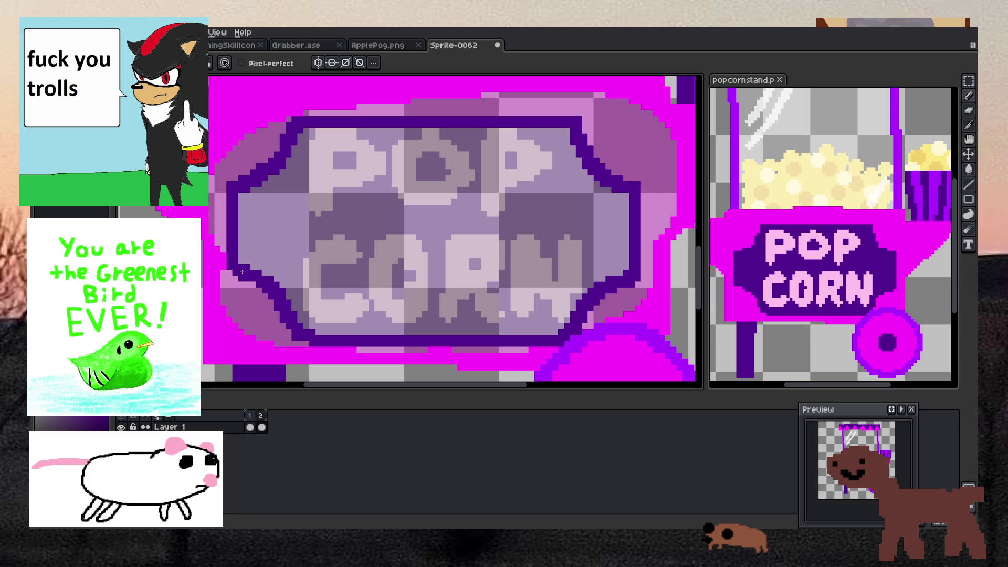
pyautogui.scroll(-1, 290, 233)
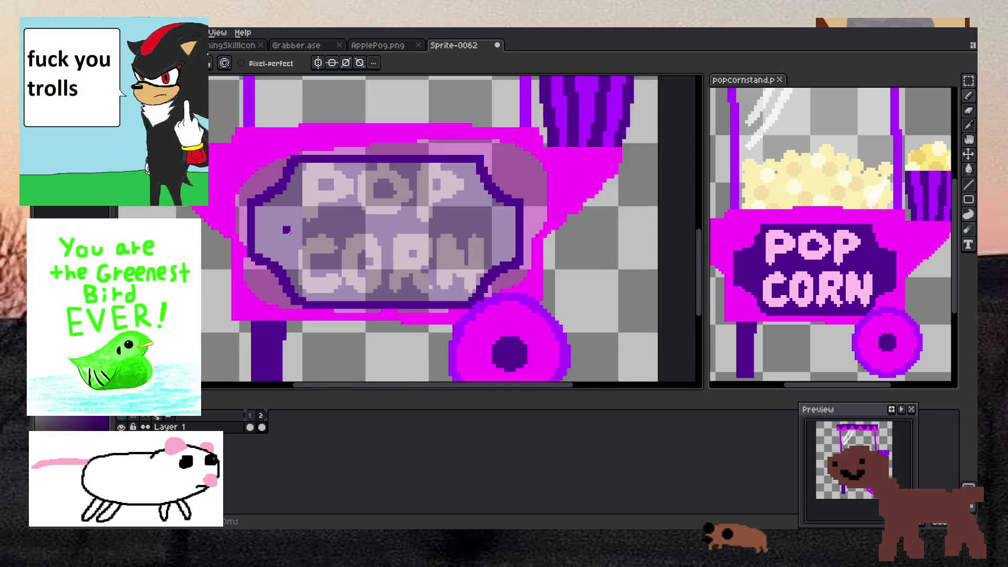
pyautogui.scroll(1, 290, 232)
pyautogui.press('g')
pyautogui.scroll(-2, 357, 226)
pyautogui.scroll(1, 358, 224)
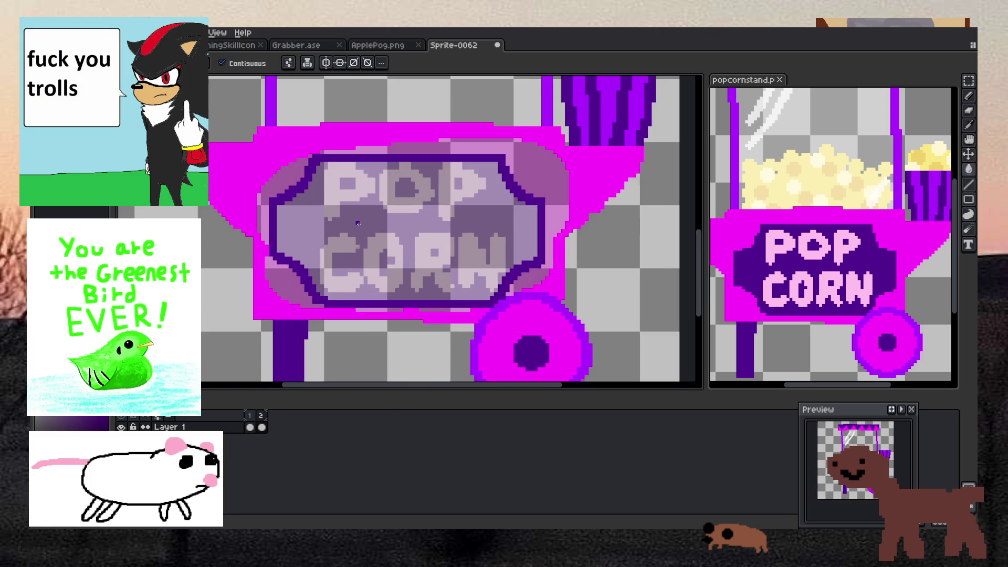
# Fill the pale pink strips below and above the sign with the cart's magenta.
pyautogui.press('i')
pyautogui.click(274, 301)
pyautogui.press('g')
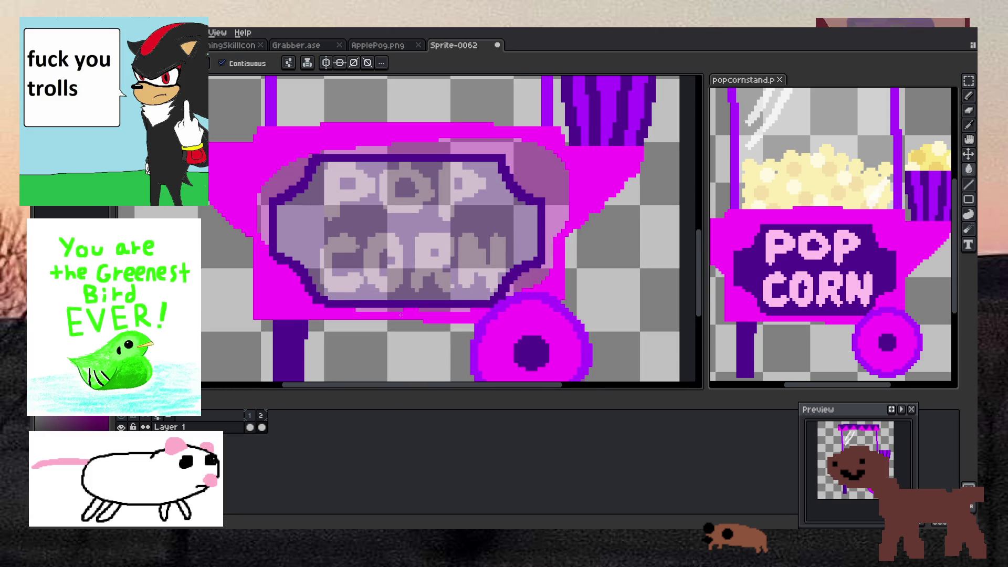
pyautogui.click(430, 312)
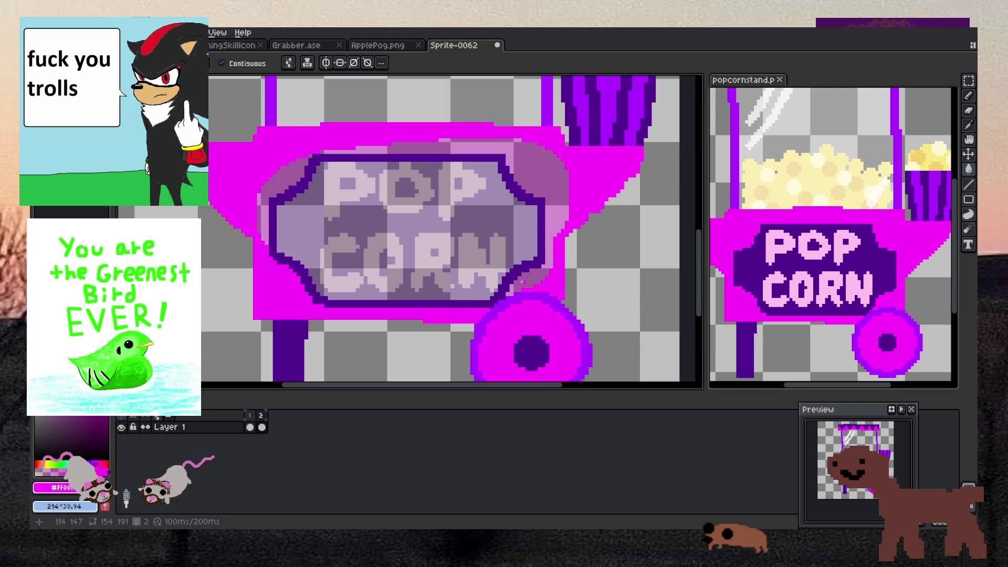
pyautogui.click(546, 195)
pyautogui.click(279, 183)
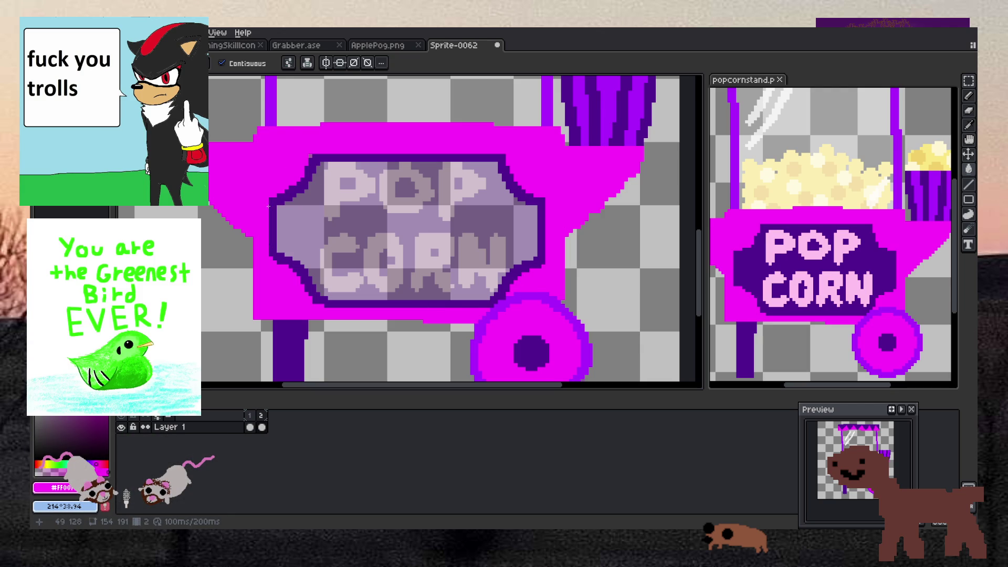
# Pick the light pink of the reference's POPCORN letters for the Pencil.
pyautogui.scroll(1, 357, 217)
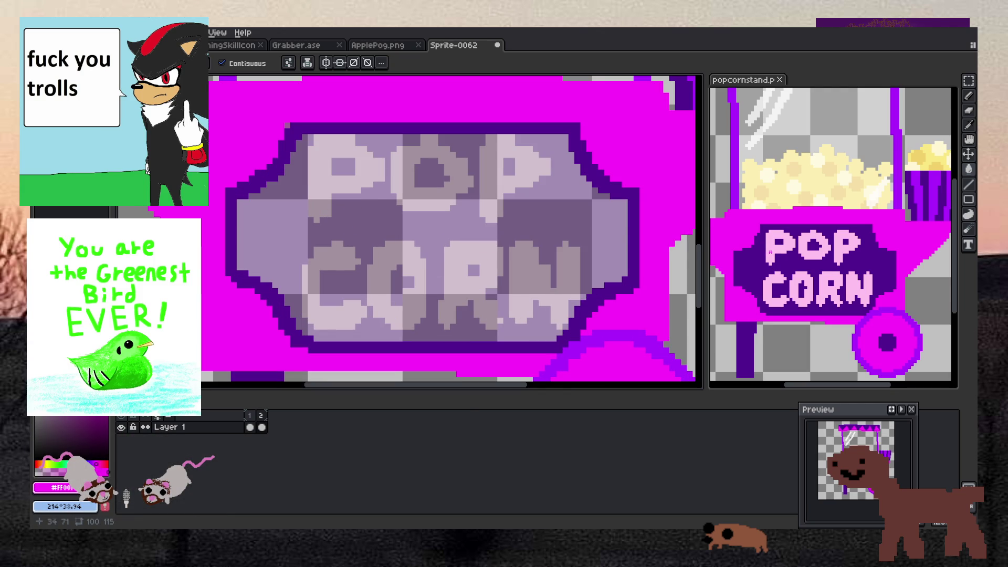
pyautogui.keyDown('alt'); pyautogui.click(314, 159); pyautogui.keyUp('alt')
pyautogui.press('b')
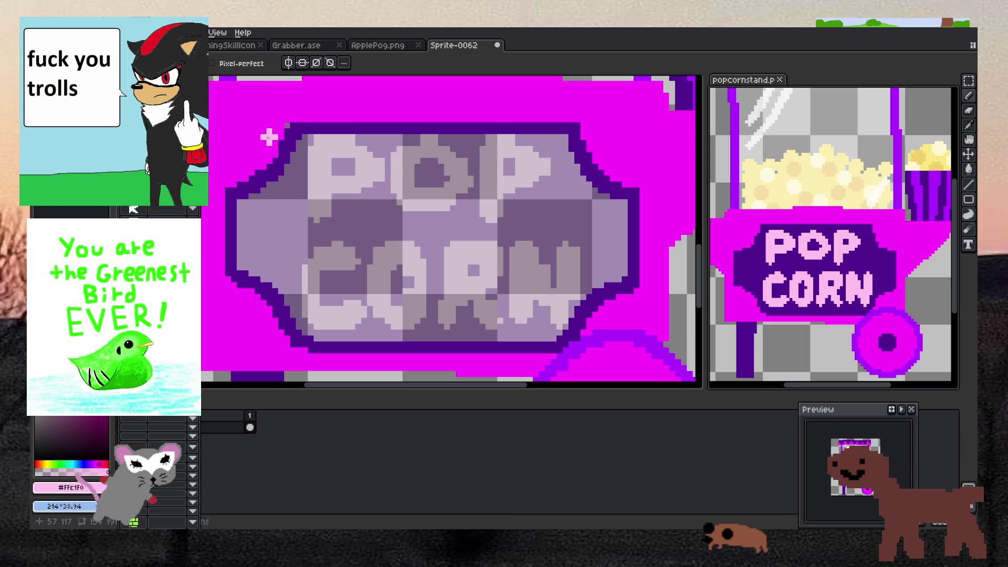
# Paint the first P and the O of POP in light pink.
pyautogui.moveTo(317, 209)
pyautogui.mouseDown()
pyautogui.moveTo(317, 218)
pyautogui.moveTo(316, 159)
pyautogui.moveTo(373, 162)
pyautogui.moveTo(374, 178)
pyautogui.mouseUp()
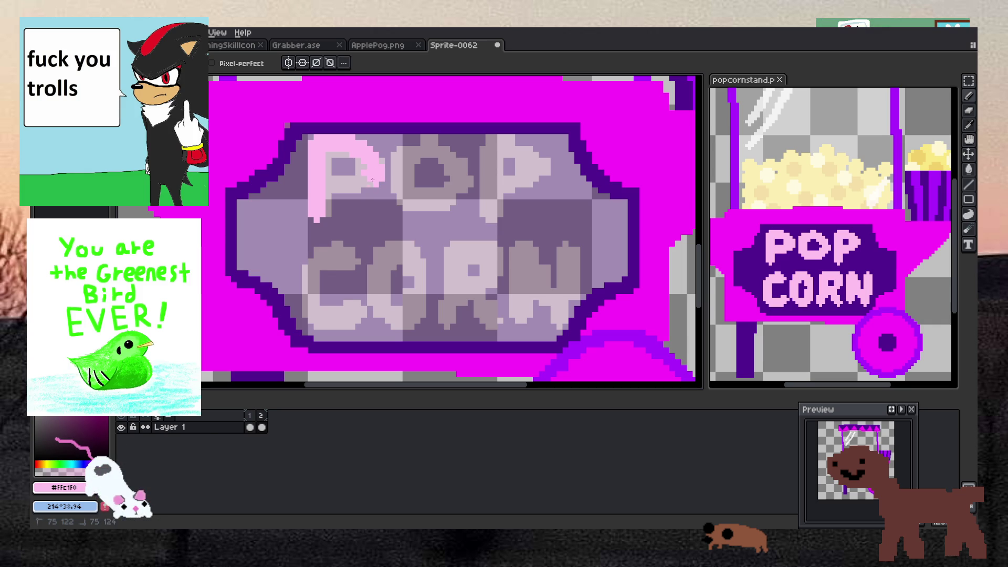
pyautogui.moveTo(329, 210); pyautogui.dragTo(333, 186)
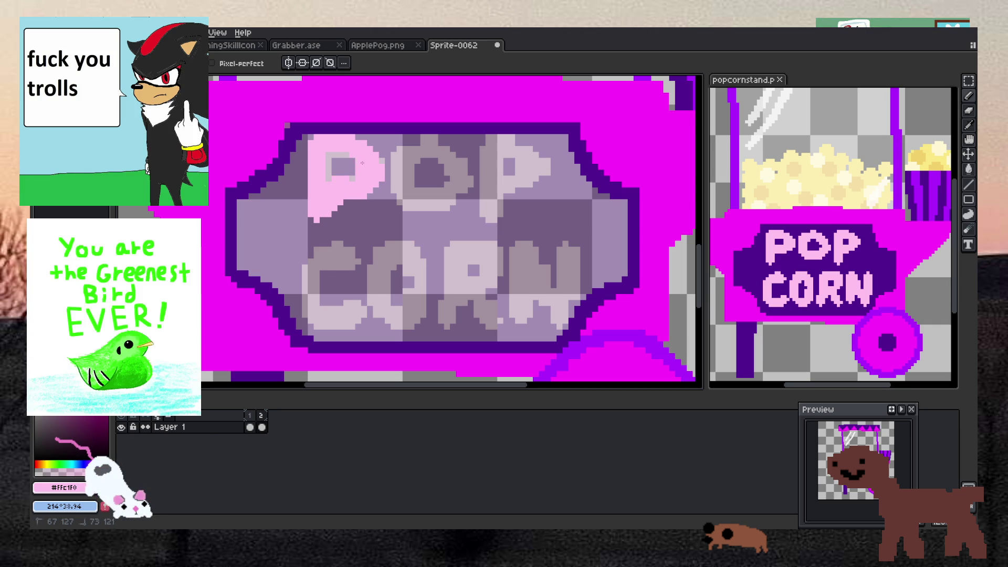
pyautogui.moveTo(413, 204)
pyautogui.mouseDown()
pyautogui.moveTo(400, 194)
pyautogui.moveTo(398, 150)
pyautogui.mouseUp()
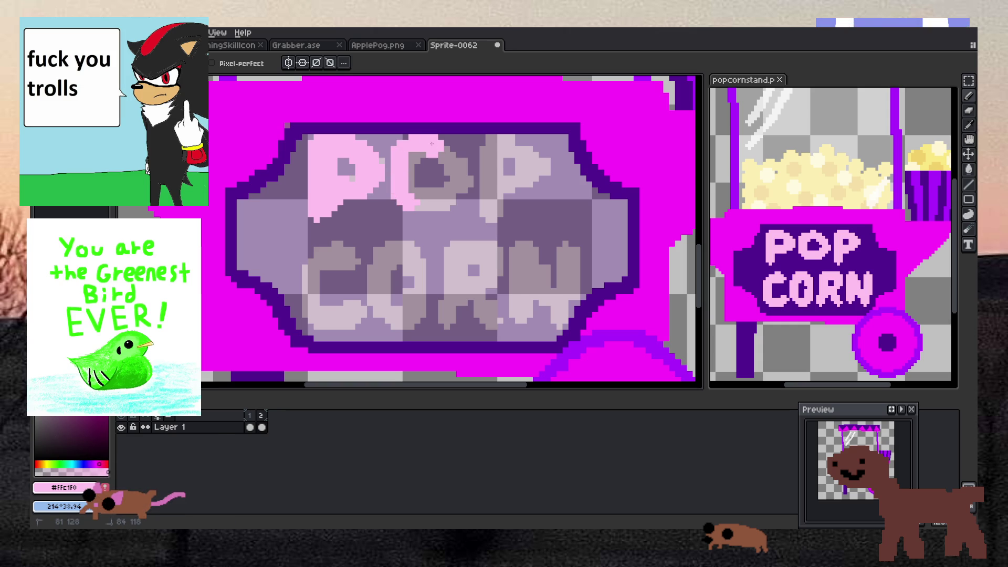
pyautogui.moveTo(462, 185); pyautogui.dragTo(436, 198)
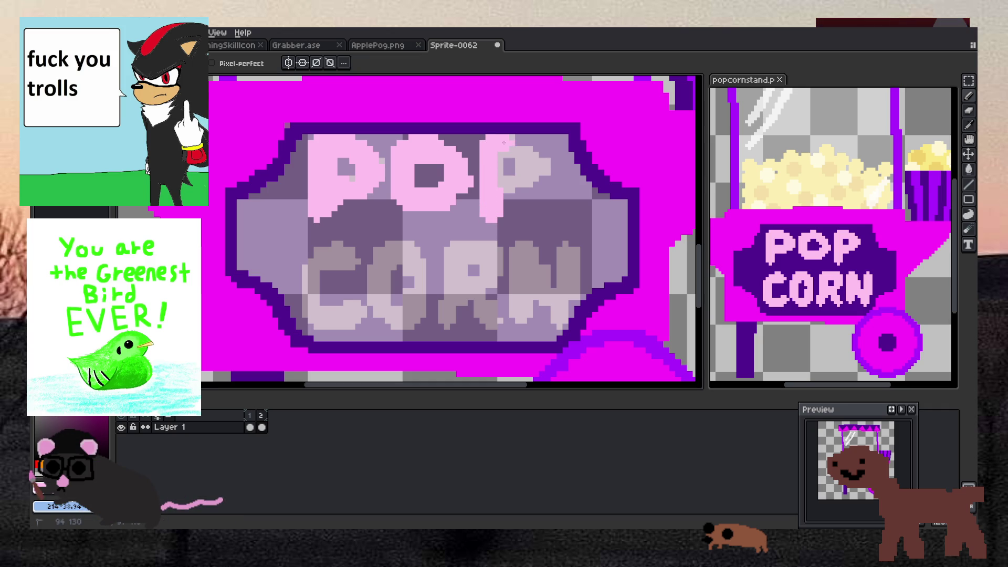
# Redo the second P's stem in light pink, then paint the letter C.
pyautogui.hotkey('ctrl', 'z')
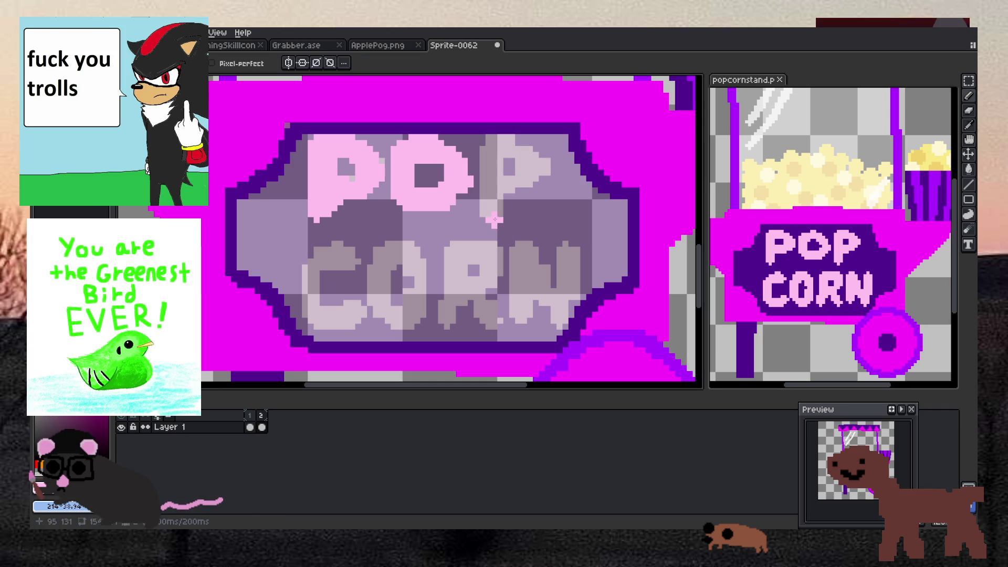
pyautogui.moveTo(489, 212)
pyautogui.mouseDown()
pyautogui.moveTo(491, 149)
pyautogui.moveTo(546, 165)
pyautogui.mouseUp()
pyautogui.click(494, 145)
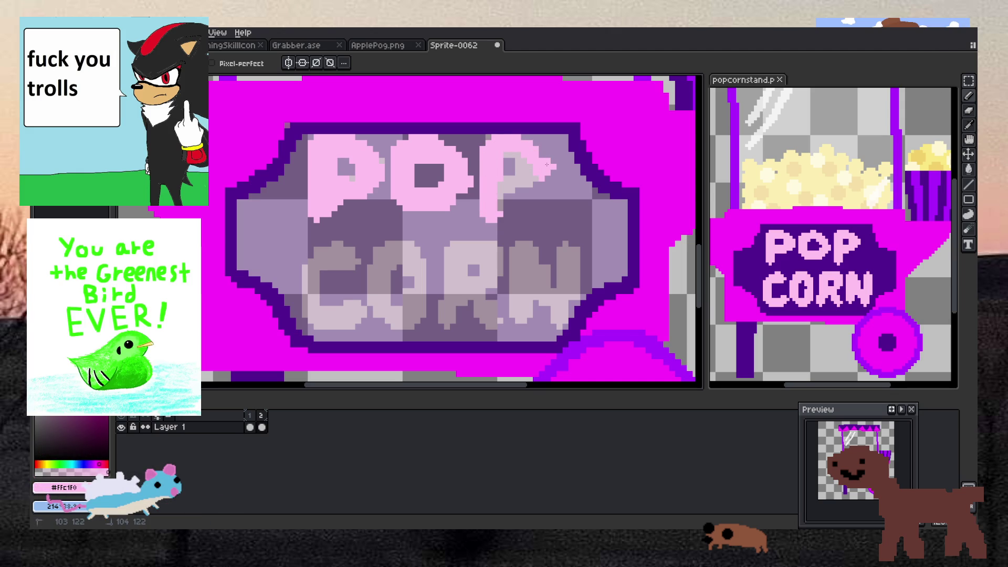
pyautogui.press('z')
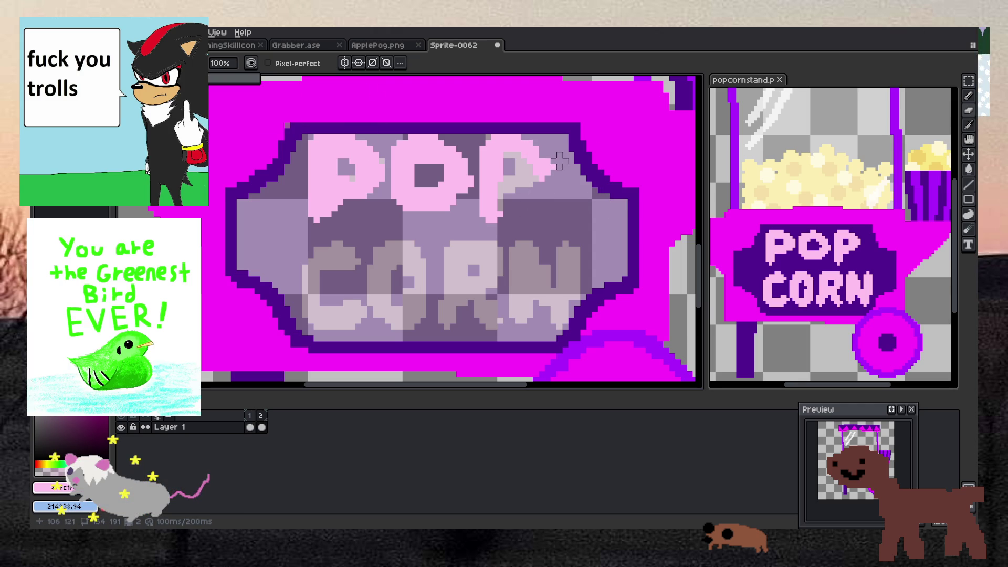
pyautogui.press('b')
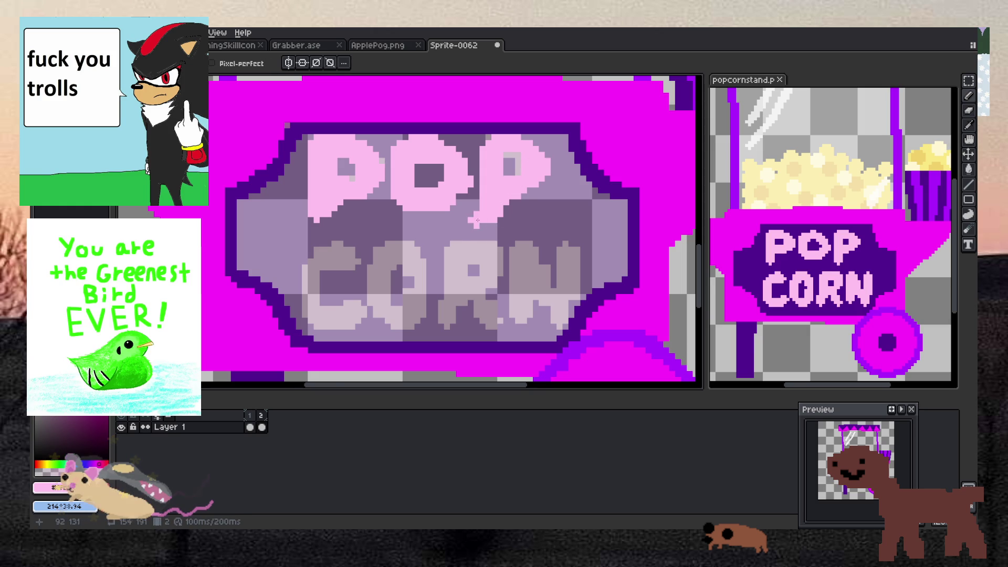
pyautogui.scroll(-1, 499, 183)
pyautogui.scroll(1, 371, 273)
pyautogui.scroll(1, 371, 273)
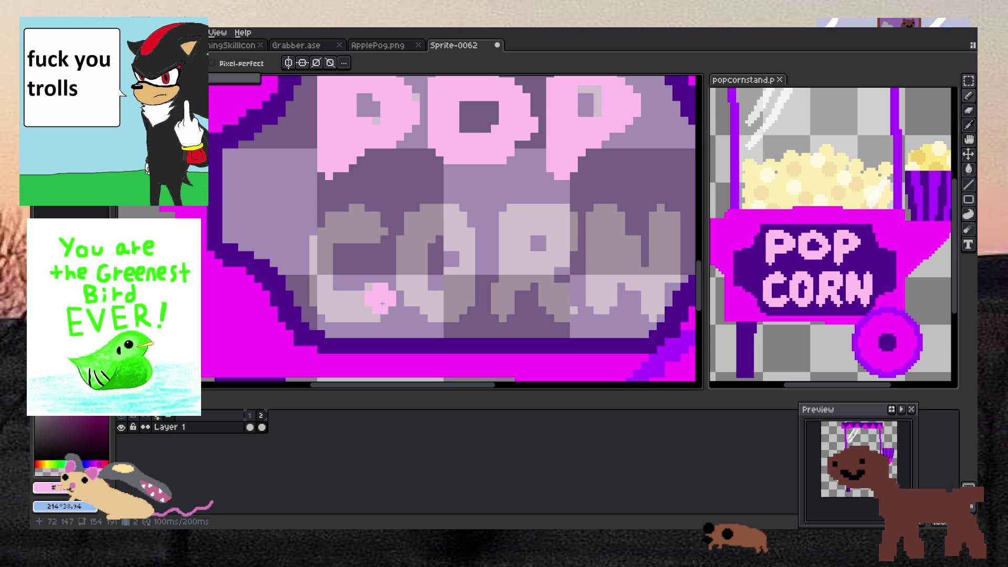
pyautogui.moveTo(349, 311)
pyautogui.mouseDown()
pyautogui.moveTo(320, 276)
pyautogui.moveTo(323, 242)
pyautogui.moveTo(336, 223)
pyautogui.moveTo(372, 232)
pyautogui.mouseUp()
# Touch up CORN's O in light pink.
pyautogui.moveTo(428, 315)
pyautogui.mouseDown()
pyautogui.moveTo(412, 239)
pyautogui.moveTo(446, 218)
pyautogui.moveTo(468, 257)
pyautogui.moveTo(466, 301)
pyautogui.moveTo(480, 281)
pyautogui.moveTo(475, 310)
pyautogui.mouseUp()
pyautogui.press('e')
pyautogui.press('b')
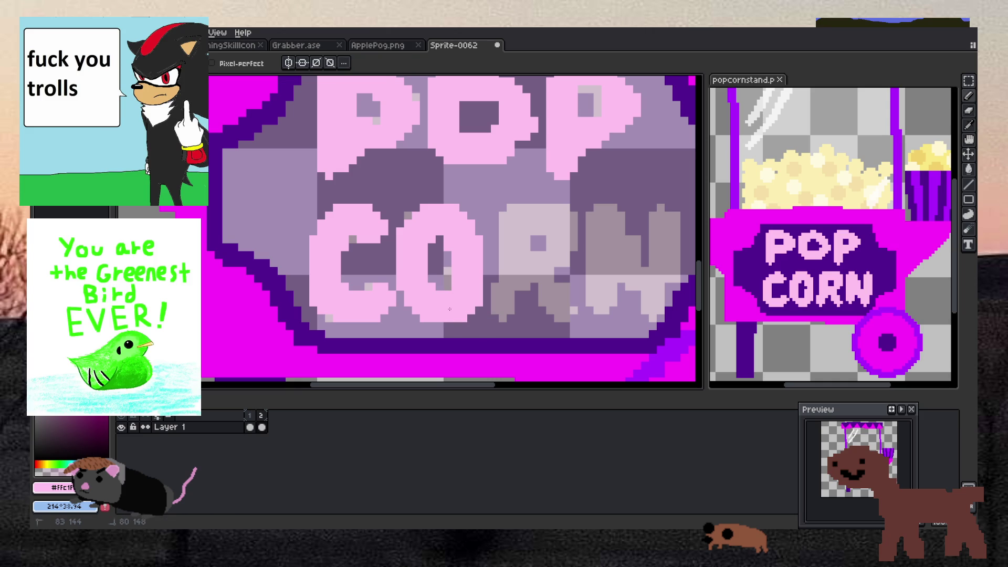
pyautogui.moveTo(488, 318)
pyautogui.mouseDown()
pyautogui.moveTo(507, 307)
pyautogui.moveTo(520, 242)
pyautogui.moveTo(517, 279)
pyautogui.mouseUp()
pyautogui.hotkey('ctrl', 'z')
pyautogui.hotkey('ctrl', 'z')
pyautogui.hotkey('ctrl', 'z')
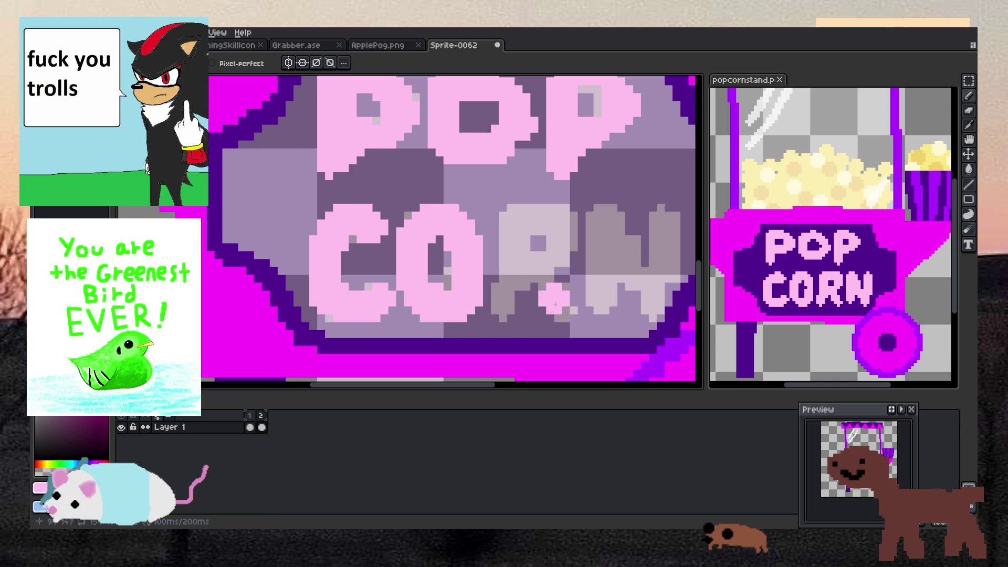
# Paint the R of CORN light pink, including its leg and stem.
pyautogui.moveTo(567, 313); pyautogui.dragTo(551, 284)
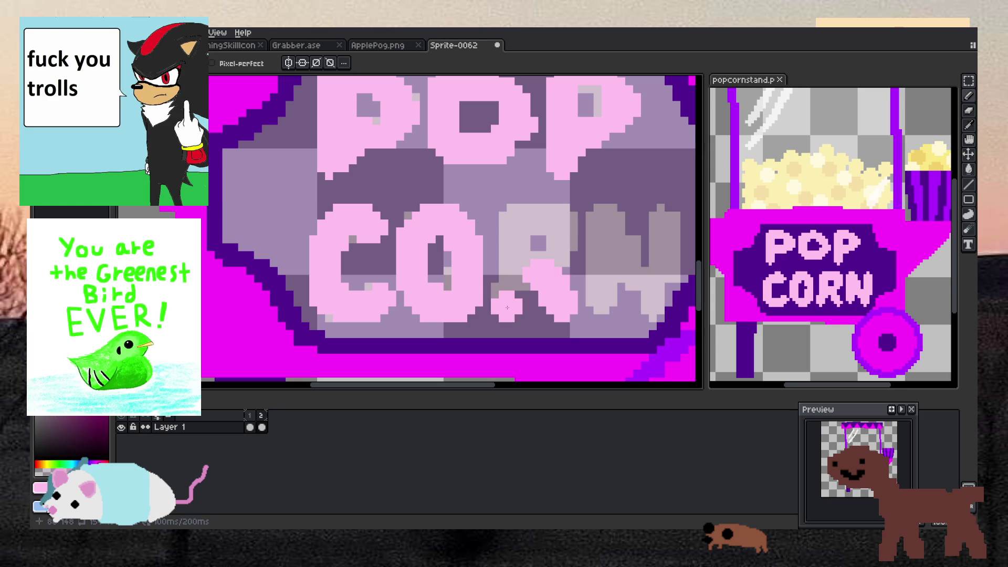
pyautogui.moveTo(502, 297); pyautogui.dragTo(512, 309)
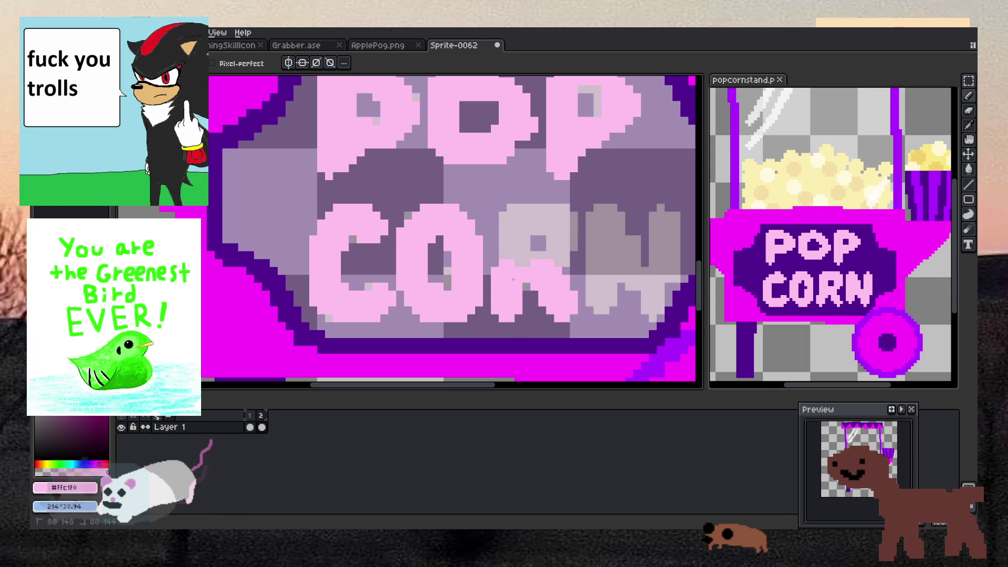
pyautogui.moveTo(505, 265)
pyautogui.mouseDown()
pyautogui.moveTo(499, 239)
pyautogui.moveTo(516, 266)
pyautogui.moveTo(528, 221)
pyautogui.moveTo(549, 239)
pyautogui.moveTo(570, 231)
pyautogui.moveTo(557, 265)
pyautogui.mouseUp()
pyautogui.hotkey('ctrl', 'z')
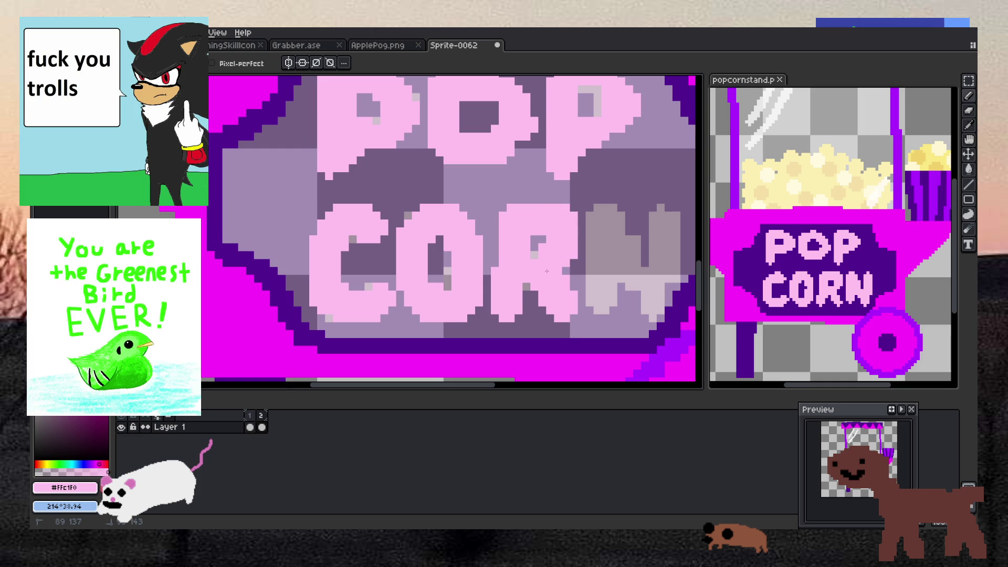
# Paint the N's left stem light pink, redrawing it after an undo.
pyautogui.moveTo(602, 302)
pyautogui.mouseDown()
pyautogui.moveTo(604, 225)
pyautogui.moveTo(656, 310)
pyautogui.moveTo(665, 208)
pyautogui.mouseUp()
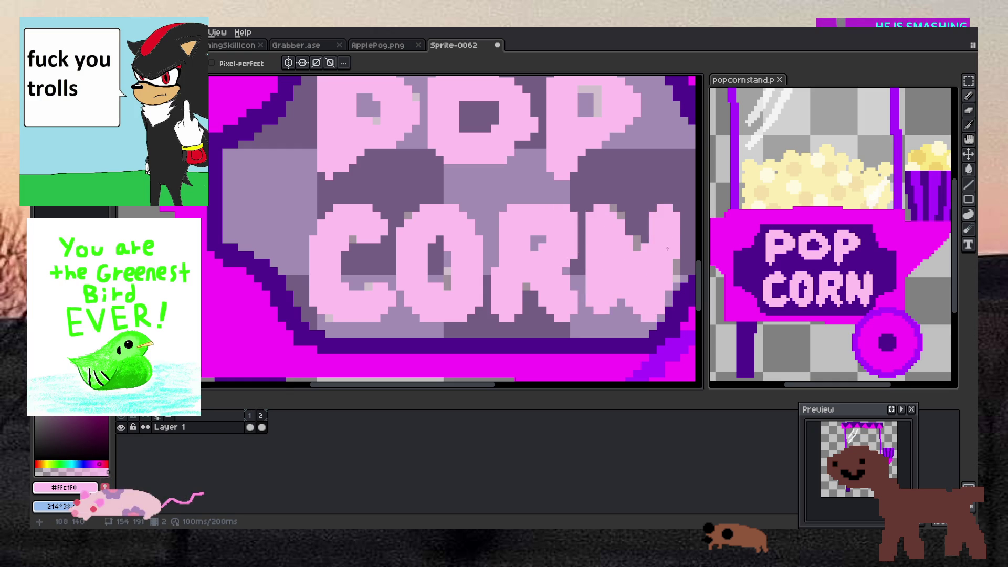
pyautogui.hotkey('ctrl', 'z')
pyautogui.moveTo(601, 304)
pyautogui.mouseDown()
pyautogui.moveTo(610, 216)
pyautogui.moveTo(628, 268)
pyautogui.moveTo(616, 261)
pyautogui.moveTo(637, 270)
pyautogui.moveTo(653, 306)
pyautogui.moveTo(667, 224)
pyautogui.moveTo(626, 267)
pyautogui.moveTo(627, 249)
pyautogui.mouseUp()
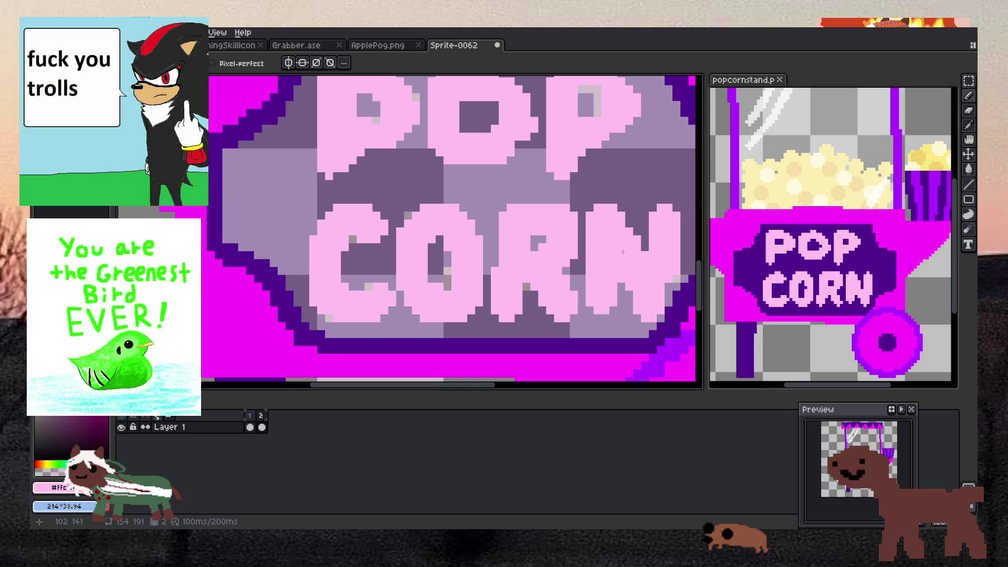
pyautogui.scroll(-2, 549, 250)
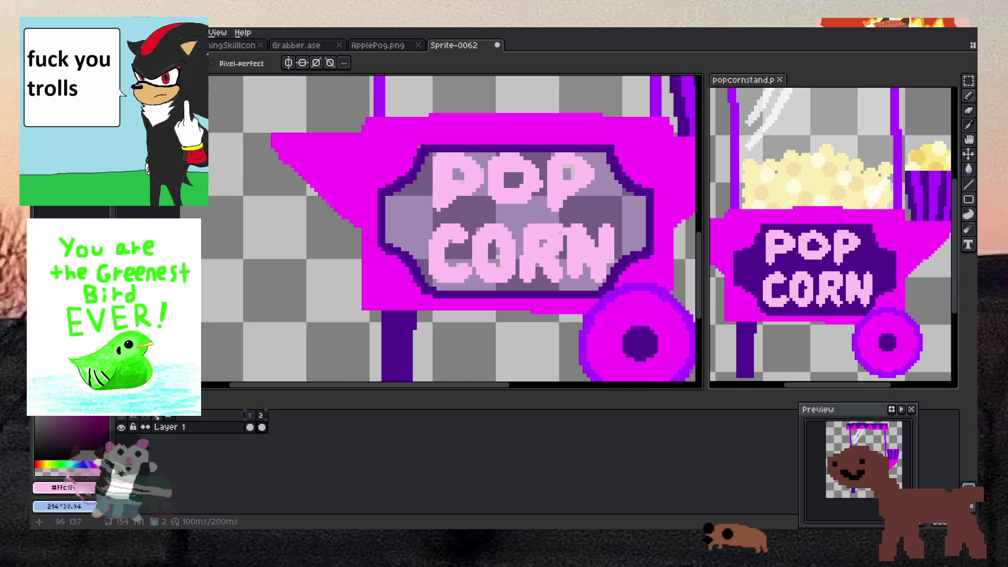
# Touch up stray pixels around the letters with the eraser.
pyautogui.scroll(2, 545, 244)
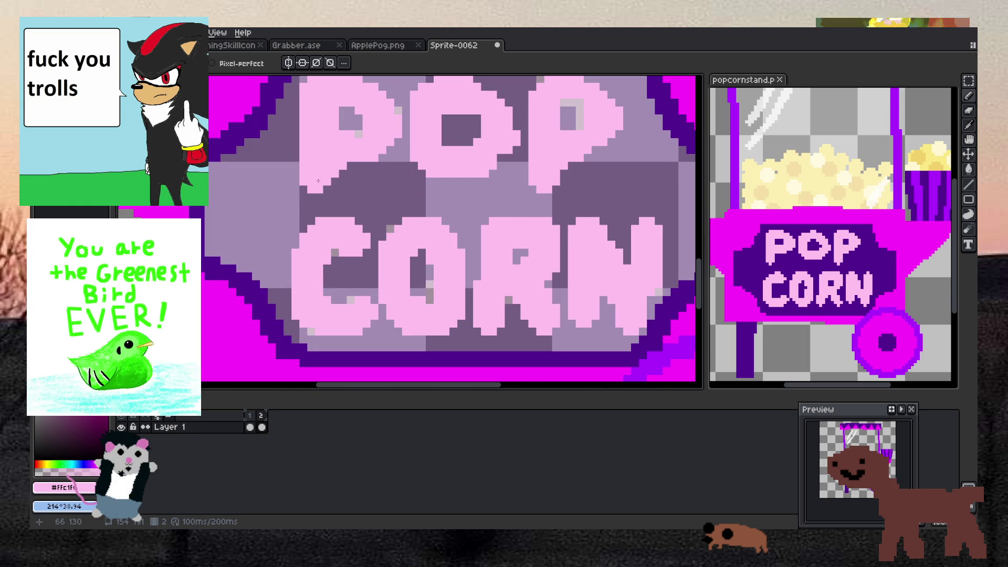
pyautogui.press('e')
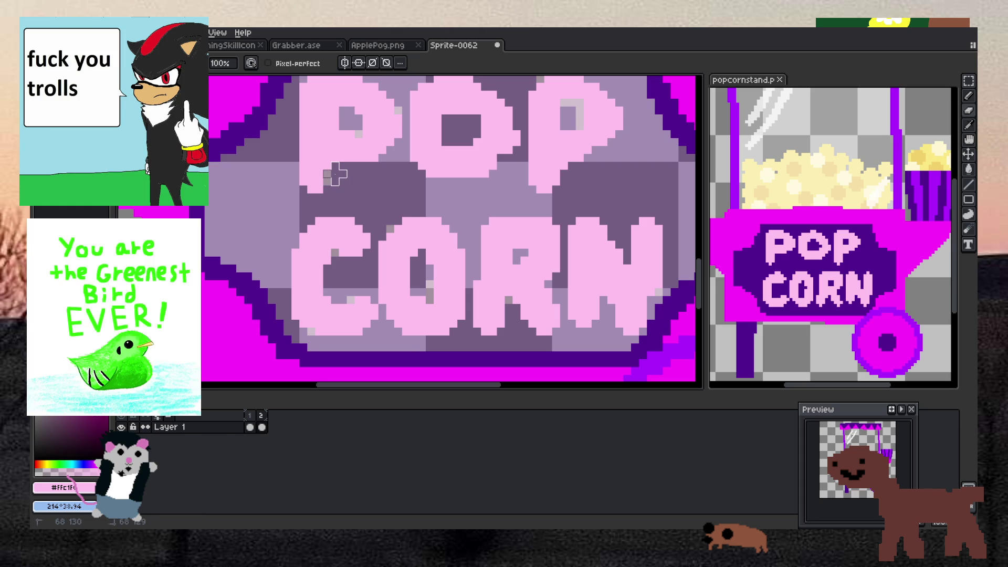
pyautogui.press('b')
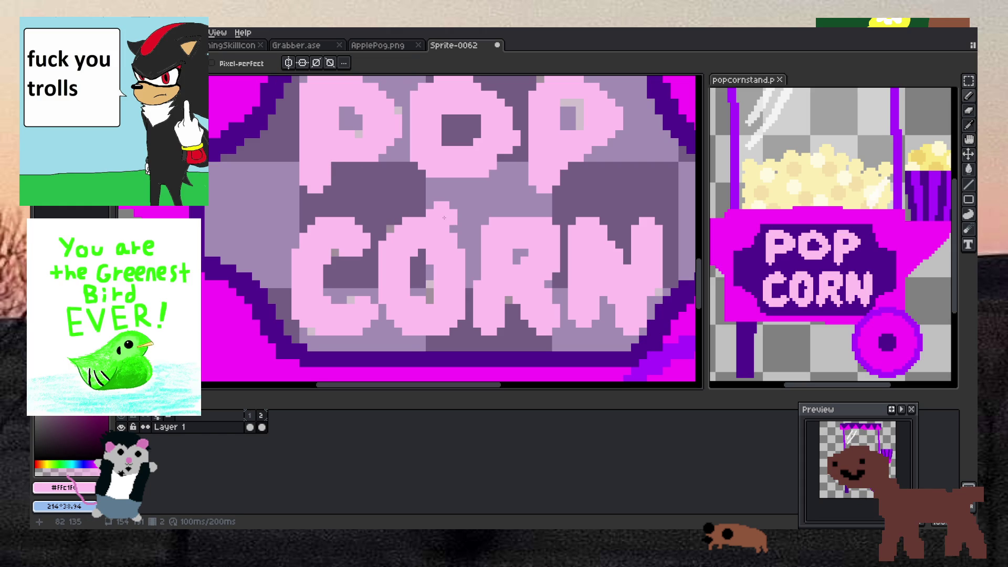
pyautogui.press('e')
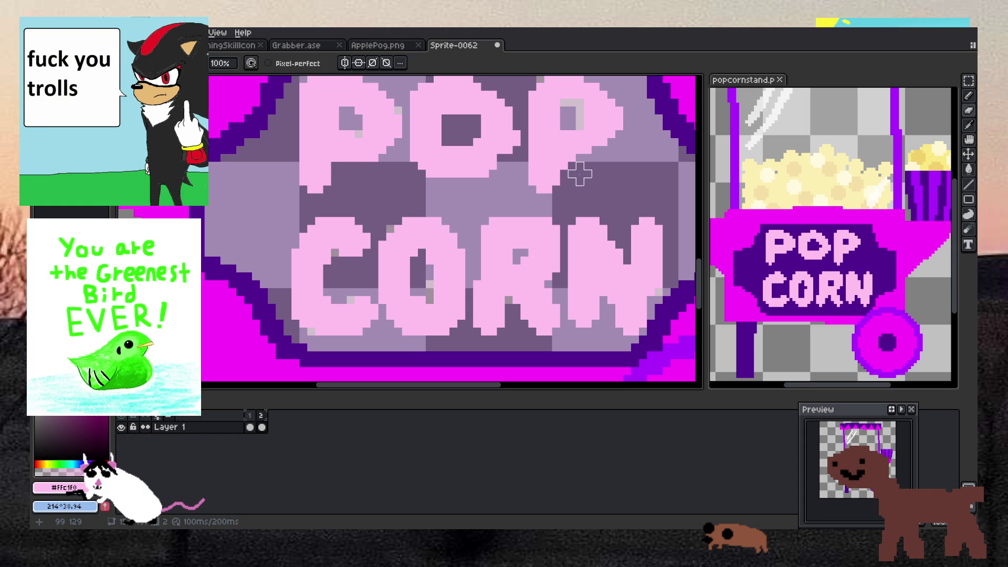
pyautogui.scroll(-2, 517, 158)
# Bucket-fill the sign's grey background and the holes in P, P, O, R with #520091.
pyautogui.press('g')
pyautogui.press('x')
pyautogui.click(371, 178)
pyautogui.click(450, 234)
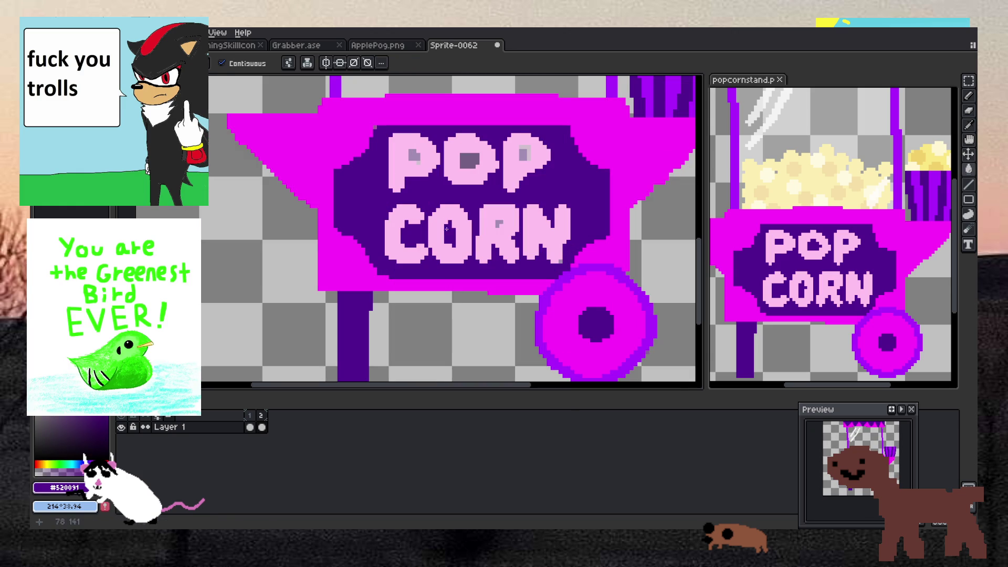
pyautogui.click(414, 156)
pyautogui.click(524, 153)
pyautogui.click(503, 220)
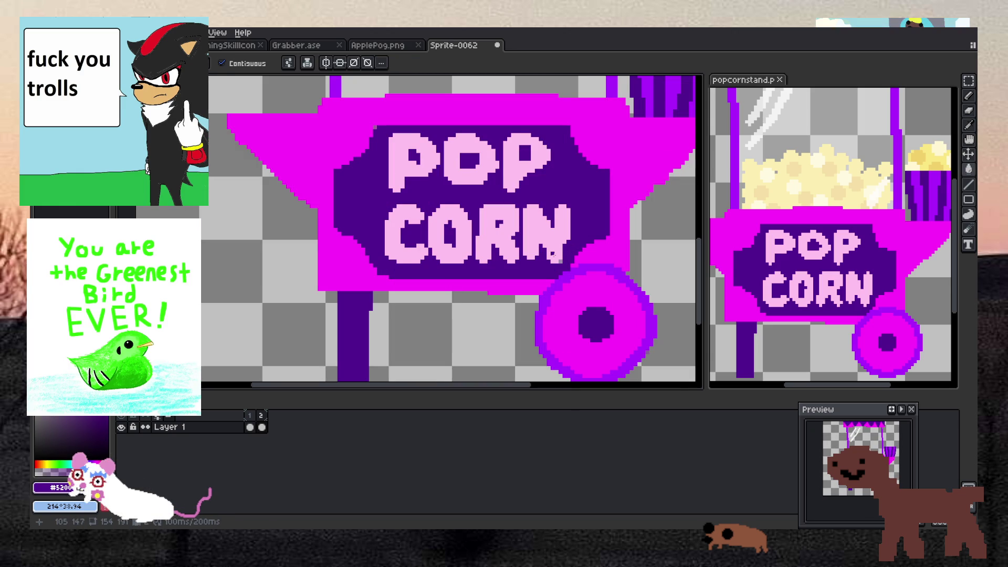
# Make magenta the Pencil's drawing colour.
pyautogui.keyDown('alt'); pyautogui.click(355, 130); pyautogui.keyUp('alt')
pyautogui.press('b')
pyautogui.scroll(-2, 369, 128)
pyautogui.scroll(1, 369, 128)
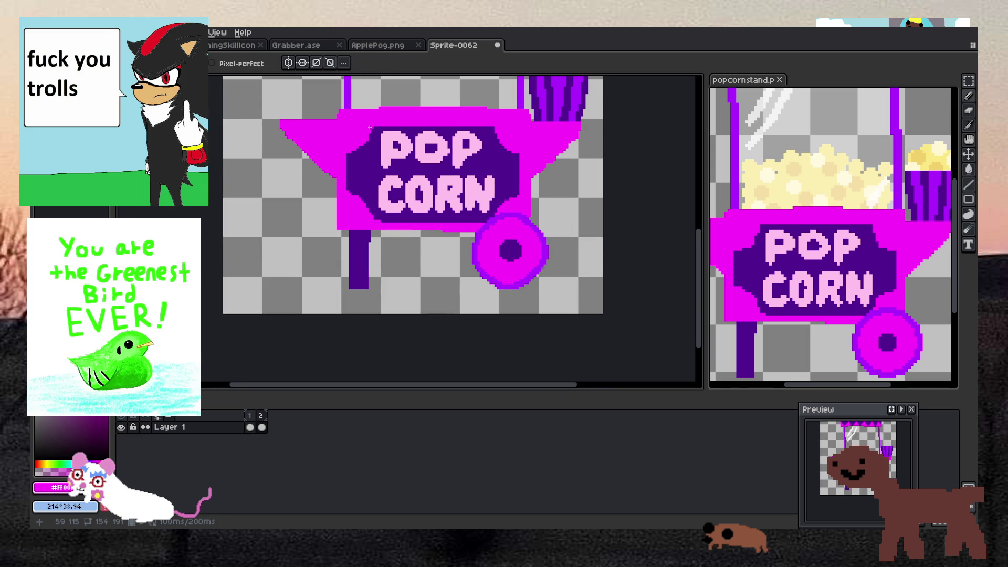
pyautogui.scroll(2, 411, 134)
pyautogui.scroll(-5, 456, 135)
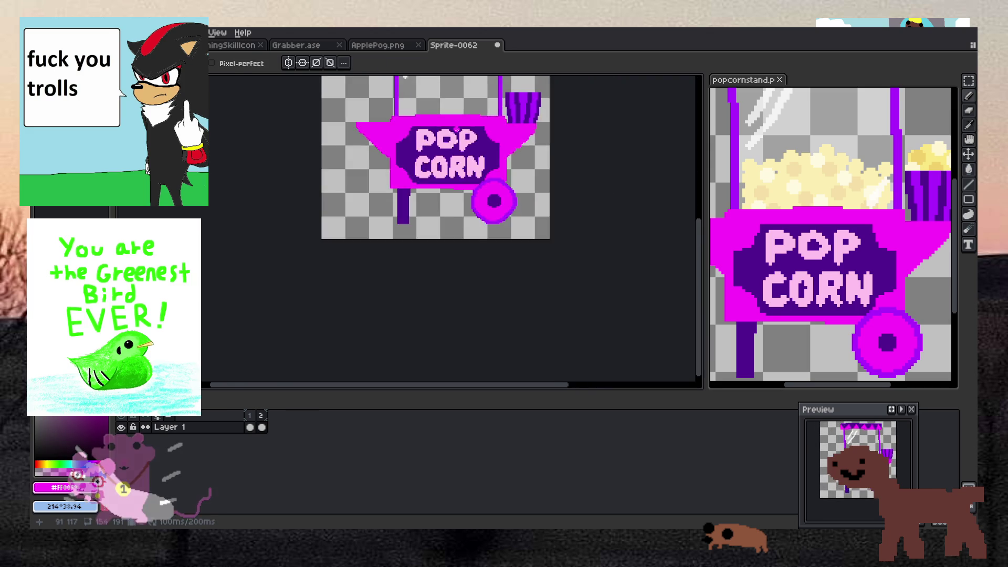
pyautogui.scroll(1, 456, 129)
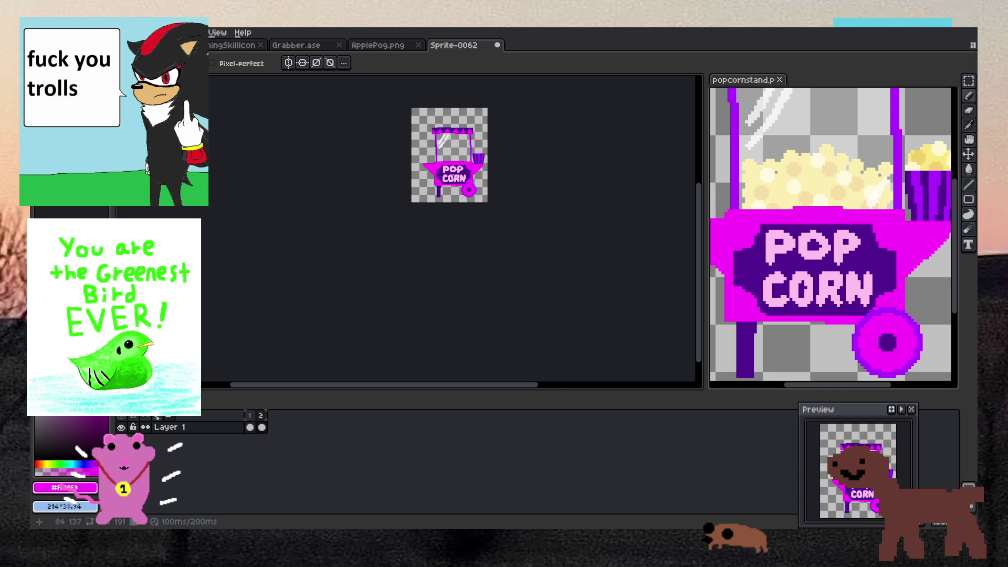
pyautogui.scroll(5, 441, 194)
# Sample the sign's dark purple, then the cart body's magenta, with the eyedropper.
pyautogui.press('i')
pyautogui.click(441, 194)
pyautogui.press('b')
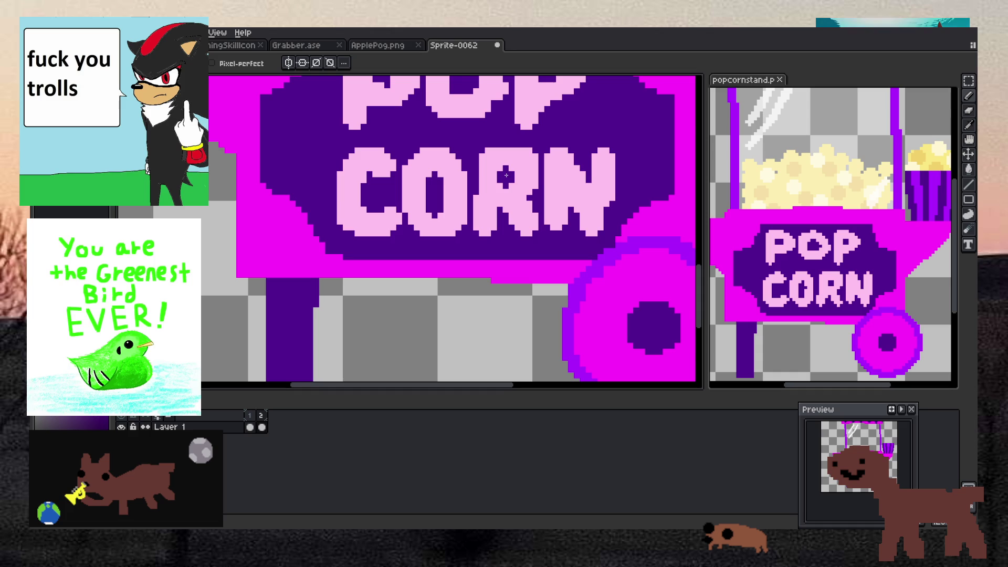
pyautogui.scroll(-1, 589, 166)
pyautogui.scroll(-2, 590, 166)
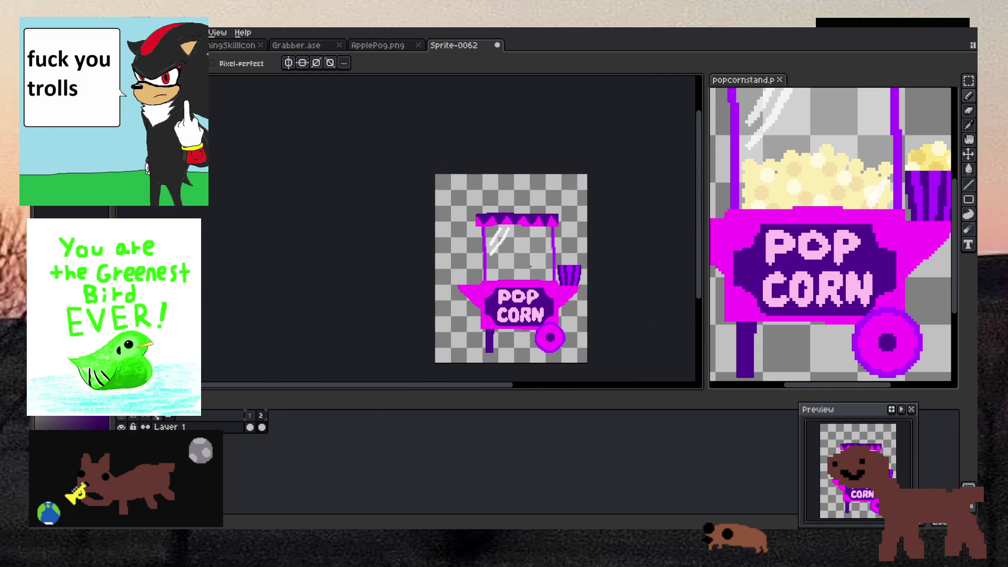
pyautogui.scroll(-4, 530, 266)
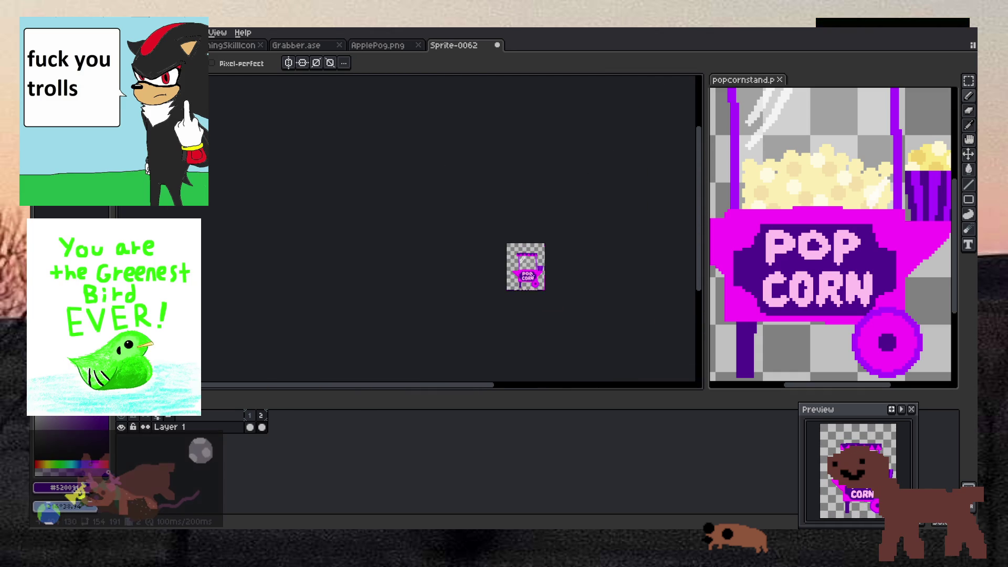
pyautogui.scroll(6, 532, 271)
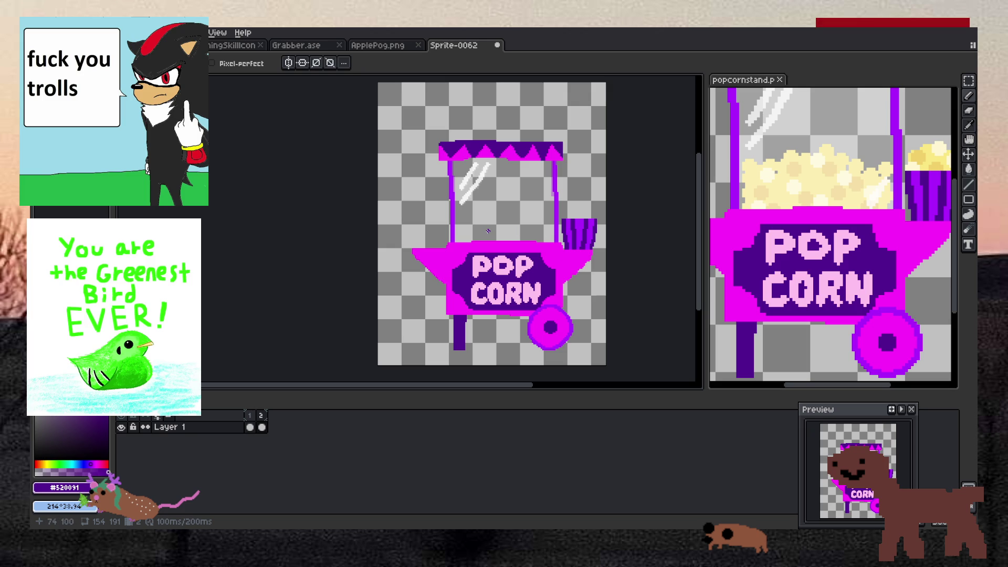
pyautogui.scroll(5, 427, 237)
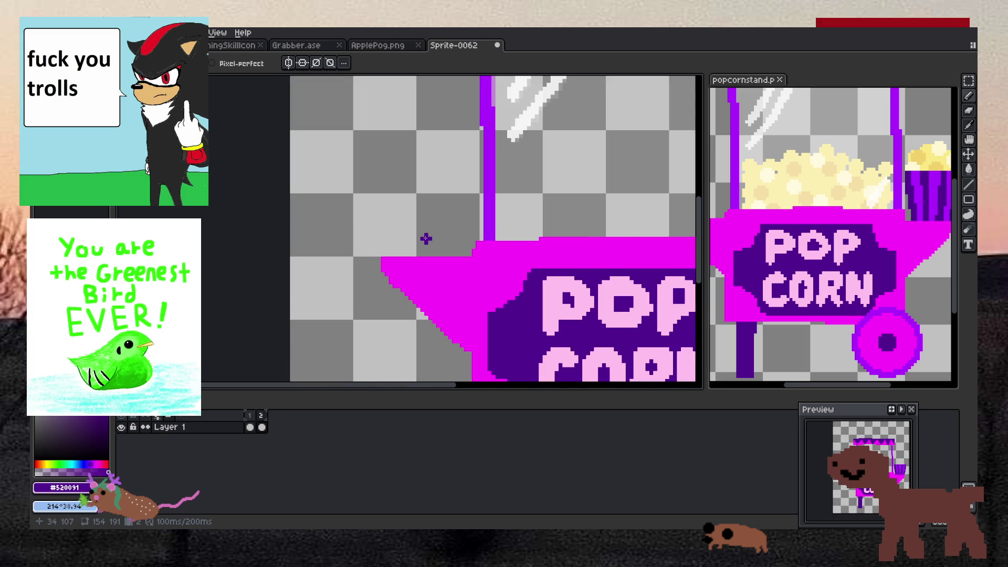
pyautogui.press('i')
pyautogui.click(425, 295)
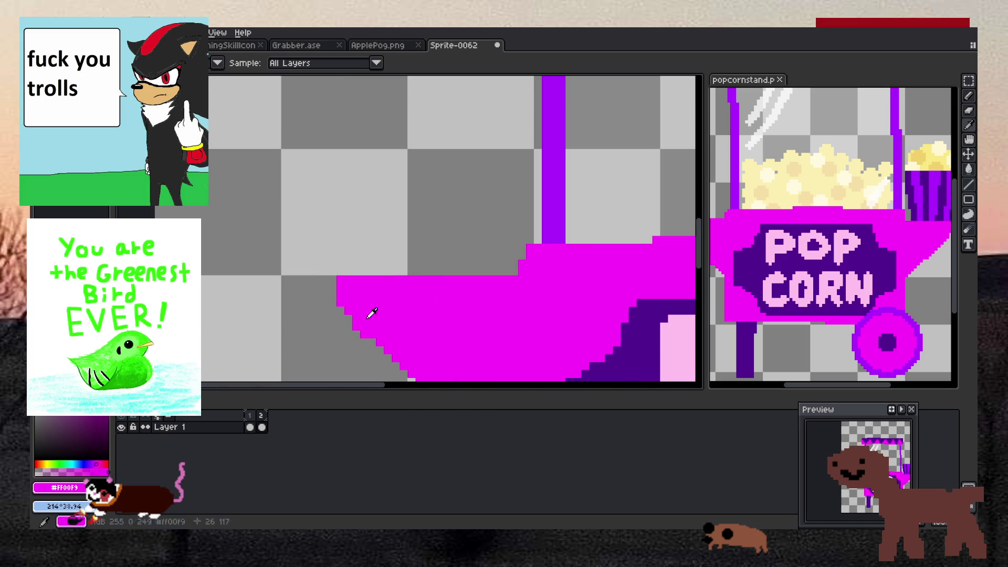
pyautogui.scroll(-4, 448, 243)
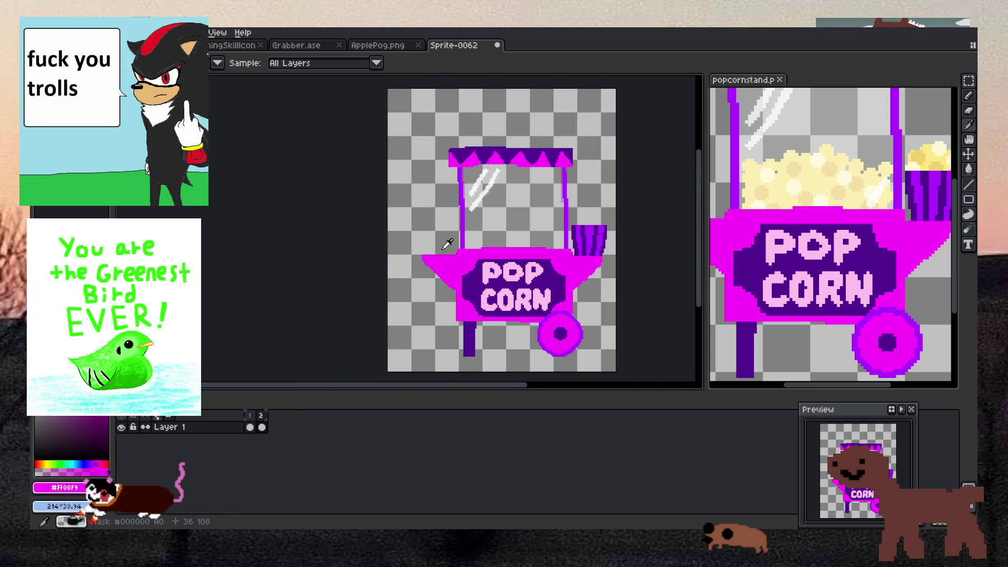
pyautogui.scroll(3, 471, 205)
# Sample the awning's dark purple and draw a purple bar above the awning, closing its right edge.
pyautogui.click(327, 255)
pyautogui.press('b')
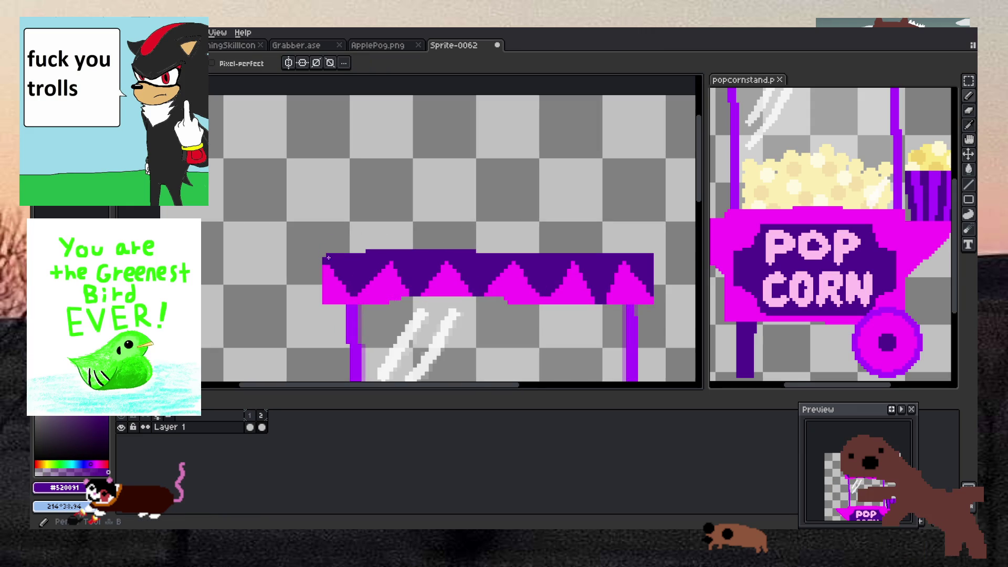
pyautogui.moveTo(328, 256)
pyautogui.mouseDown()
pyautogui.moveTo(328, 223)
pyautogui.moveTo(641, 227)
pyautogui.mouseUp()
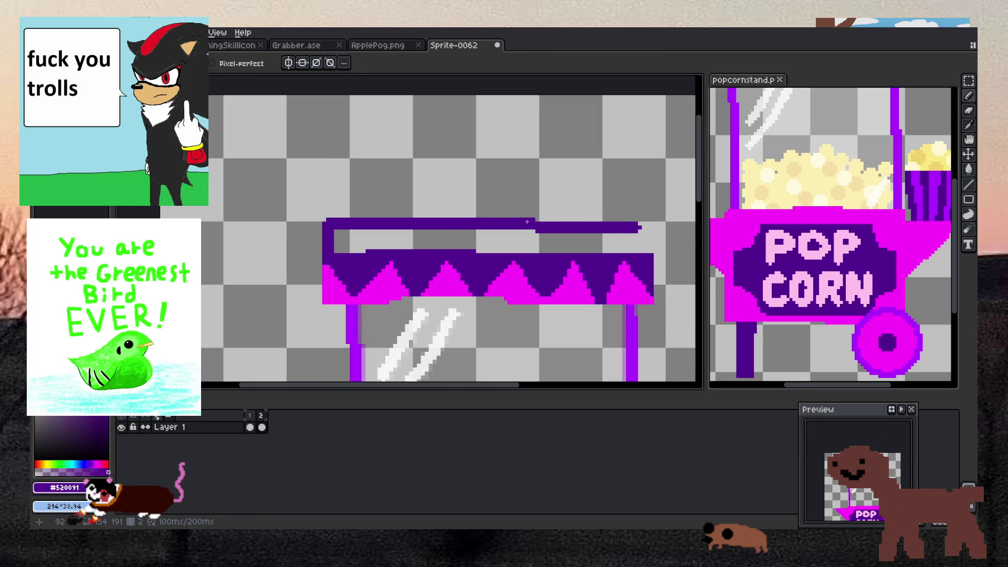
pyautogui.moveTo(647, 222); pyautogui.dragTo(648, 251)
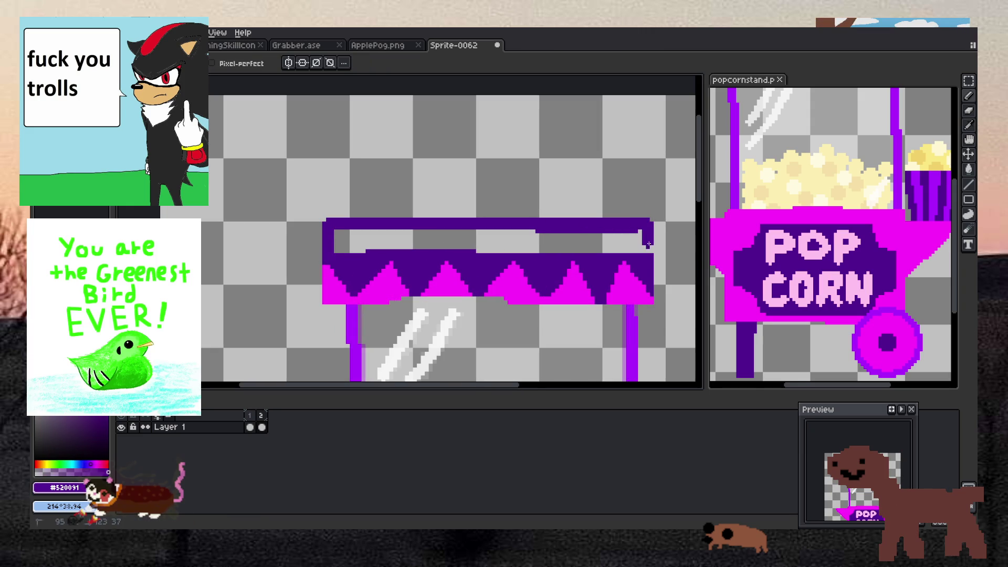
# Try filling the inside of the new bar, then undo that change.
pyautogui.press('e')
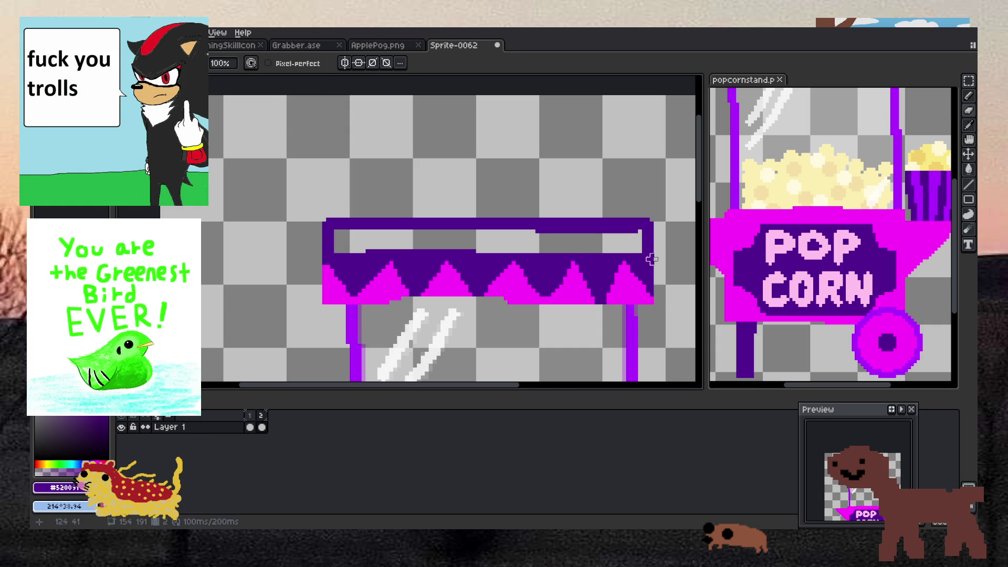
pyautogui.click(640, 247)
pyautogui.scroll(-2, 570, 229)
pyautogui.scroll(1, 570, 229)
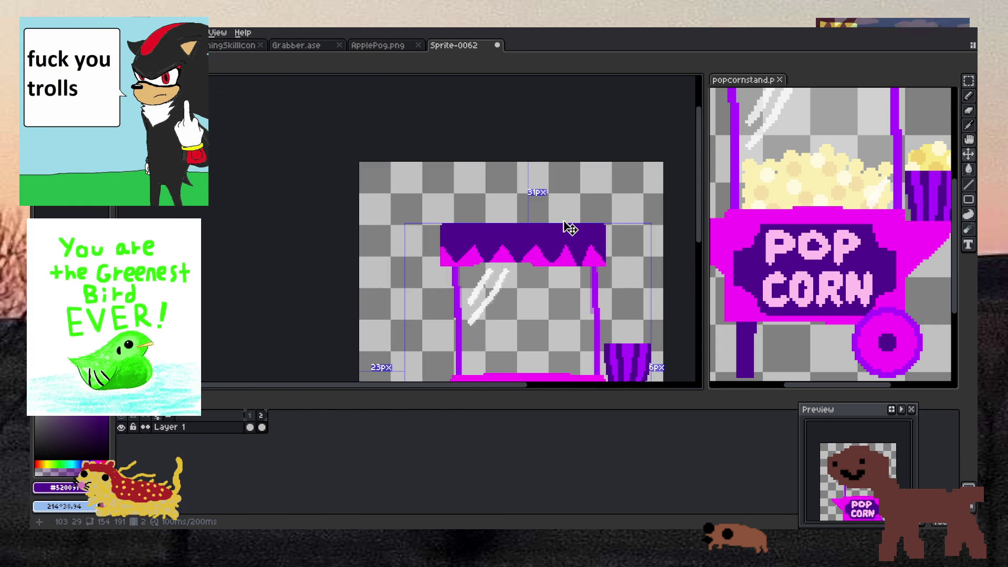
pyautogui.hotkey('ctrl', 'z')
pyautogui.scroll(1, 609, 234)
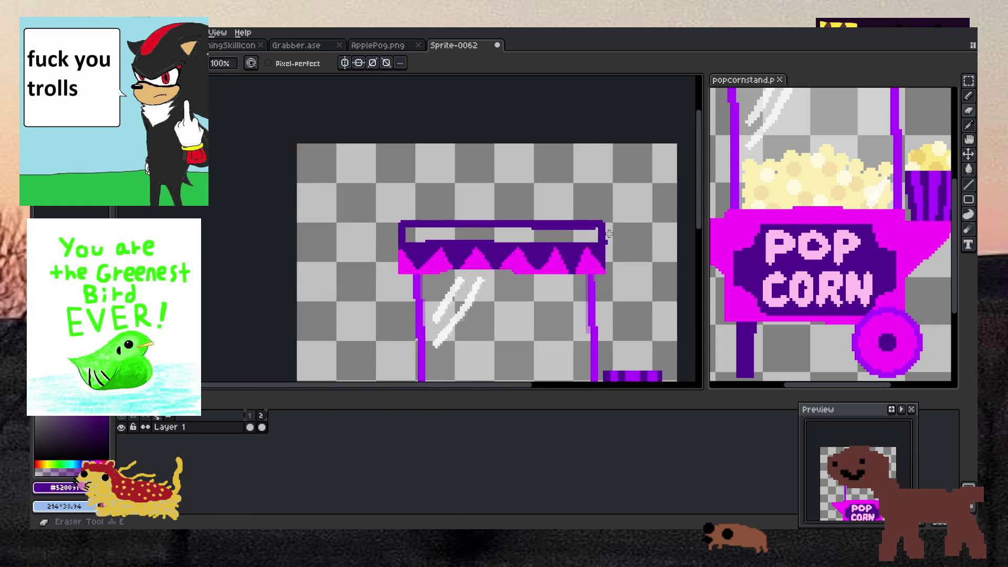
pyautogui.scroll(1, 609, 234)
pyautogui.scroll(1, 556, 239)
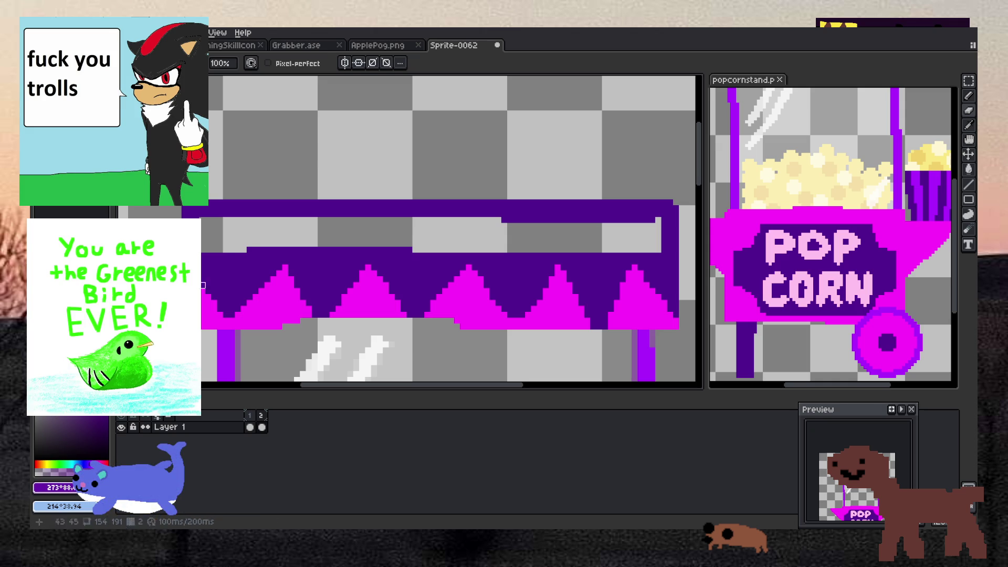
# Flood fill the bar's grey inner strip and its top part with lighter purple.
pyautogui.press('b')
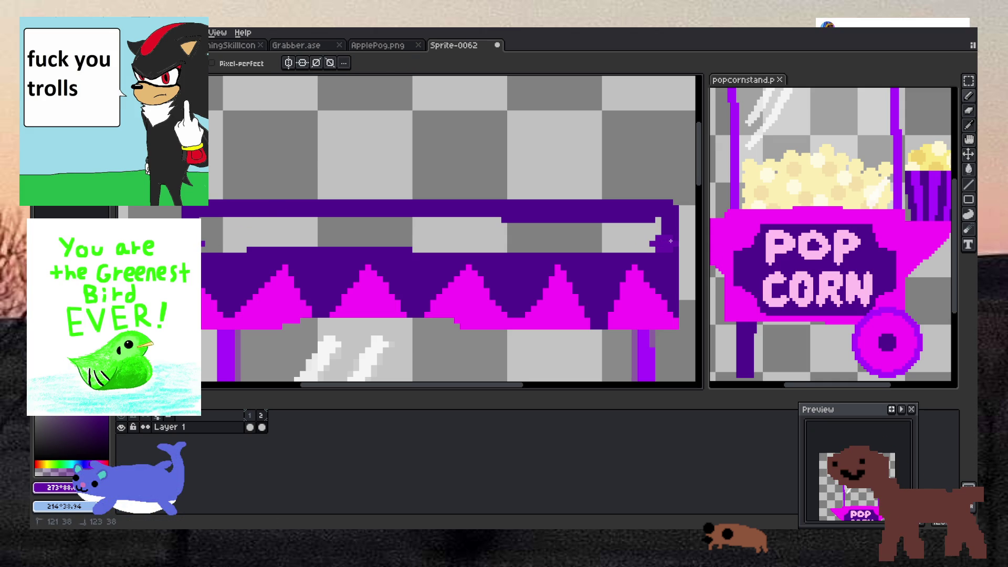
pyautogui.press('g')
pyautogui.click(629, 238)
pyautogui.click(608, 228)
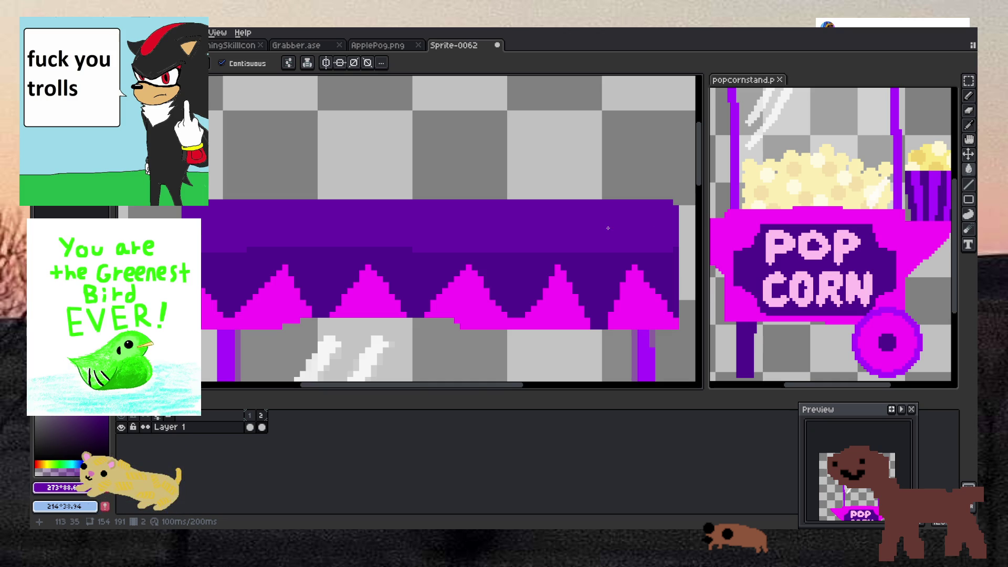
pyautogui.scroll(-5, 608, 228)
pyautogui.scroll(4, 602, 209)
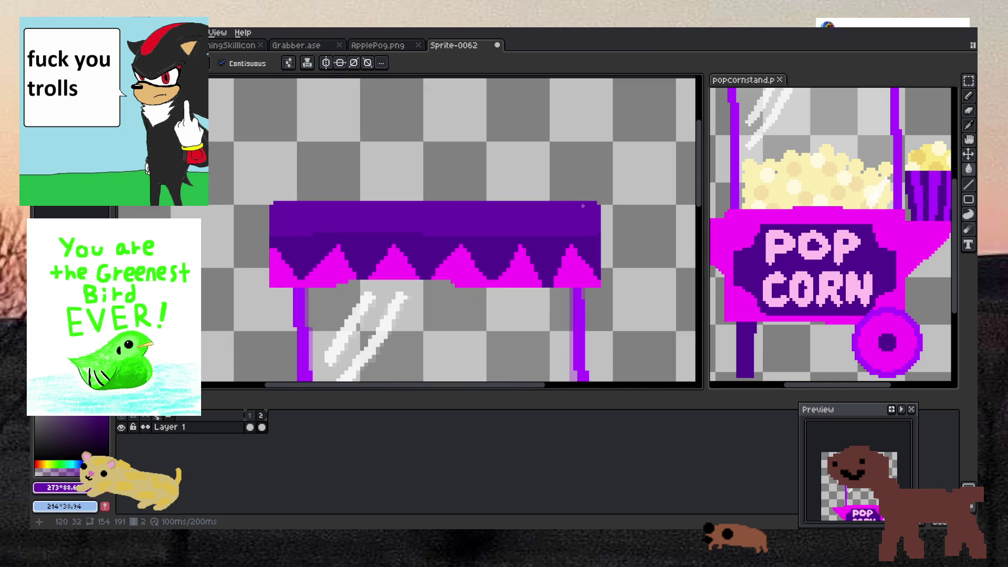
# With the Line tool, draw a straight one-pixel purple line along the awning's top edge.
pyautogui.press('b')
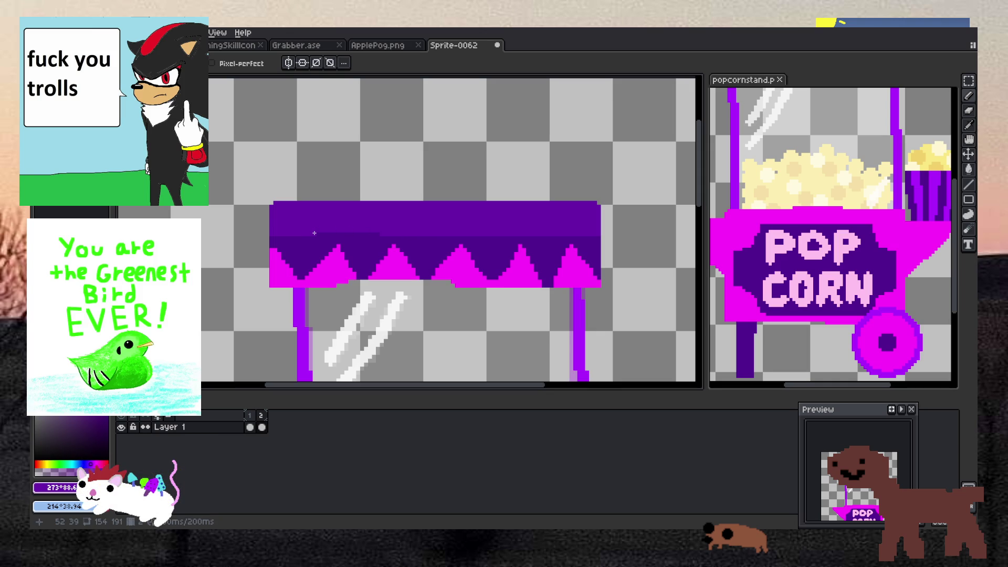
pyautogui.scroll(-3, 386, 229)
pyautogui.scroll(5, 239, 201)
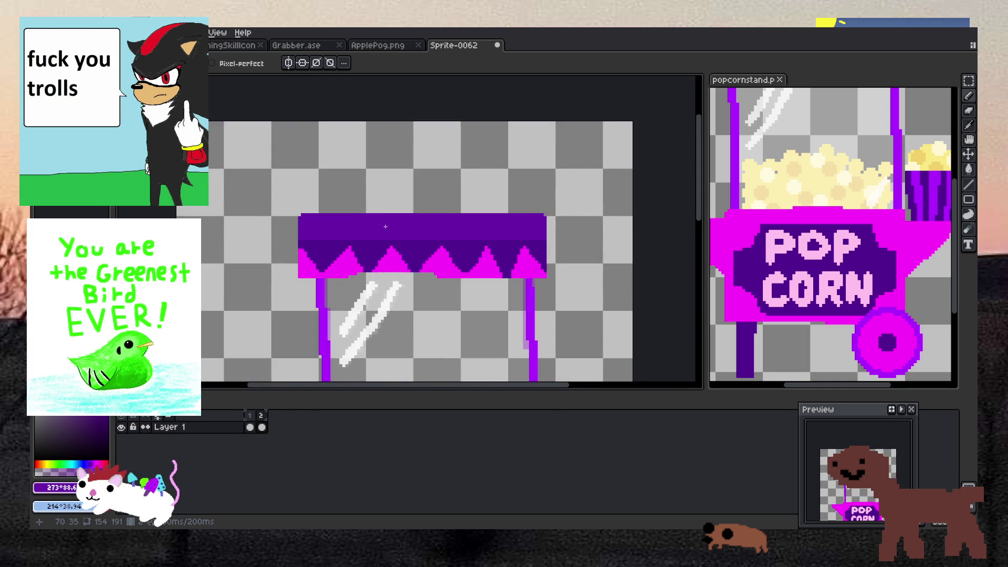
pyautogui.scroll(-2, 239, 202)
pyautogui.scroll(1, 219, 215)
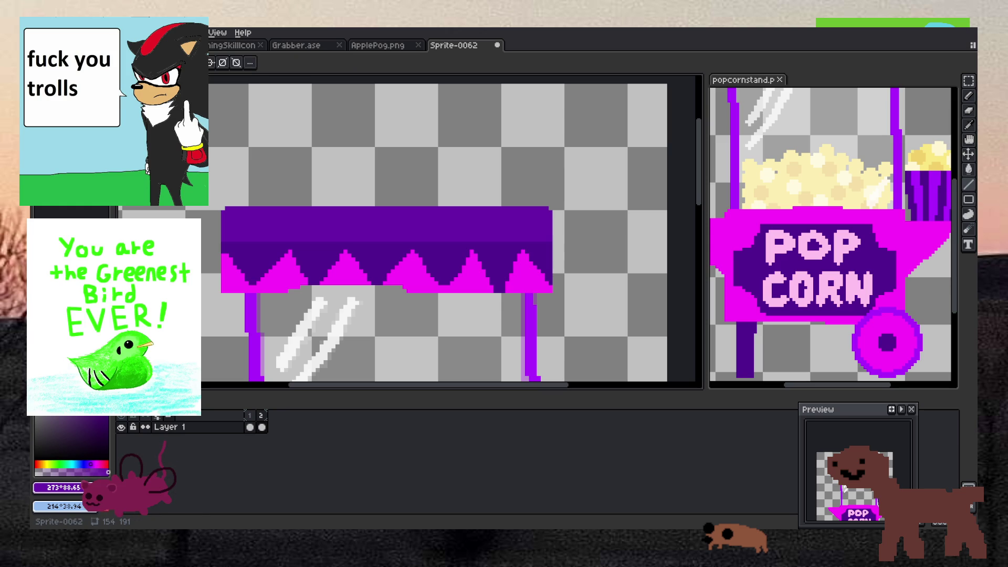
pyautogui.click(969, 184)
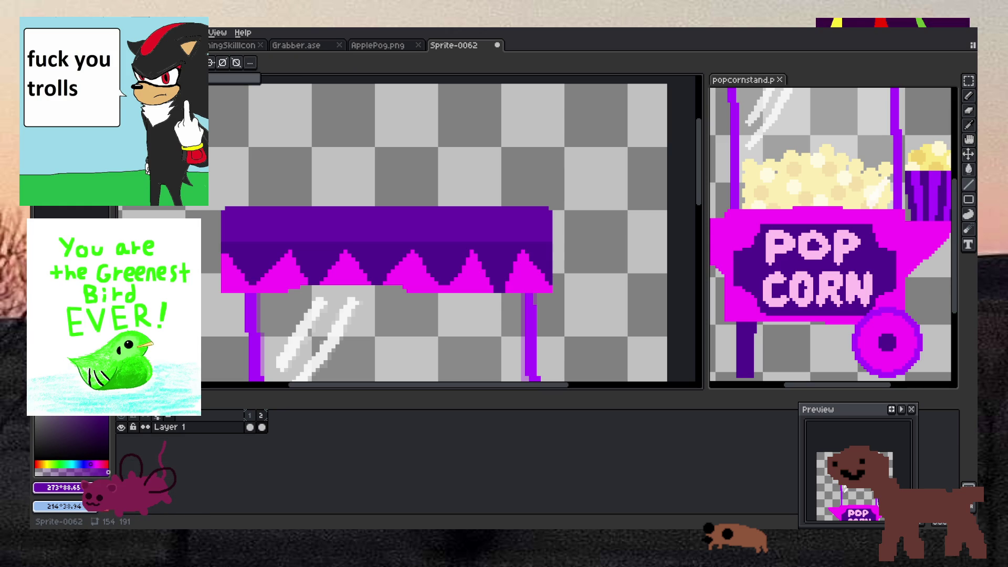
pyautogui.moveTo(226, 196); pyautogui.dragTo(550, 205)
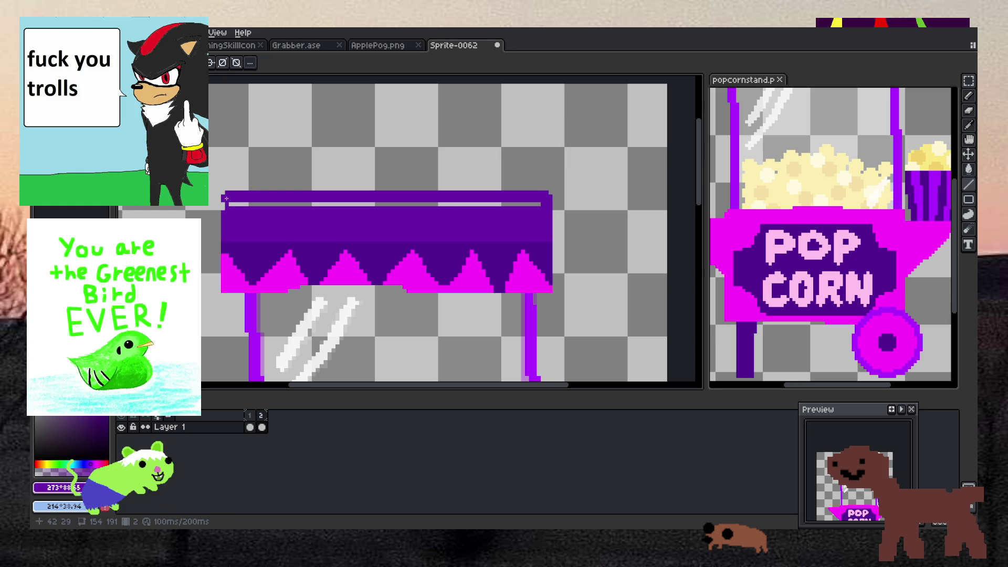
pyautogui.press('g')
pyautogui.scroll(-4, 231, 205)
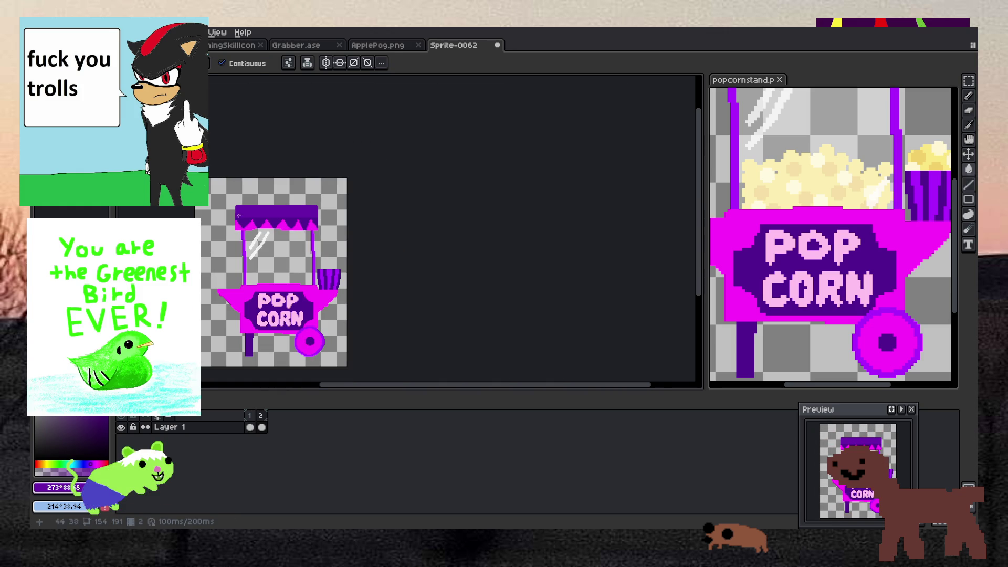
# Eyedrop the cart's magenta colour from the canvas.
pyautogui.scroll(1, 218, 264)
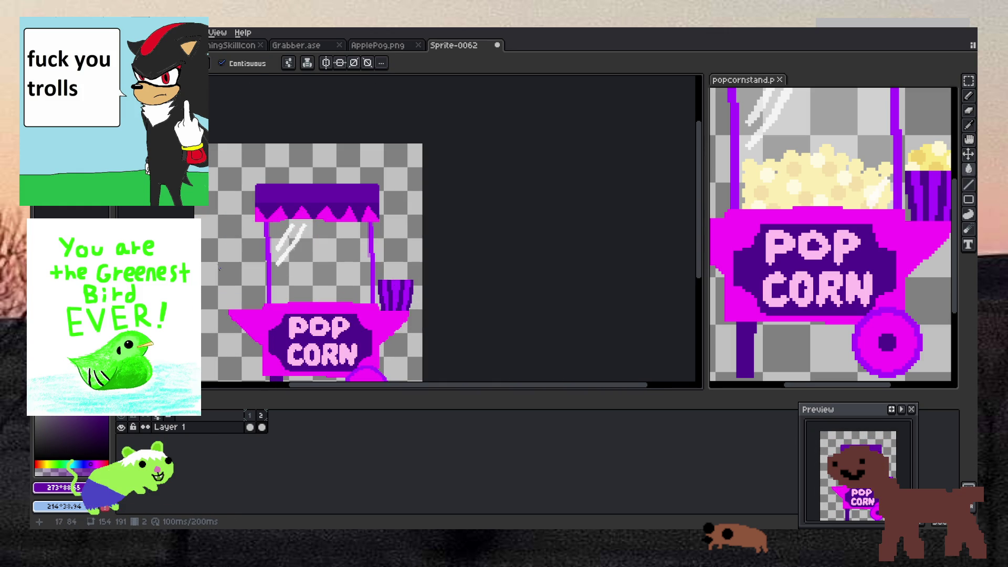
pyautogui.scroll(1, 226, 314)
pyautogui.scroll(-4, 231, 317)
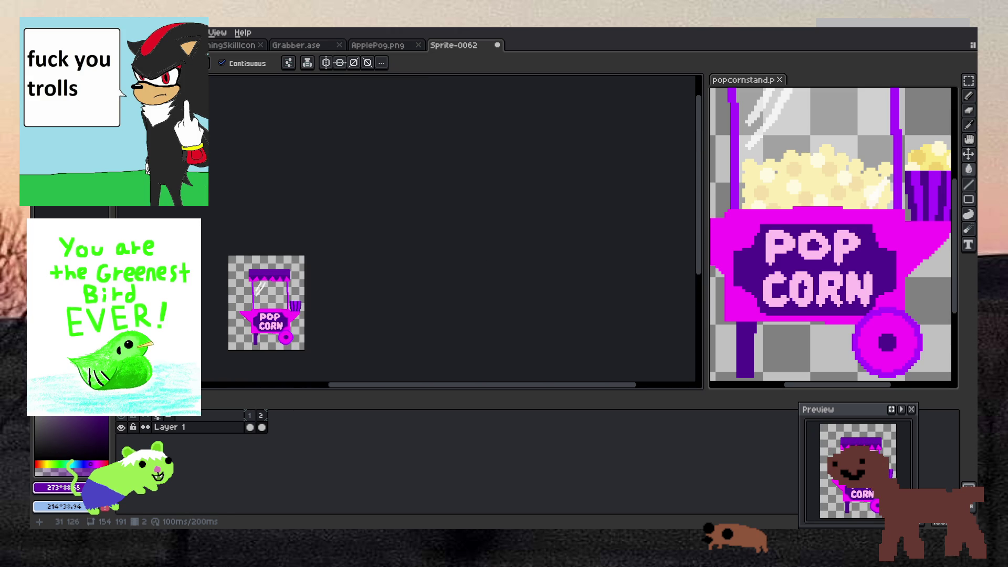
pyautogui.scroll(5, 238, 315)
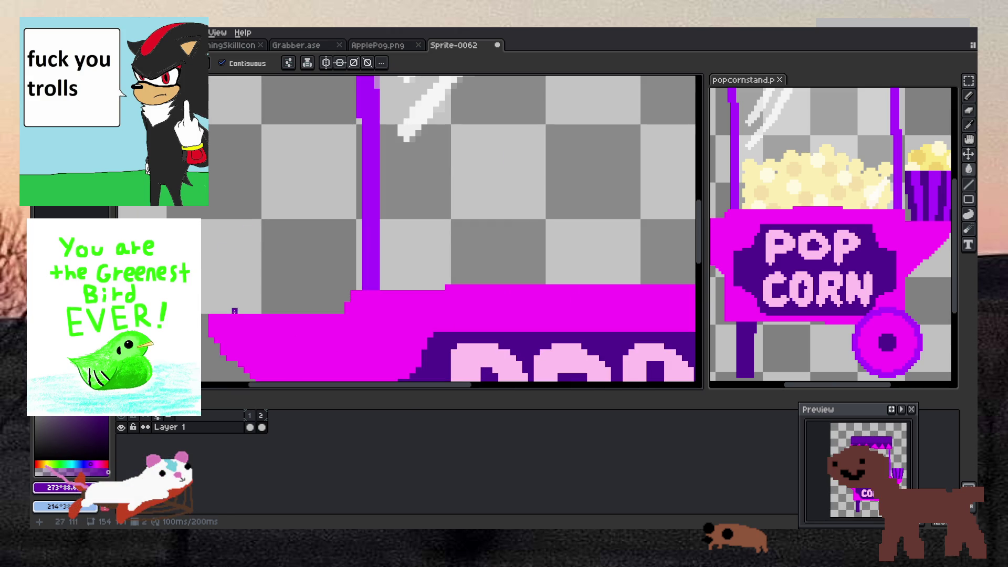
pyautogui.press('i')
pyautogui.click(270, 333)
pyautogui.scroll(-1, 270, 333)
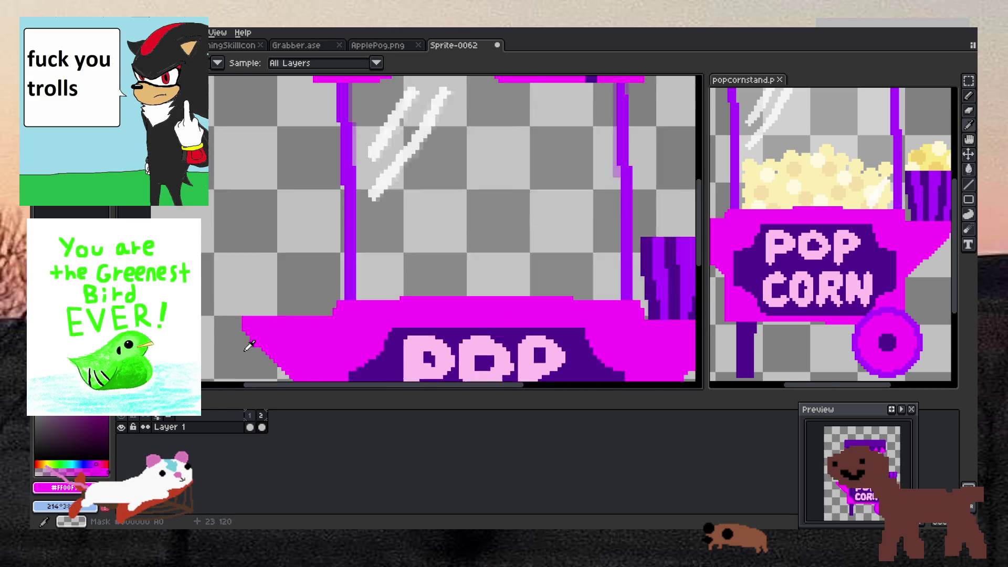
pyautogui.scroll(1, 248, 344)
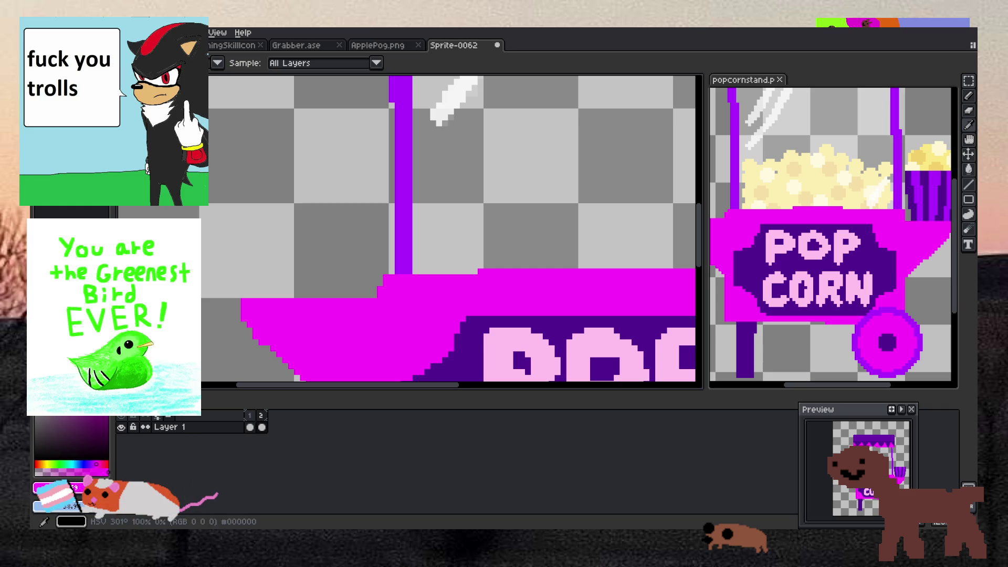
# Add a filled pink rectangle at the cart's left top and fill the gap beside the purple pole.
pyautogui.press('b')
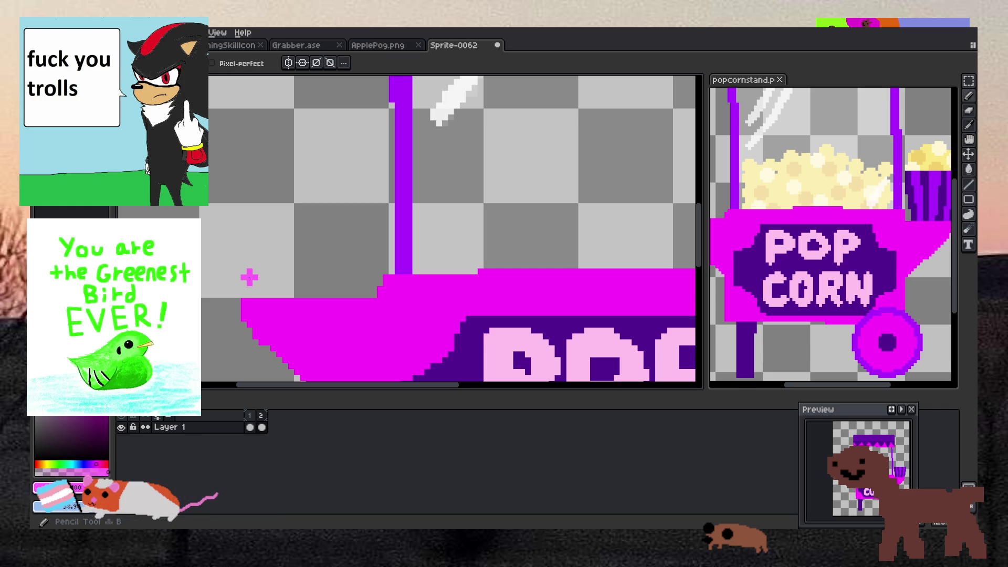
pyautogui.click(969, 184)
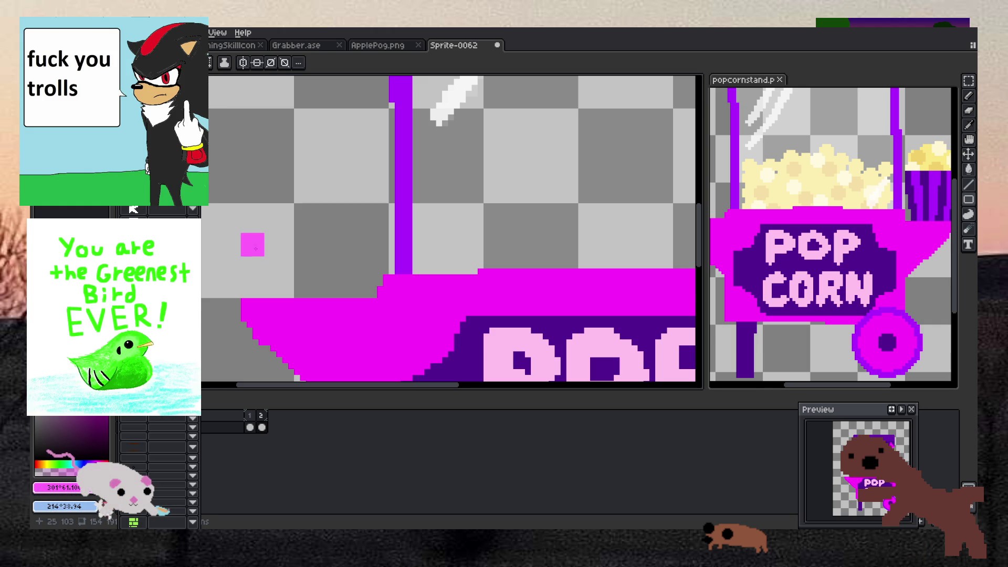
pyautogui.moveTo(246, 248); pyautogui.dragTo(370, 289)
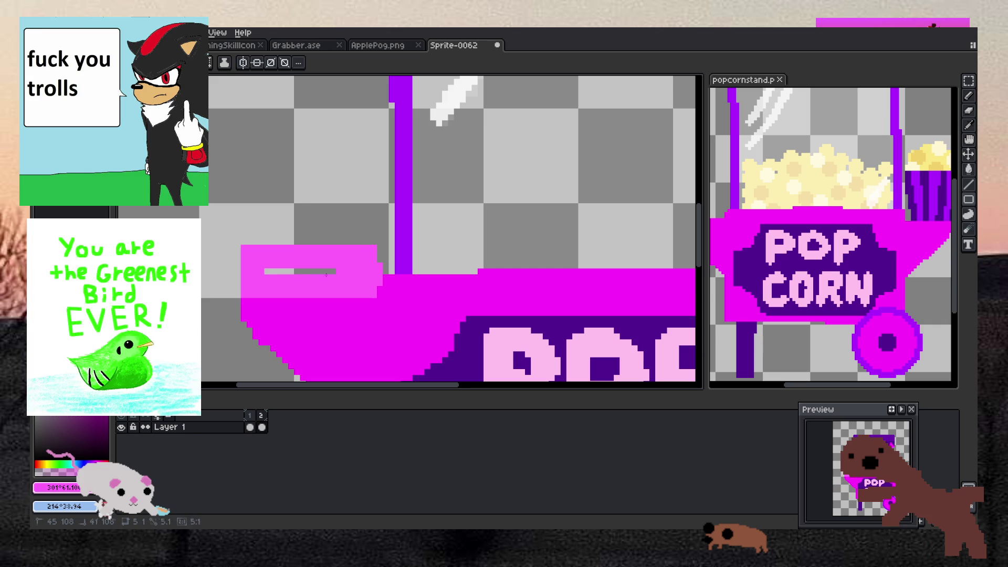
pyautogui.moveTo(374, 252); pyautogui.dragTo(385, 264)
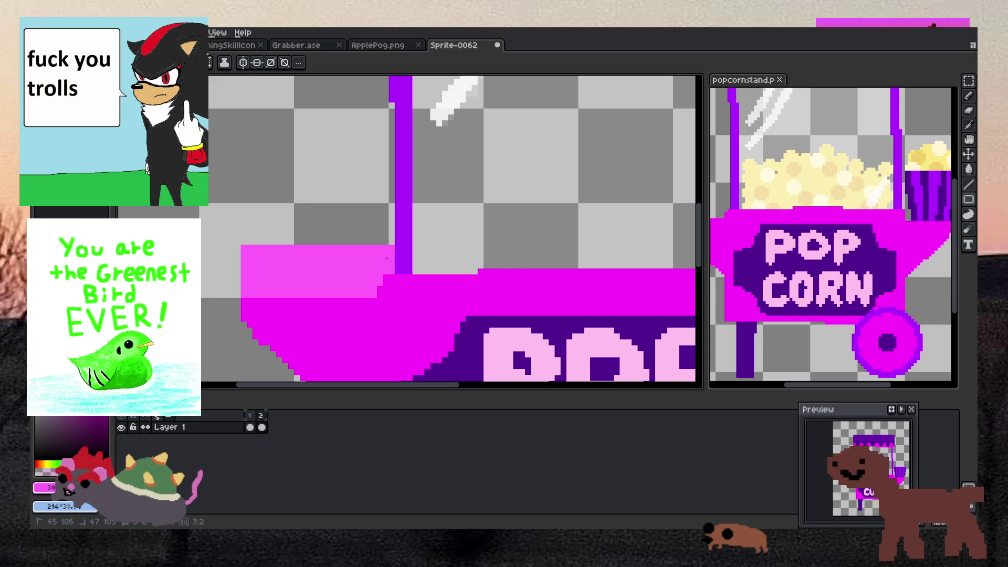
pyautogui.scroll(-4, 387, 259)
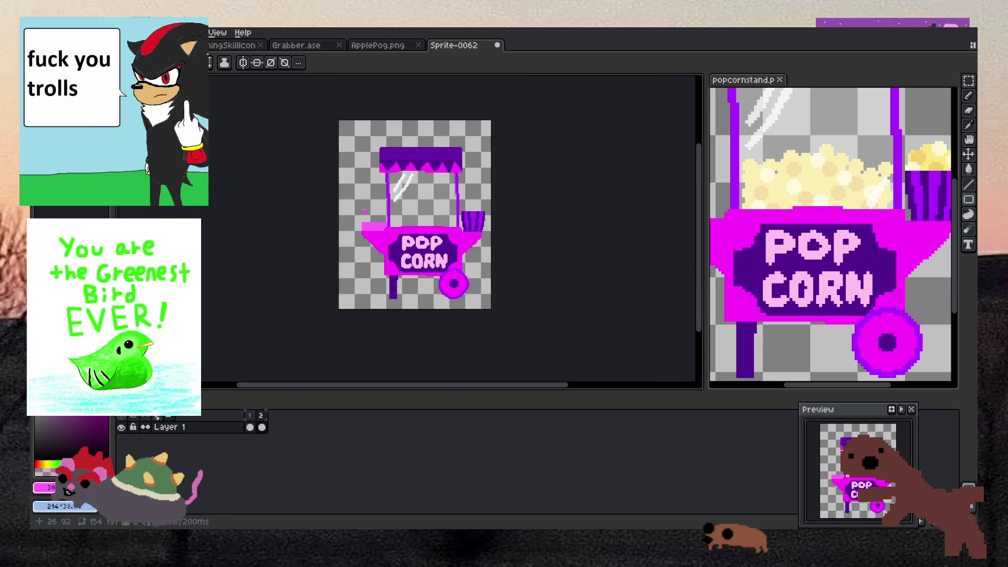
pyautogui.scroll(2, 362, 240)
pyautogui.scroll(1, 363, 240)
pyautogui.scroll(1, 335, 242)
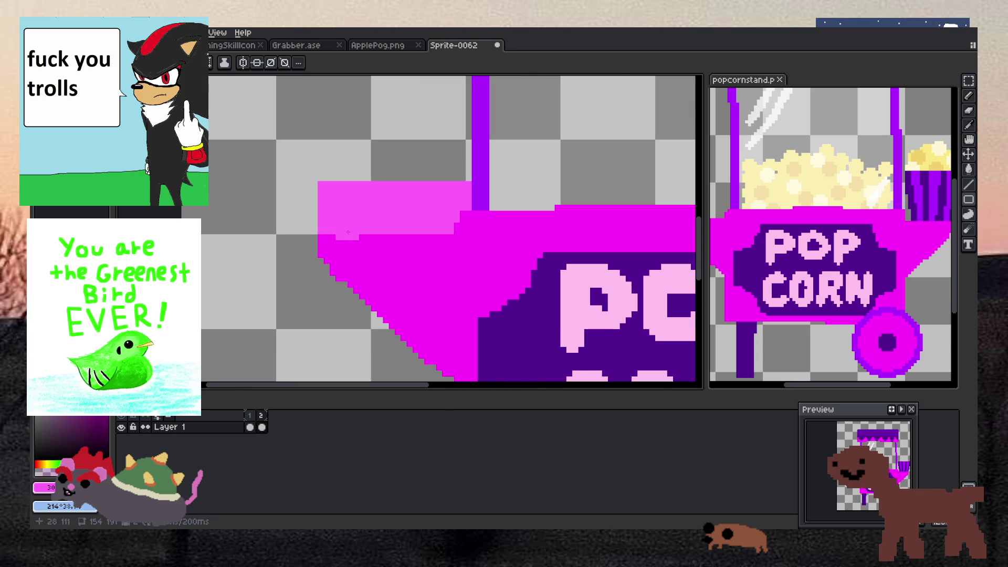
# Fix a stray edge pixel and extend a light pink highlight row along the cart's top.
pyautogui.click(336, 242)
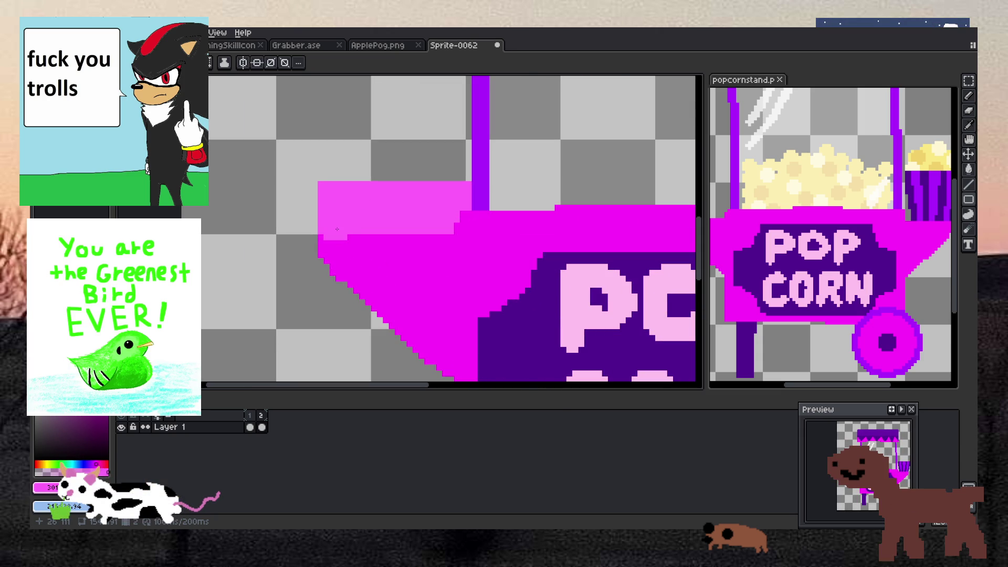
pyautogui.click(461, 189)
pyautogui.moveTo(461, 190); pyautogui.dragTo(353, 192)
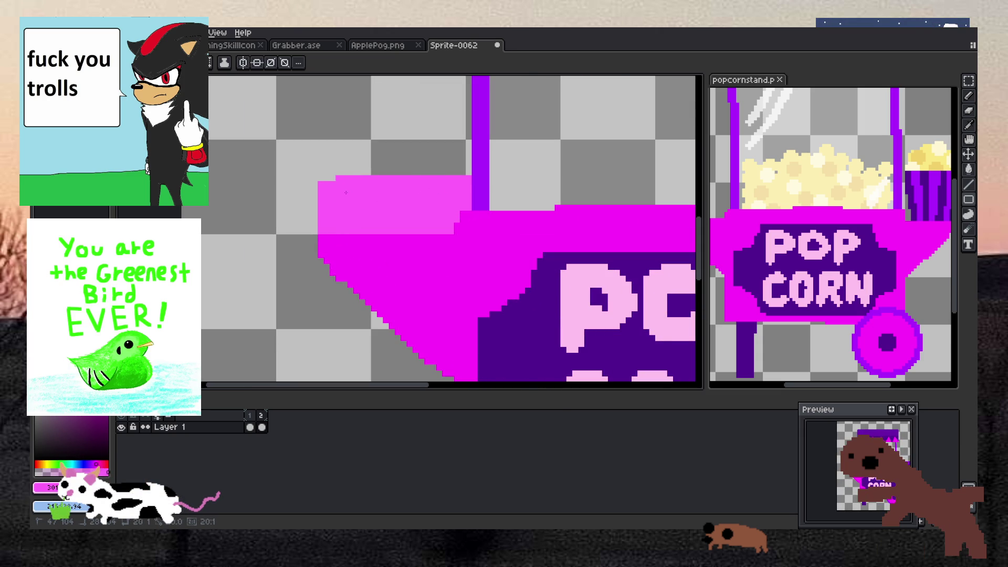
pyautogui.scroll(-5, 331, 191)
pyautogui.scroll(4, 431, 185)
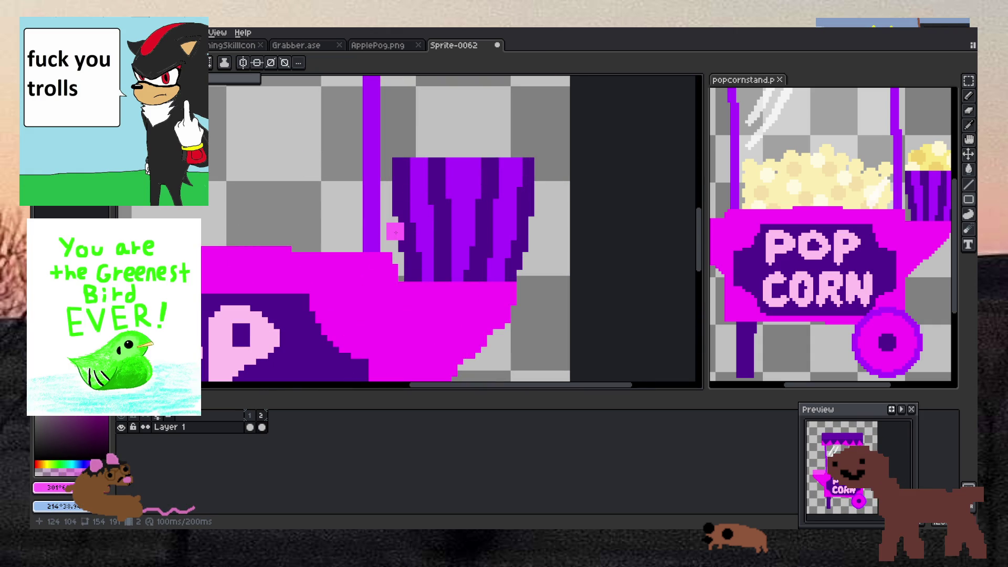
pyautogui.scroll(-3, 389, 229)
pyautogui.scroll(1, 389, 228)
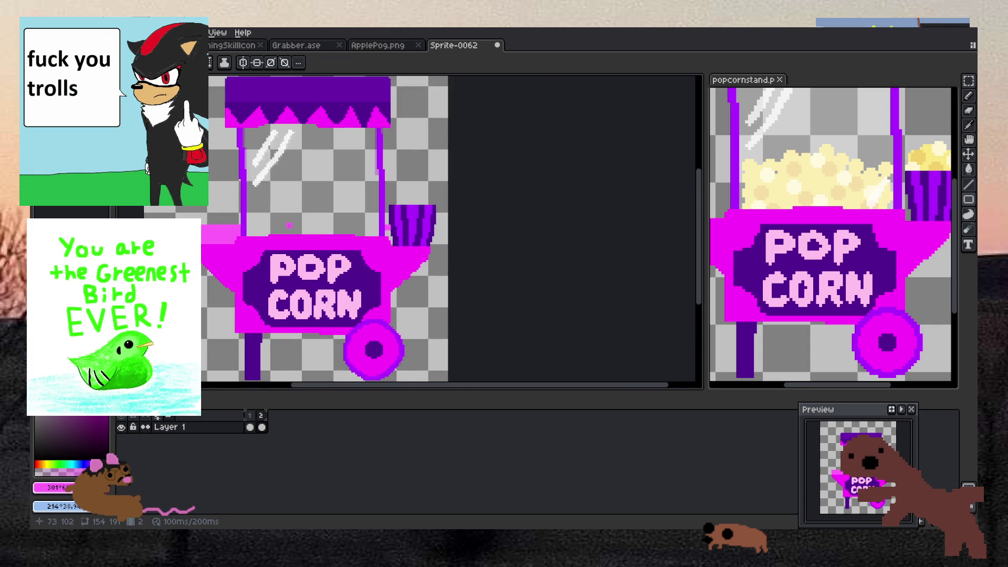
pyautogui.scroll(1, 233, 230)
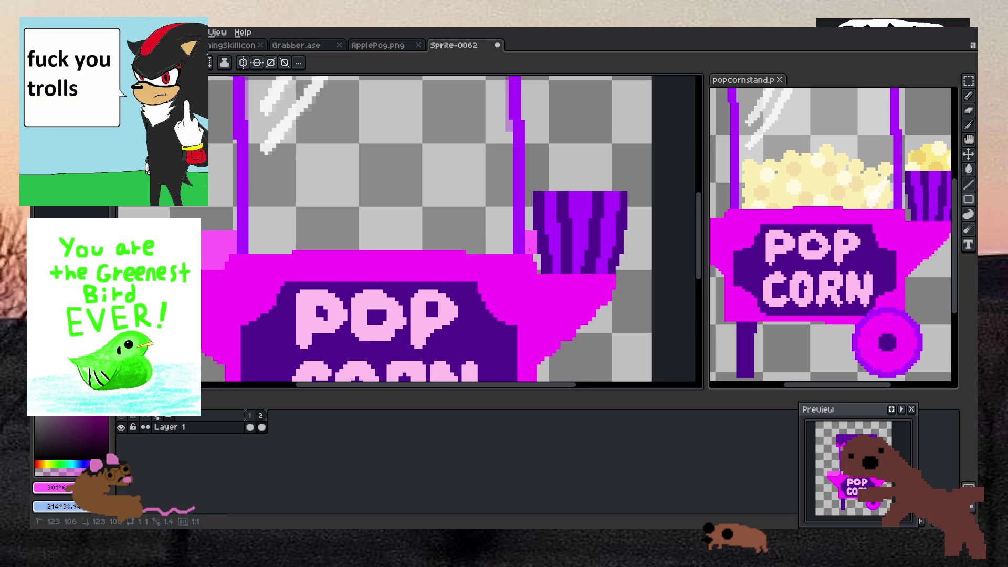
pyautogui.scroll(-1, 601, 261)
pyautogui.scroll(1, 644, 268)
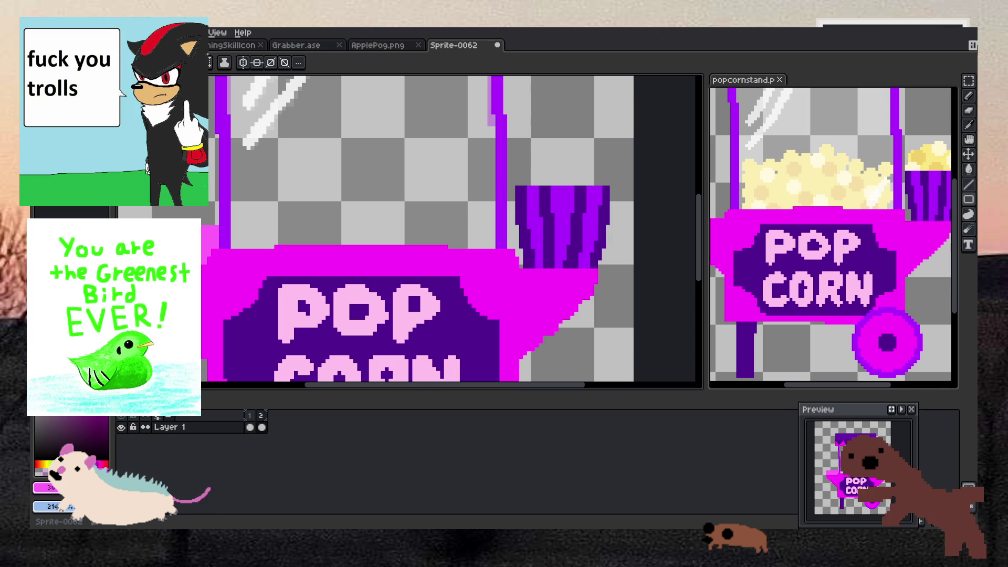
pyautogui.click(969, 82)
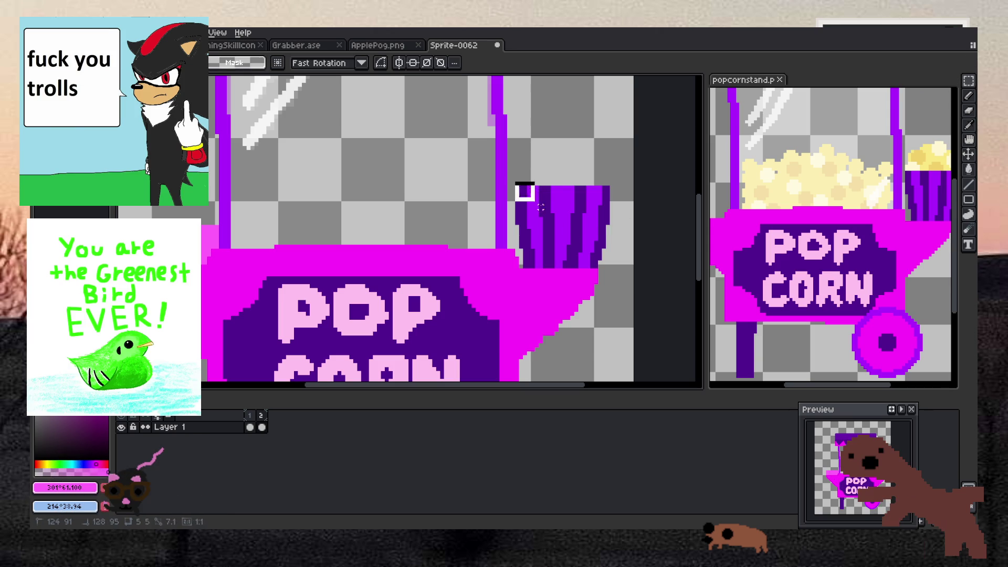
# Draw a rectangular selection around the striped purple cup and adjust the box to fit it.
pyautogui.moveTo(516, 183); pyautogui.dragTo(618, 239)
pyautogui.scroll(2, 617, 242)
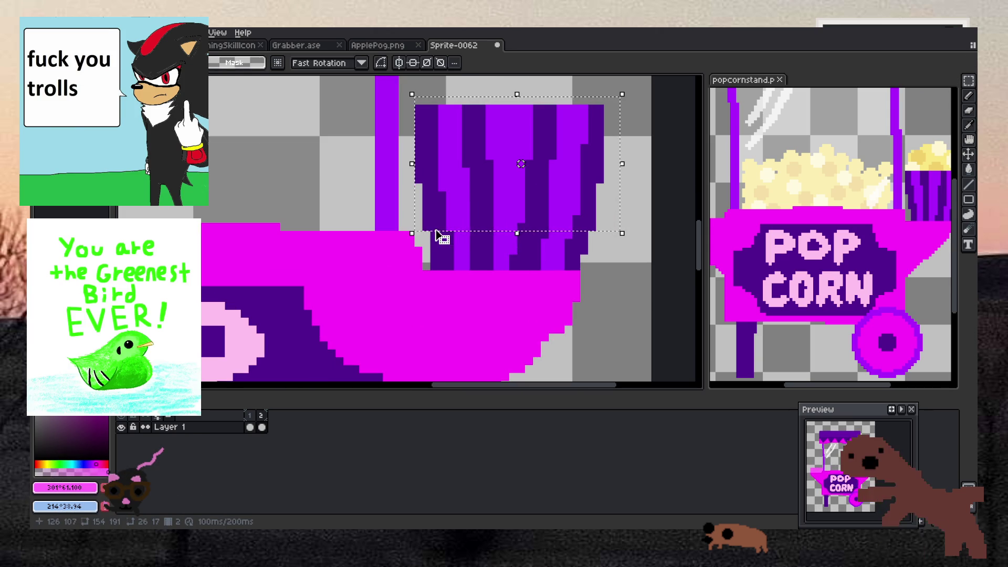
pyautogui.moveTo(435, 241)
pyautogui.mouseDown()
pyautogui.moveTo(613, 266)
pyautogui.moveTo(594, 234)
pyautogui.mouseUp()
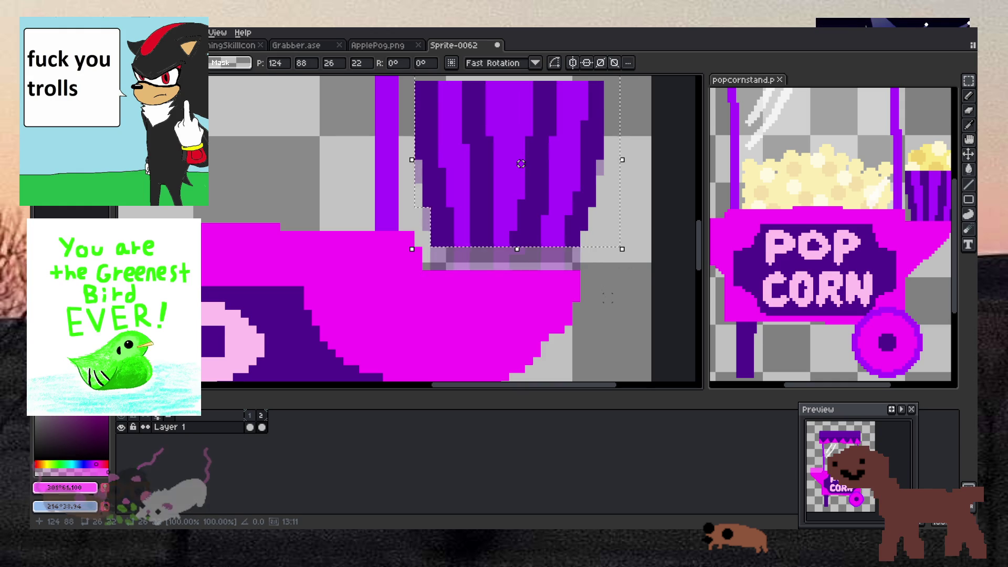